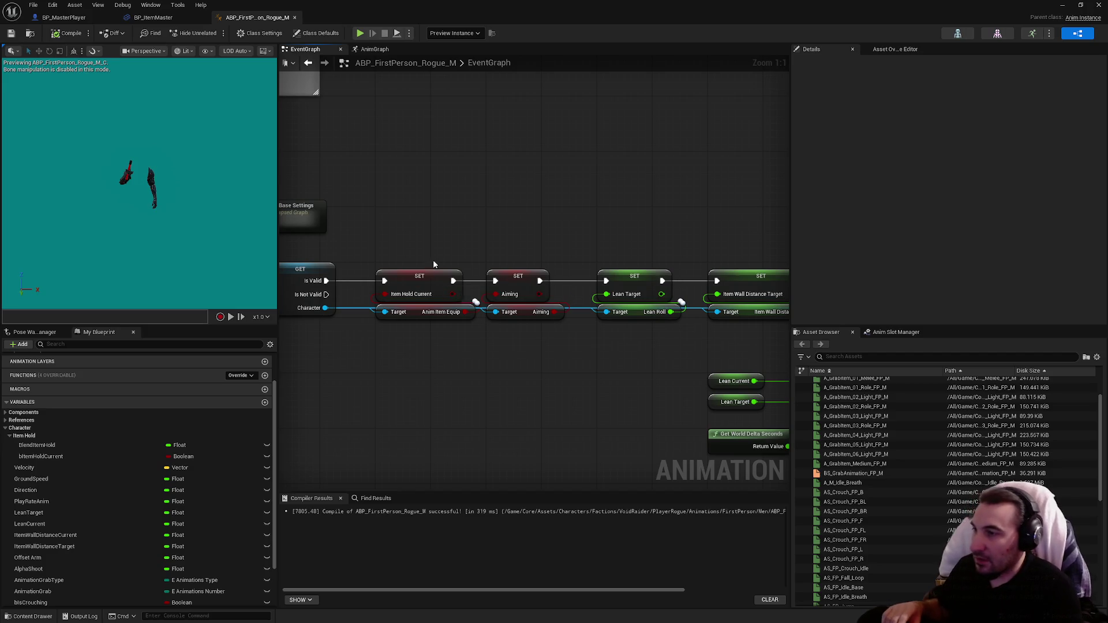
Set the bItemHoldCurrent variable's Replication to RepNotify.
{"action": "left_click", "coordinate": [432, 277]}
{"action": "left_click", "coordinate": [1009, 194]}
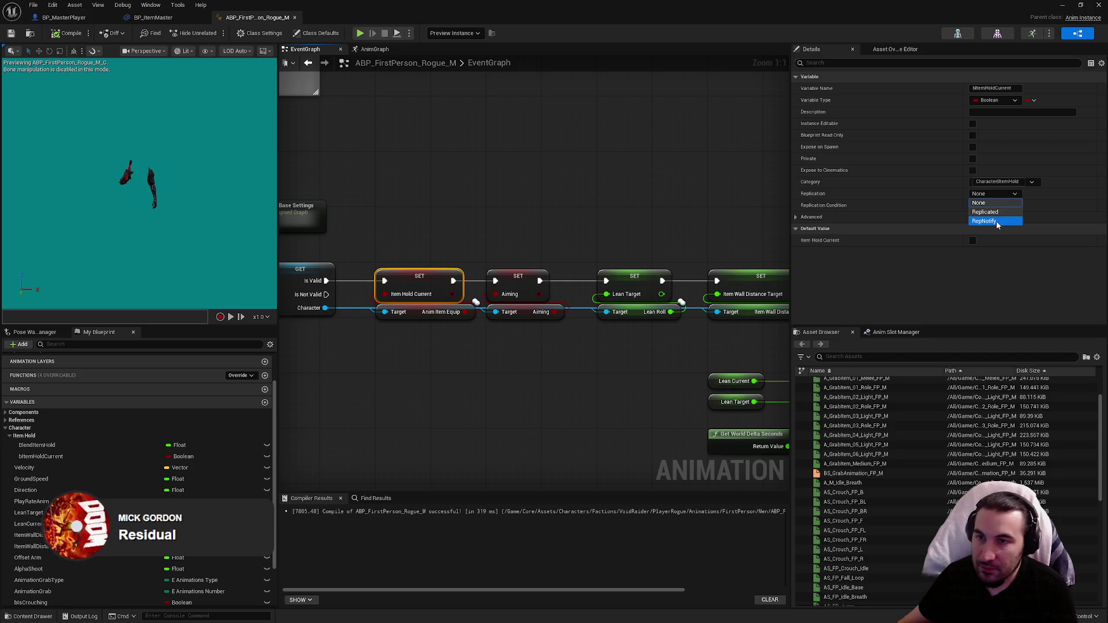
{"action": "left_click", "coordinate": [983, 223]}
Wire a 'Hello' Print String into OnRep_bItemHoldCurrent and recompile the animation blueprint.
{"action": "double_click", "coordinate": [44, 389]}
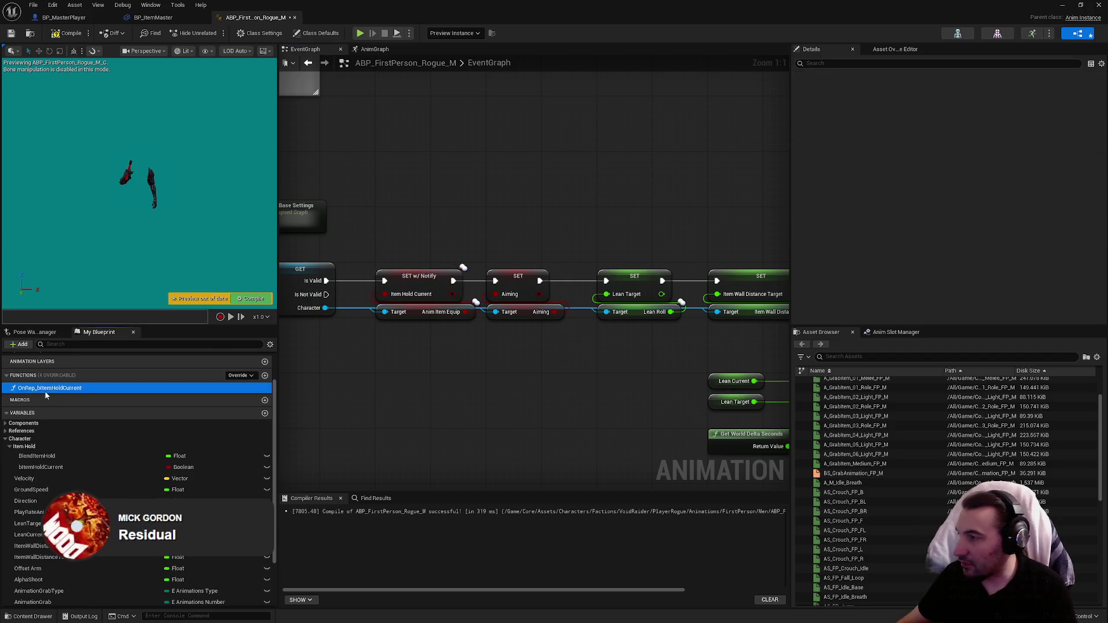
{"action": "right_click", "coordinate": [653, 349]}
{"action": "type", "text": "print string"}
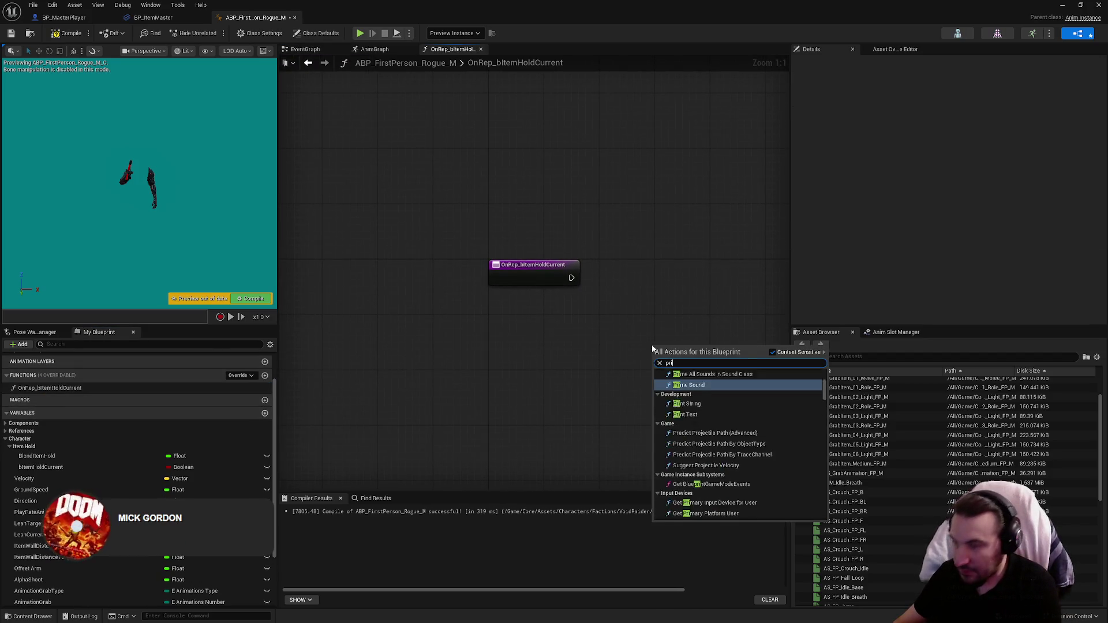
{"action": "key", "text": "Return"}
{"action": "mouse_move", "coordinate": [652, 355]}
{"action": "left_mouse_down"}
{"action": "mouse_move", "coordinate": [659, 272]}
{"action": "mouse_move", "coordinate": [571, 279]}
{"action": "left_mouse_up"}
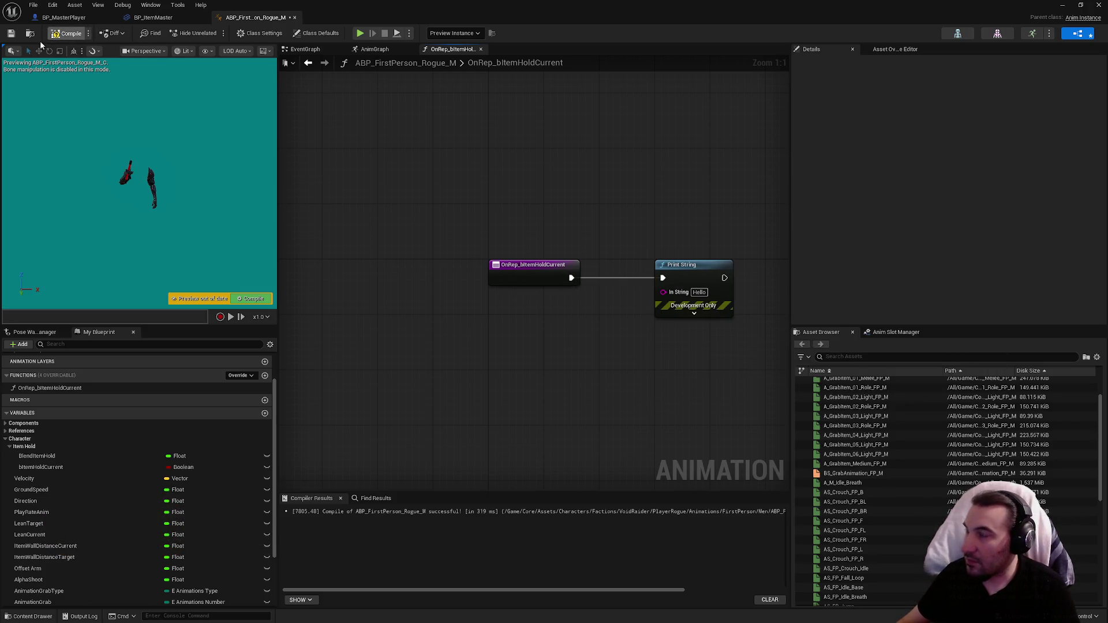
{"action": "left_click", "coordinate": [68, 33]}
Play-test the level to see the Hello prints on client and server, then stop.
{"action": "double_click", "coordinate": [658, 4]}
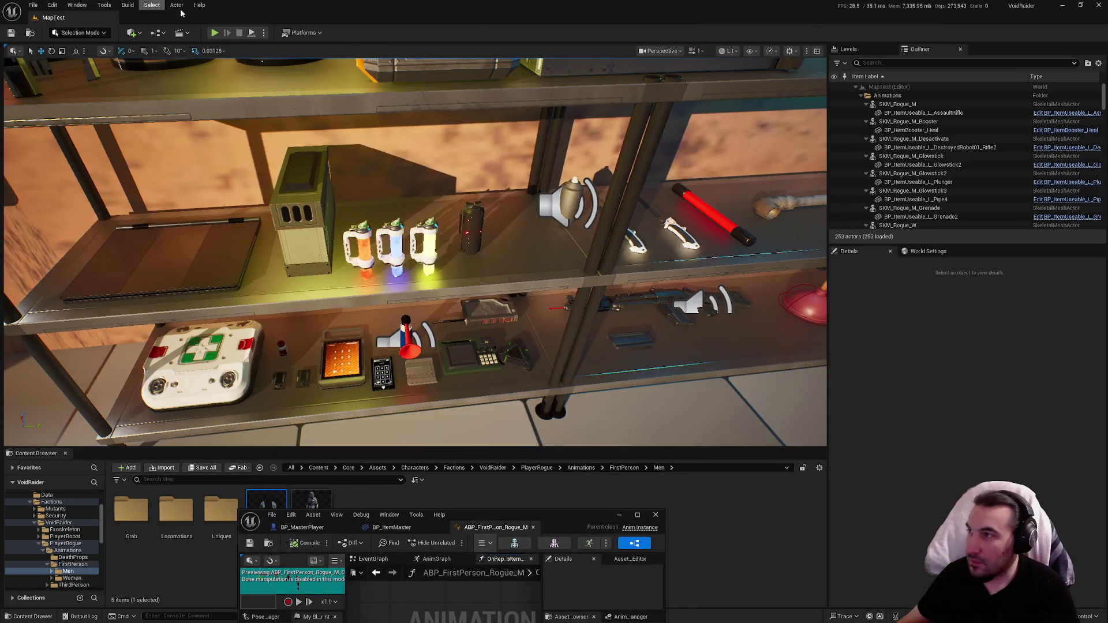
{"action": "key", "text": "alt+p"}
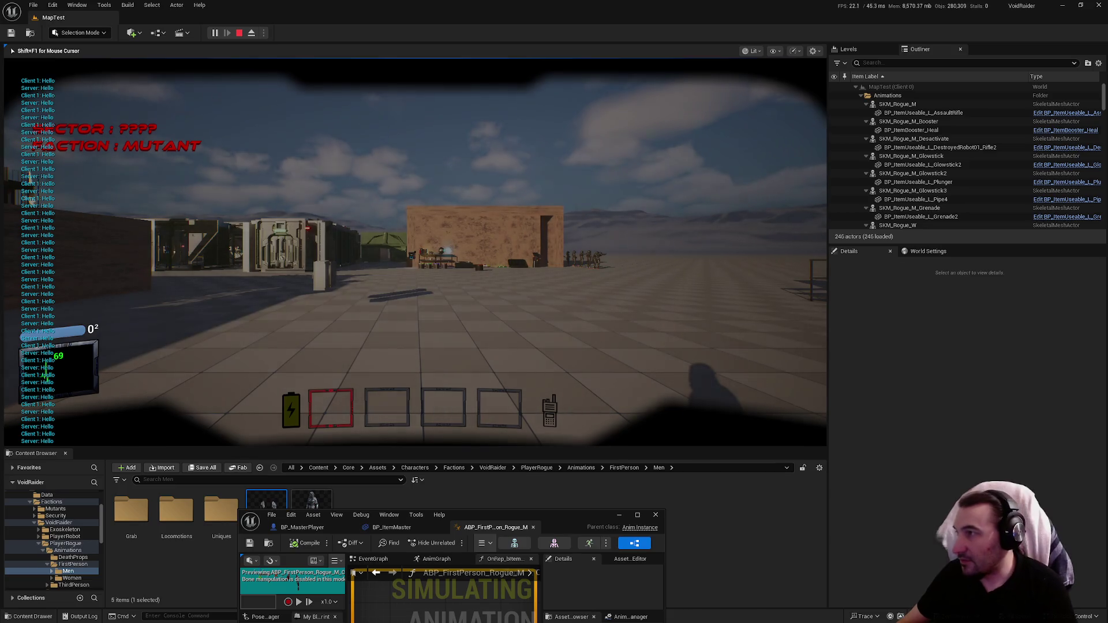
{"action": "key", "text": "Escape"}
Maximize the blueprint editor again and delete the Print String node from OnRep_bItemHoldCurrent.
{"action": "left_click_drag", "start_coordinate": [554, 520], "coordinate": [640, 224]}
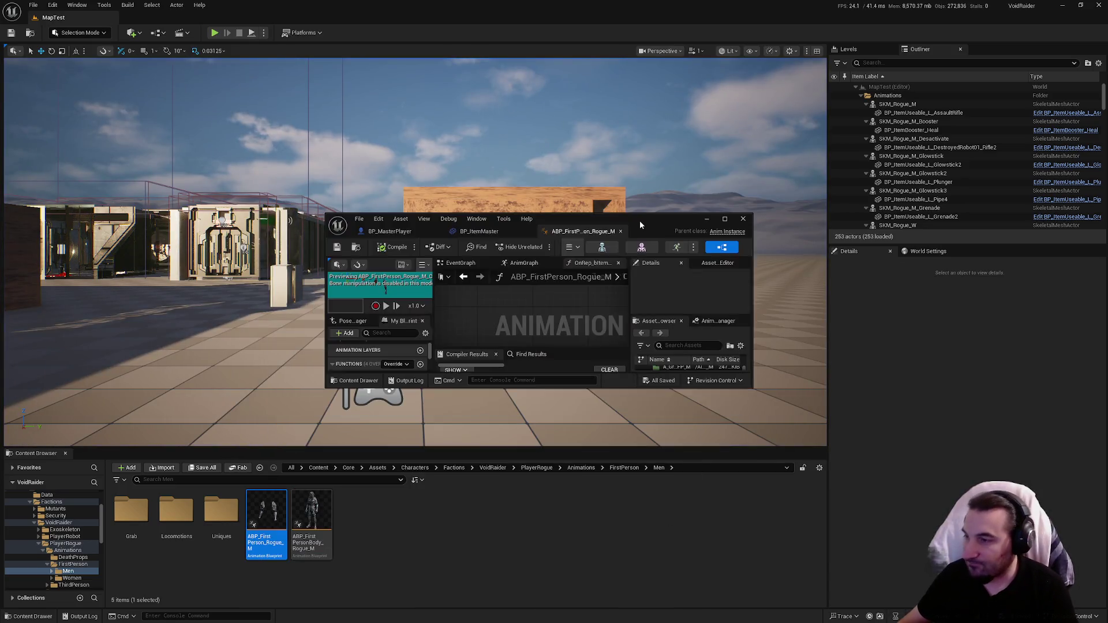
{"action": "double_click", "coordinate": [640, 224]}
{"action": "key", "text": "Delete"}
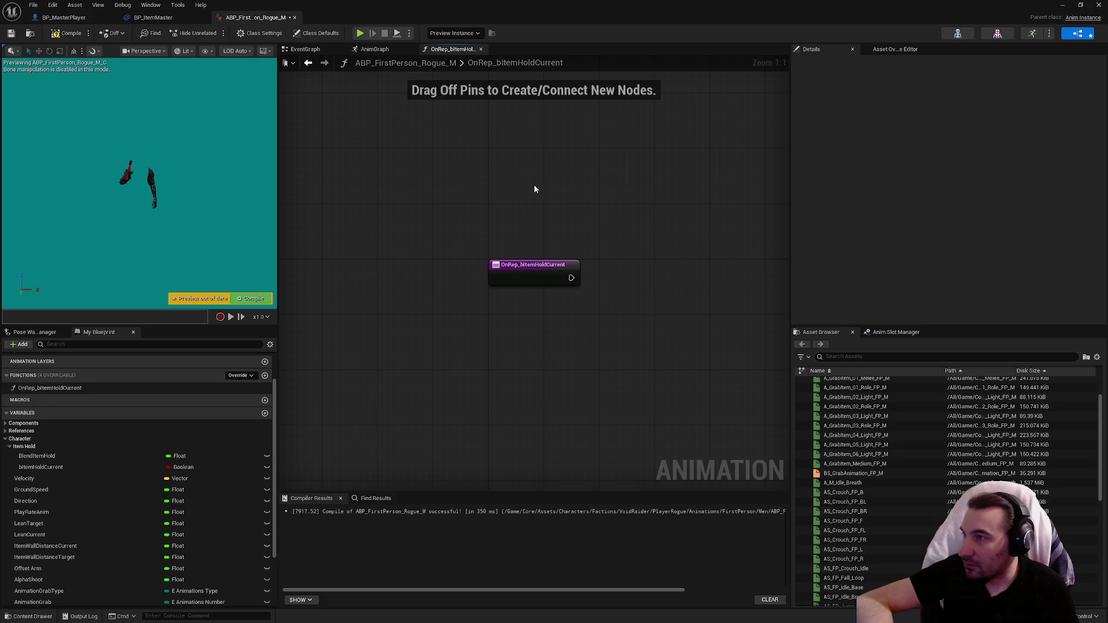
In the AnimGraph, set Item Hold Current's Replication back to None.
{"action": "left_click", "coordinate": [481, 49]}
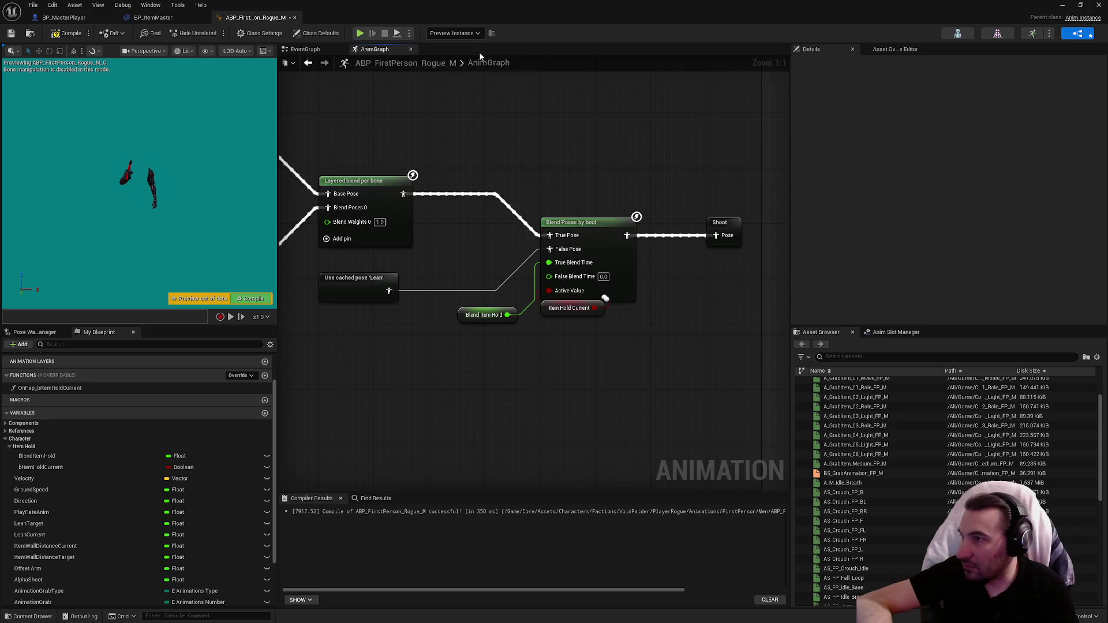
{"action": "scroll", "coordinate": [519, 289], "scroll_direction": "down", "scroll_amount": 2}
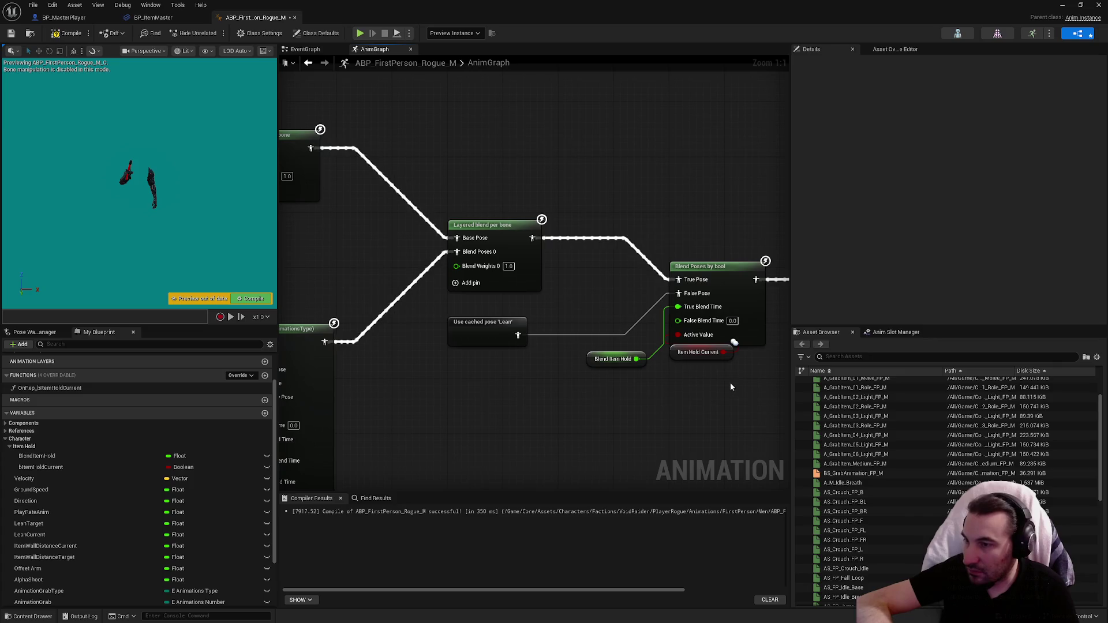
{"action": "left_click", "coordinate": [716, 361]}
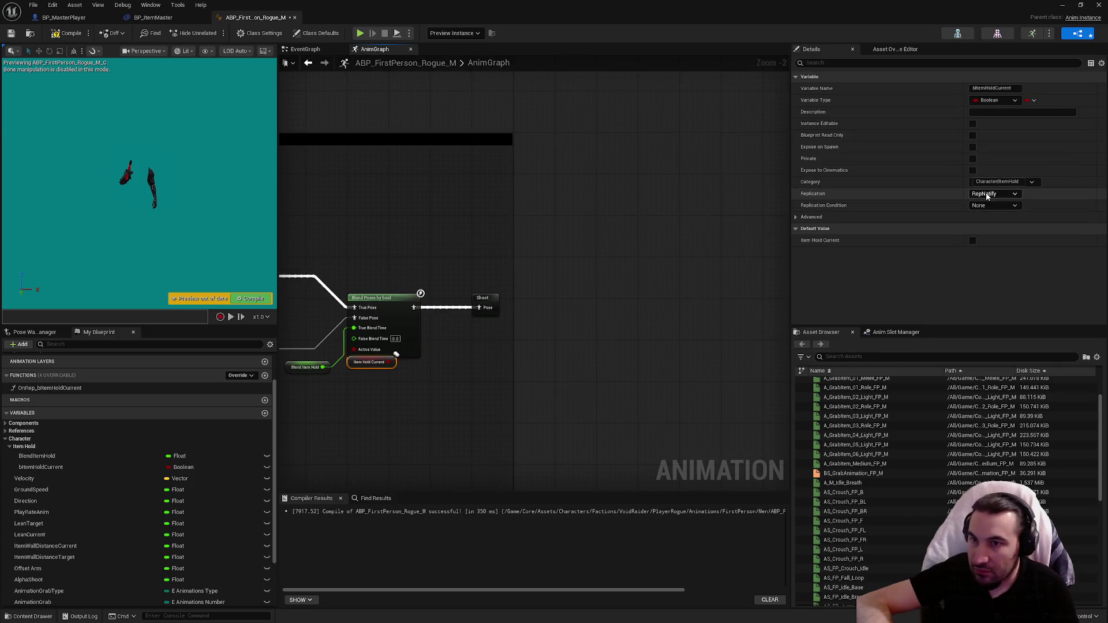
{"action": "left_click", "coordinate": [988, 194]}
{"action": "left_click", "coordinate": [984, 204]}
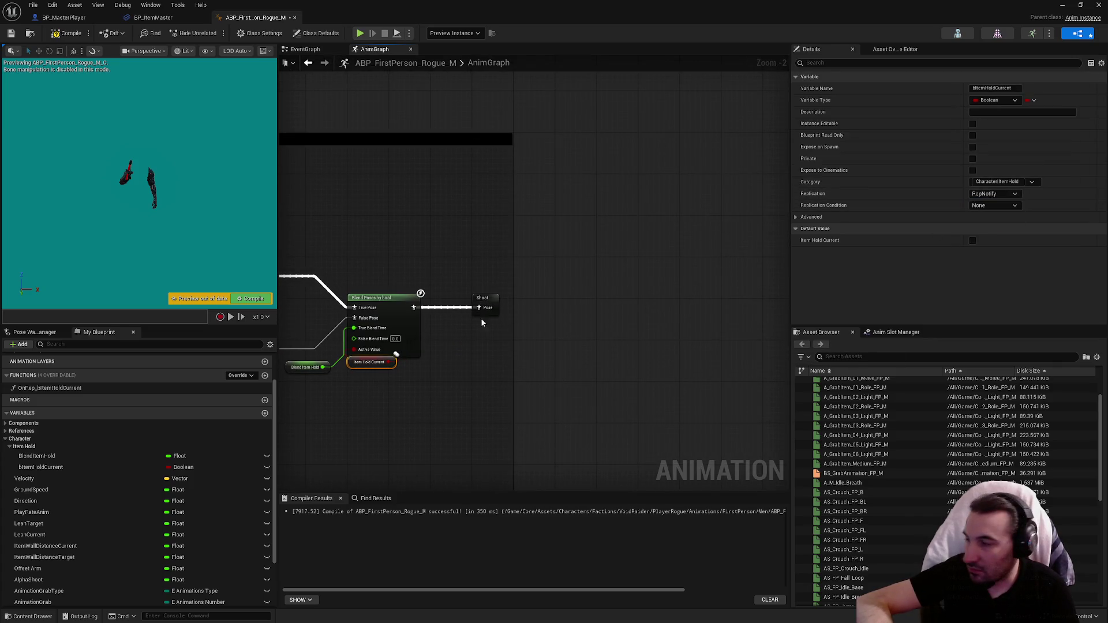
Compile and save the animation blueprint, then return to its EventGraph.
{"action": "left_click", "coordinate": [466, 379]}
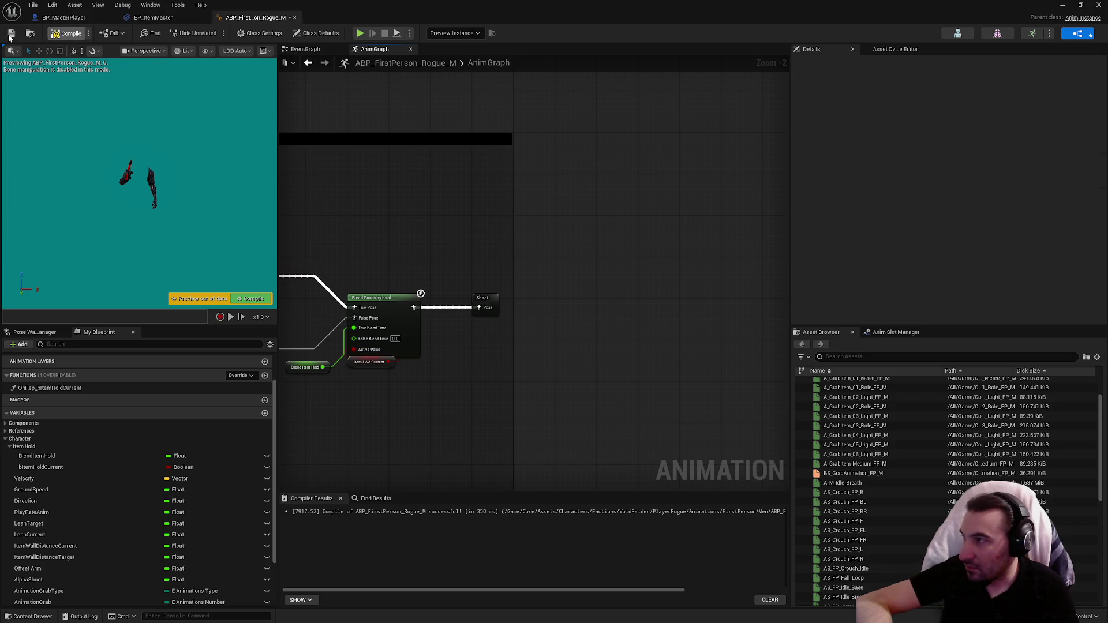
{"action": "left_click", "coordinate": [71, 33]}
{"action": "left_click", "coordinate": [320, 50]}
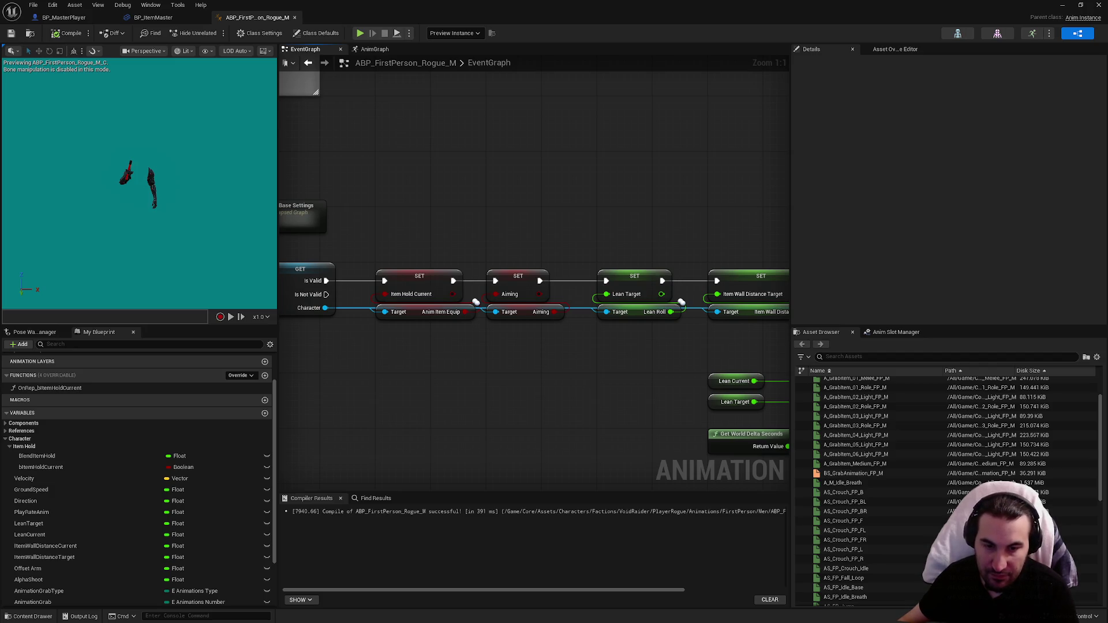
Delete the leftover OnRep_bItemHoldCurrent function from the My Blueprint Functions list.
{"action": "scroll", "coordinate": [455, 405], "scroll_direction": "down", "scroll_amount": 3}
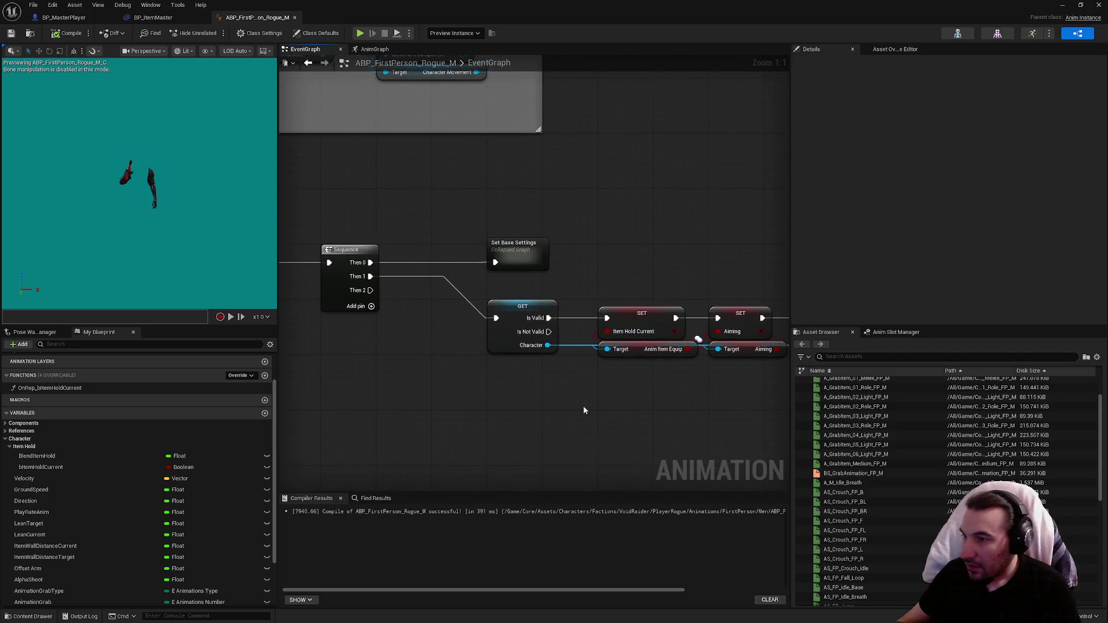
{"action": "scroll", "coordinate": [408, 361], "scroll_direction": "up", "scroll_amount": 3}
{"action": "left_click", "coordinate": [484, 273]}
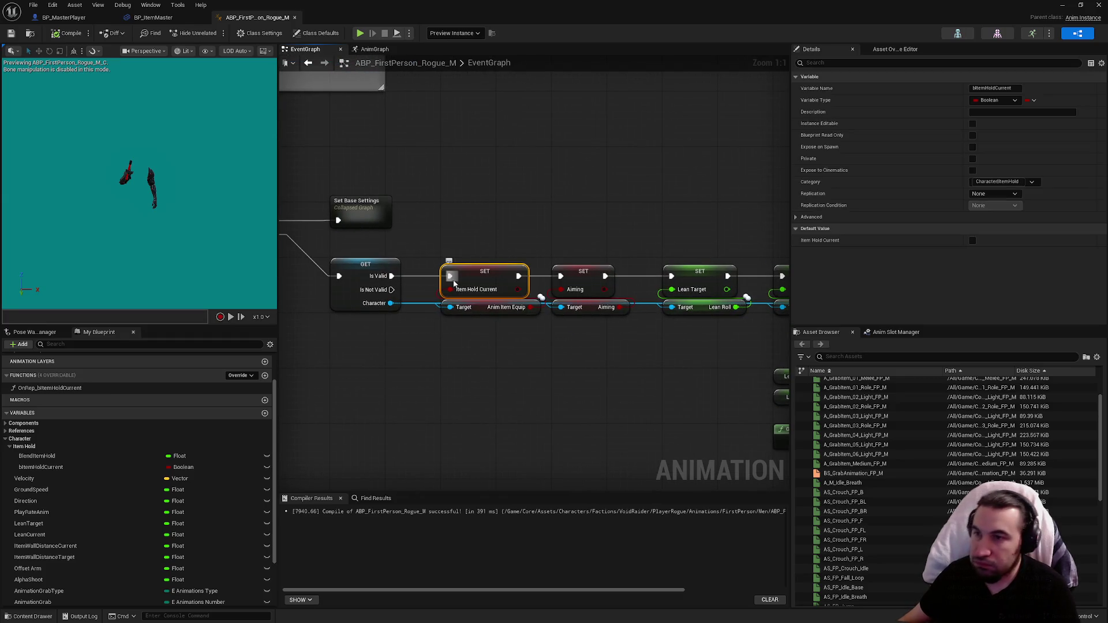
{"action": "left_click", "coordinate": [403, 221]}
{"action": "left_click", "coordinate": [87, 392]}
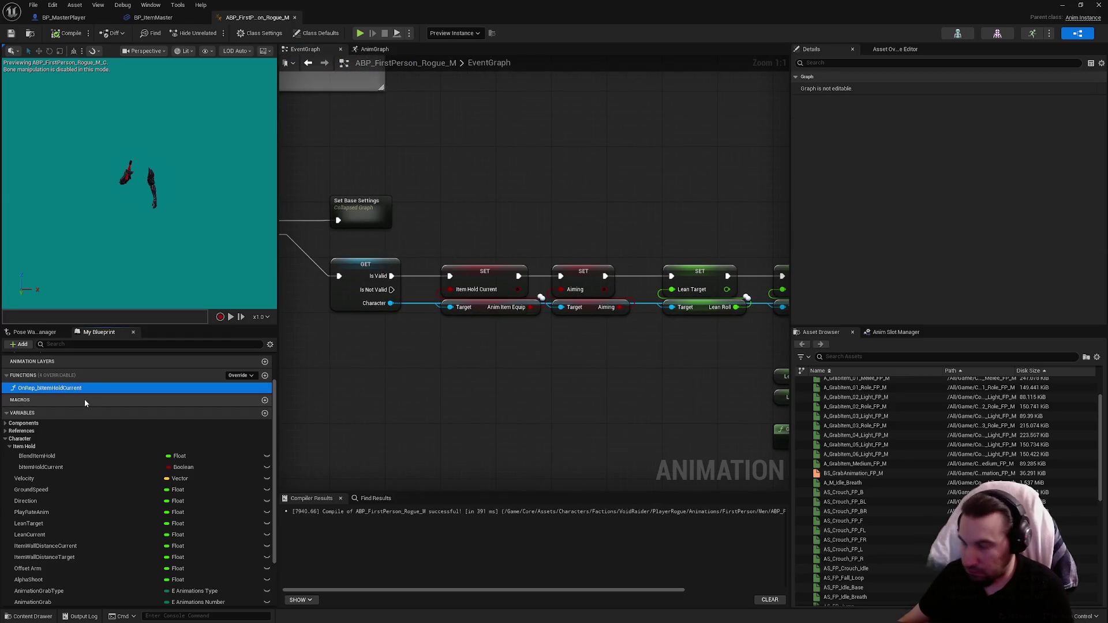
{"action": "key", "text": "Delete"}
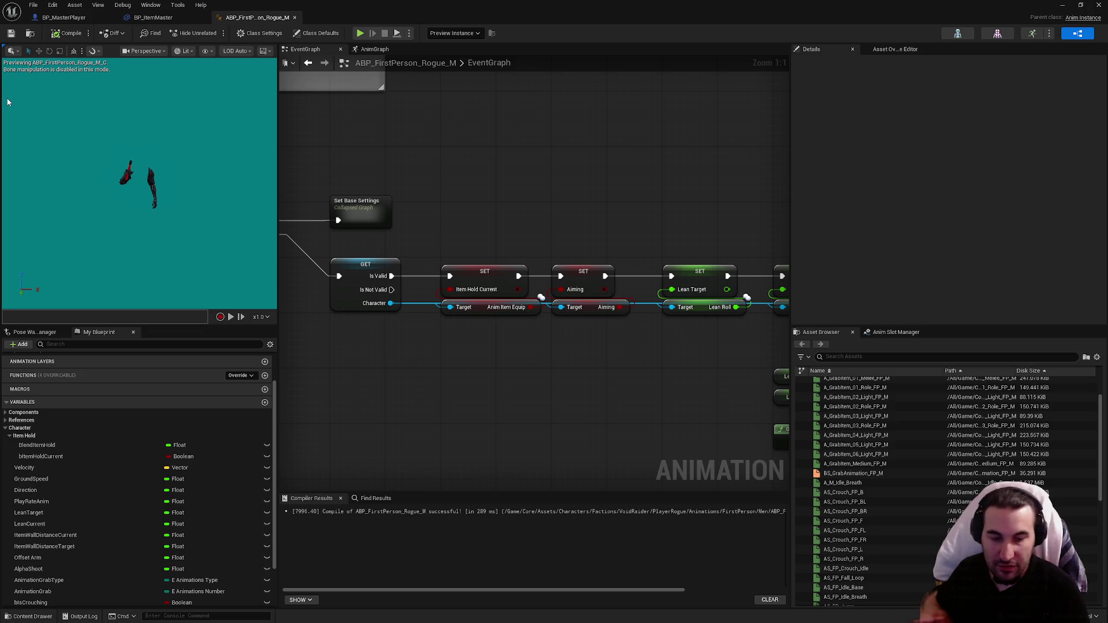
{"action": "key", "text": "super"}
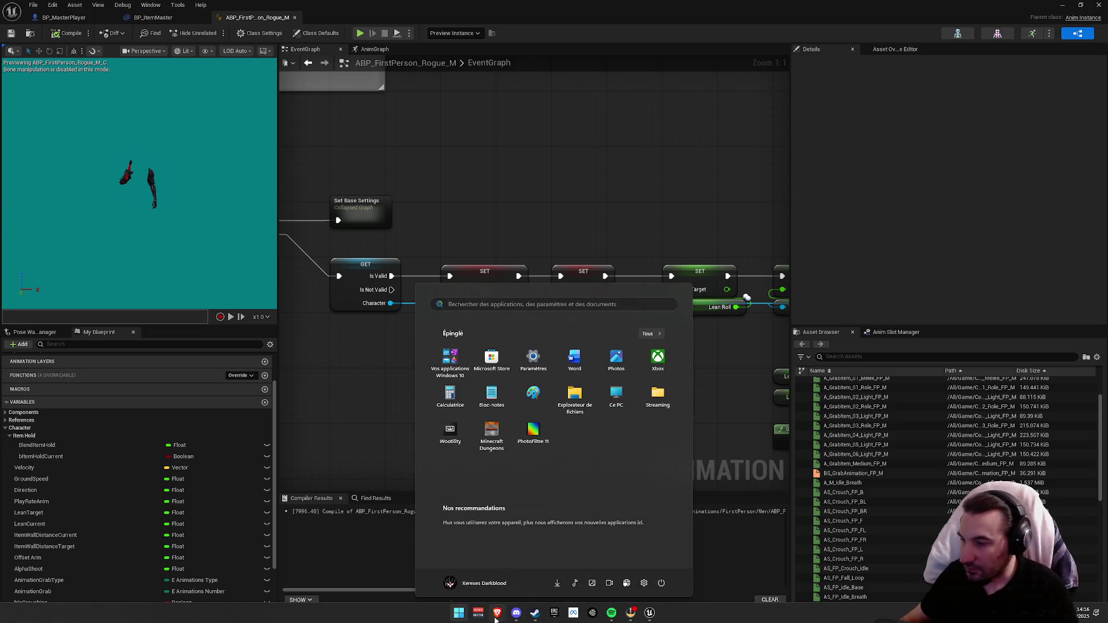
{"action": "key", "text": "super"}
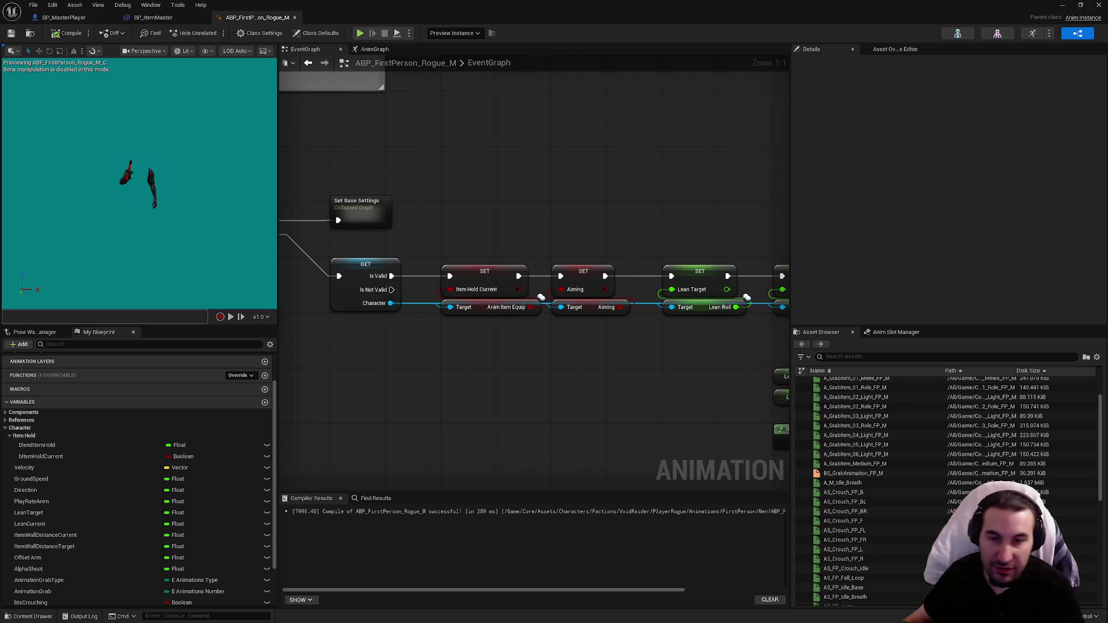
{"action": "double_click", "coordinate": [287, 4]}
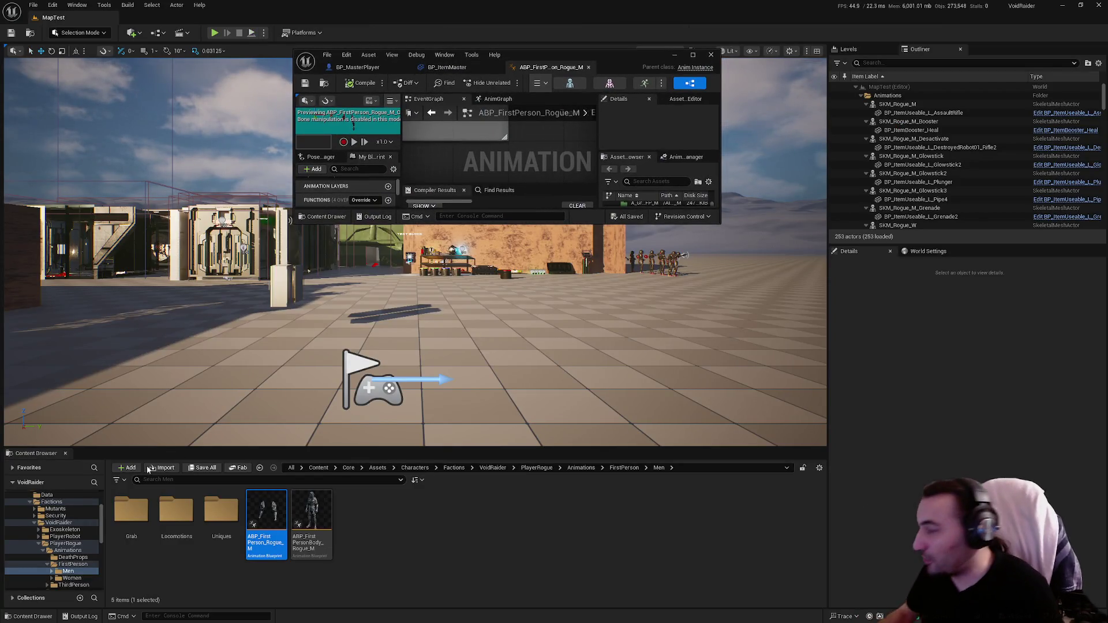
Browse to Characters > Factions > Mutants > Fleshhauler > Animations and open ABP_Mutant_Fleshhauler.
{"action": "left_click", "coordinate": [34, 523]}
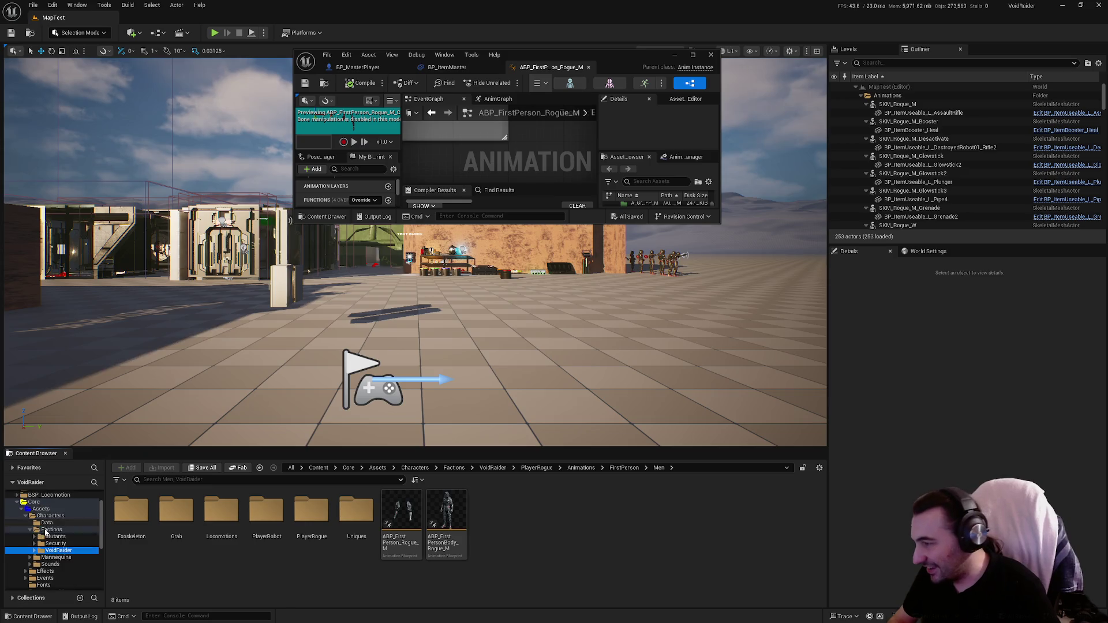
{"action": "left_click", "coordinate": [29, 527]}
{"action": "left_click", "coordinate": [27, 517]}
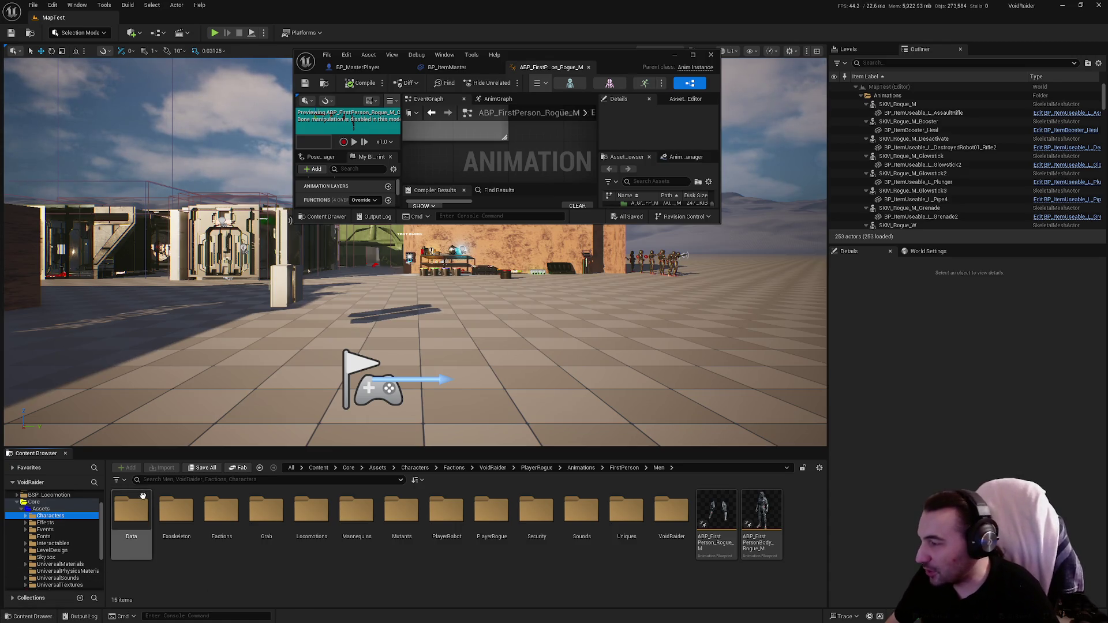
{"action": "double_click", "coordinate": [207, 524]}
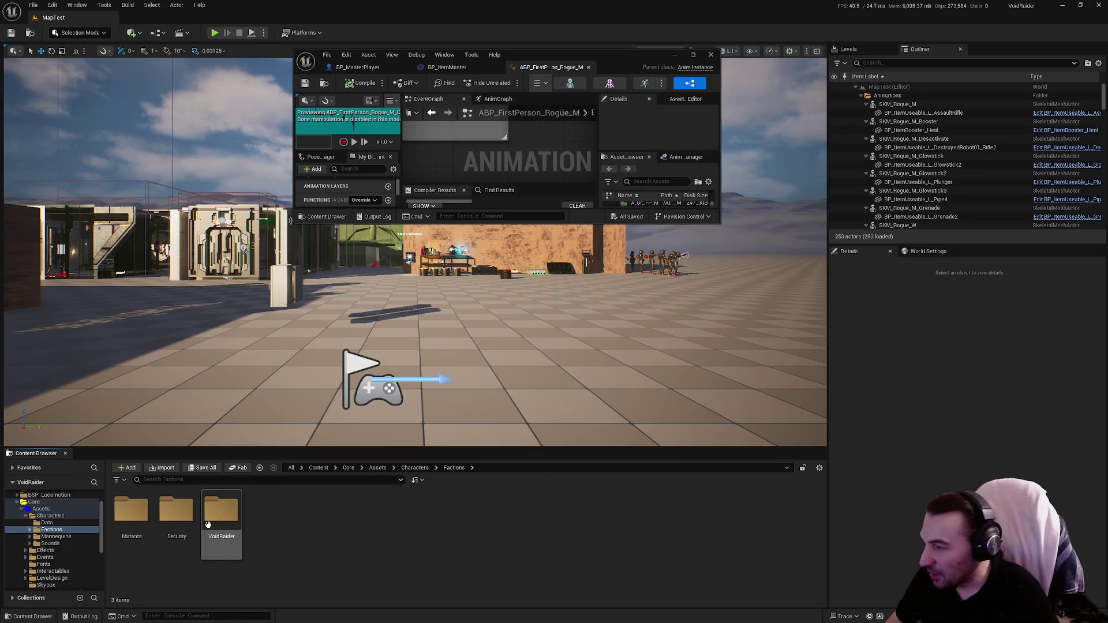
{"action": "left_click", "coordinate": [177, 522]}
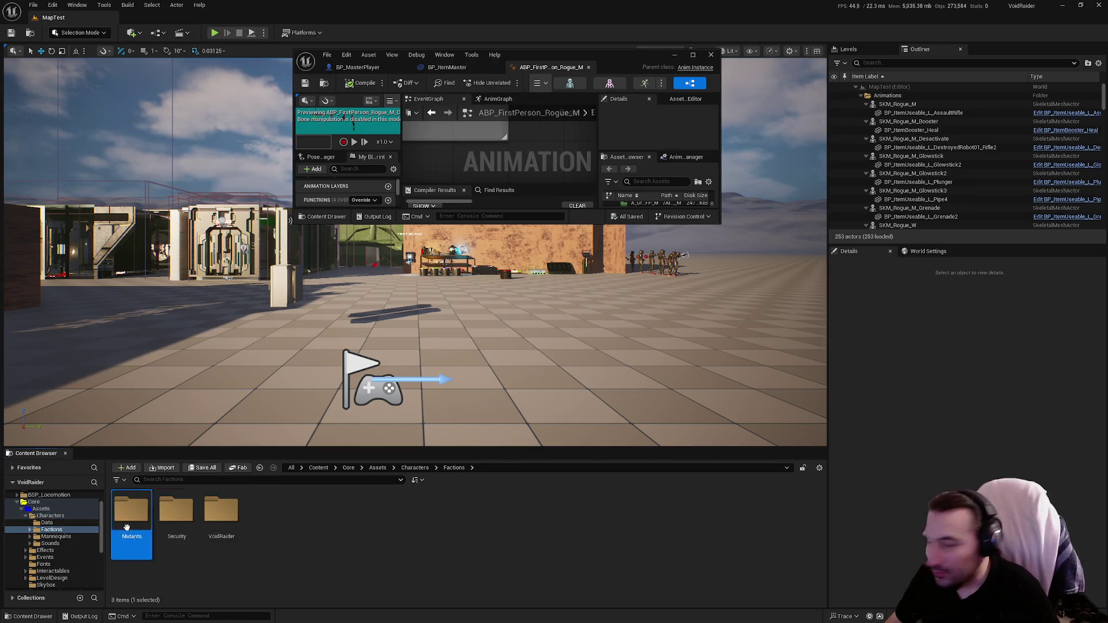
{"action": "double_click", "coordinate": [131, 511]}
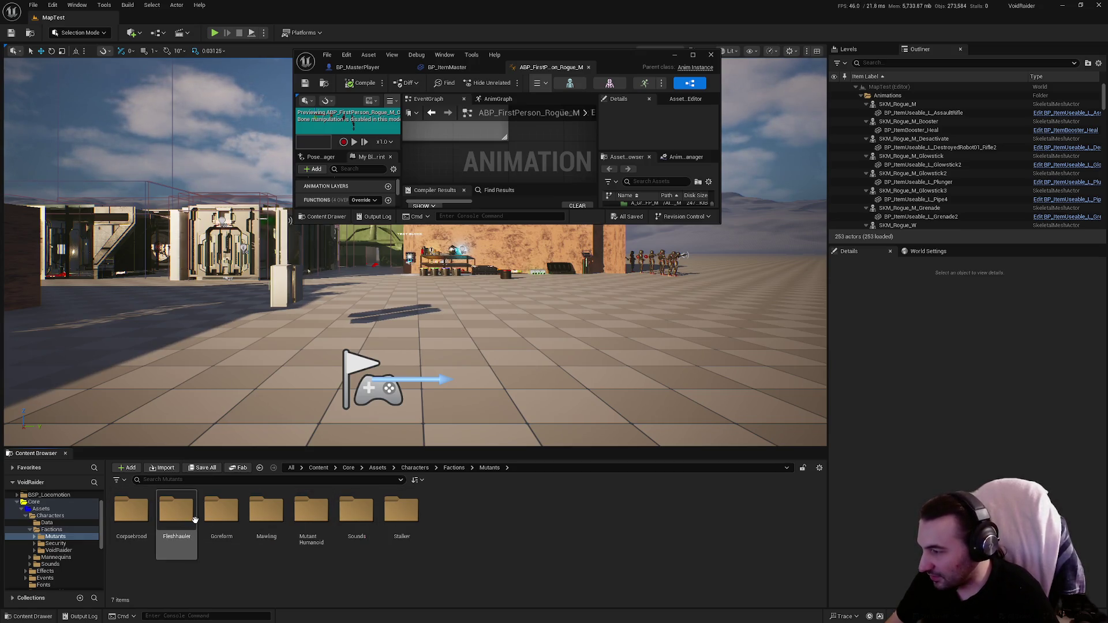
{"action": "double_click", "coordinate": [172, 516]}
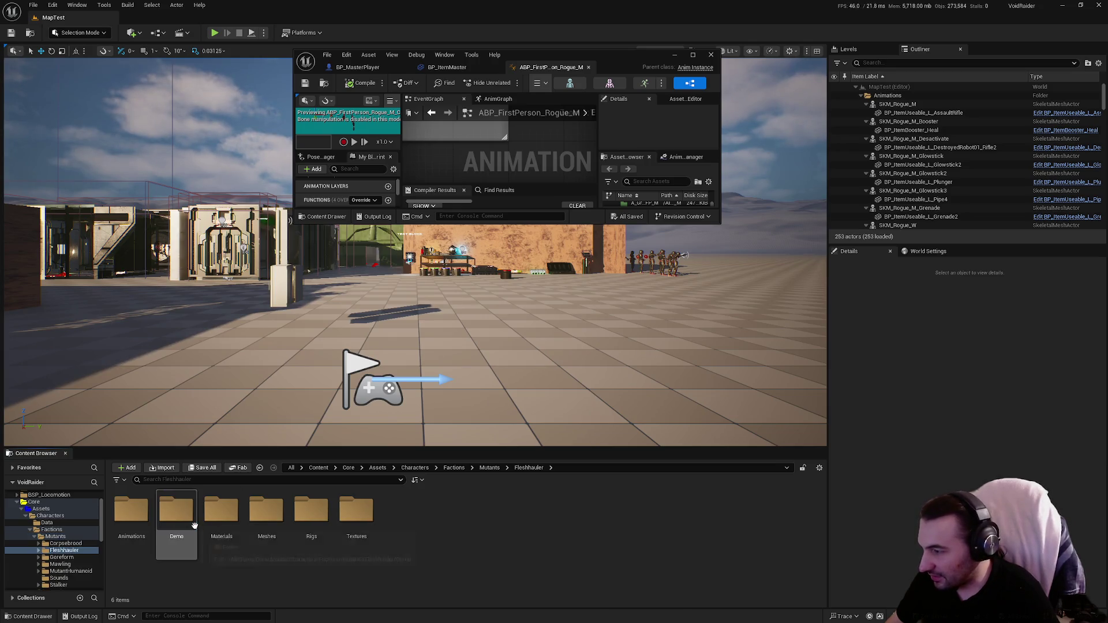
{"action": "double_click", "coordinate": [131, 510]}
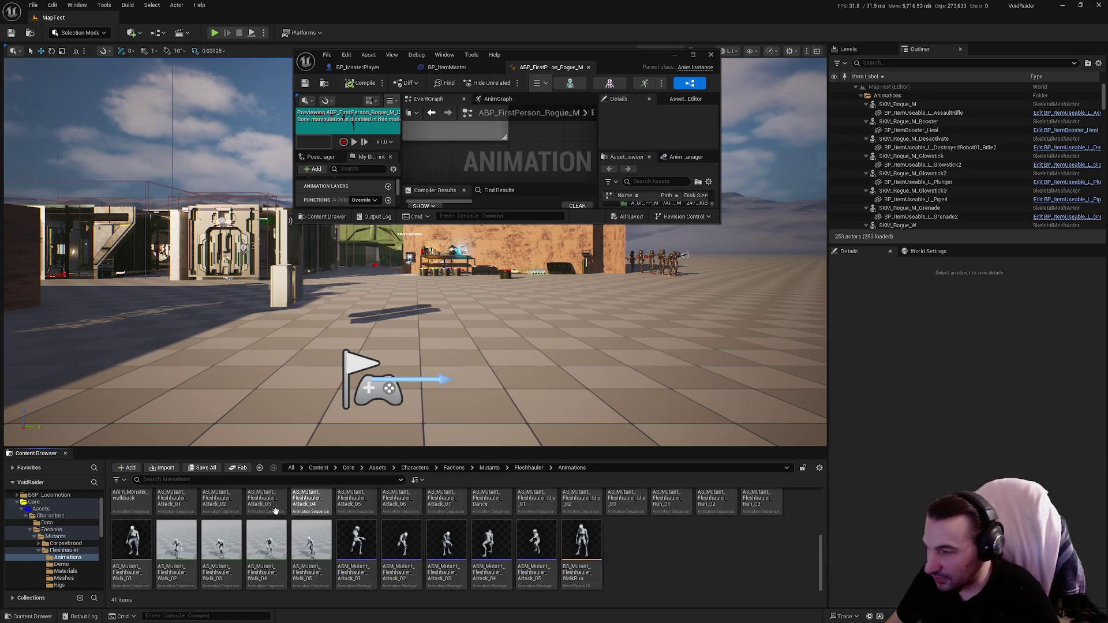
{"action": "left_click", "coordinate": [177, 513]}
{"action": "double_click", "coordinate": [177, 513]}
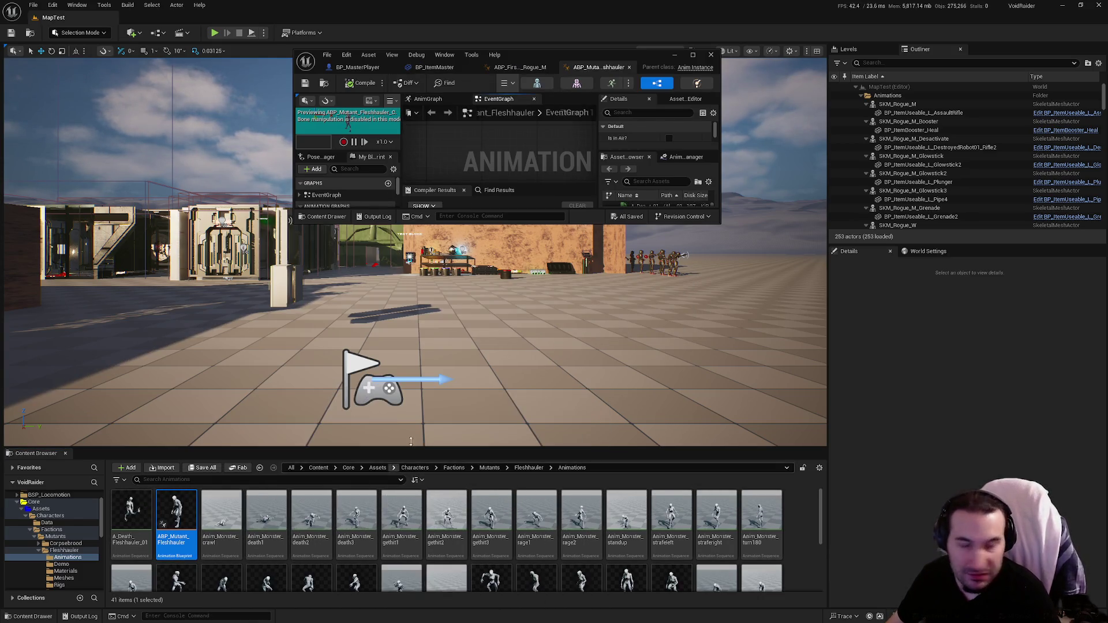
Maximize the editor, switch to the AnimGraph, and select the state machines and rig nodes.
{"action": "double_click", "coordinate": [584, 53]}
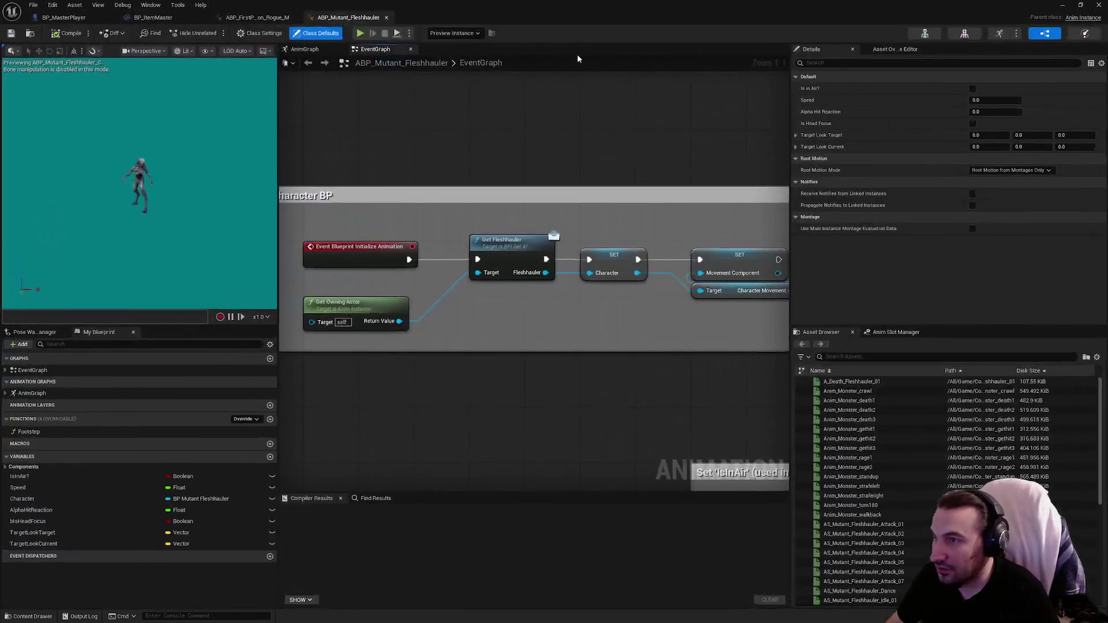
{"action": "scroll", "coordinate": [553, 178], "scroll_direction": "down", "scroll_amount": 3}
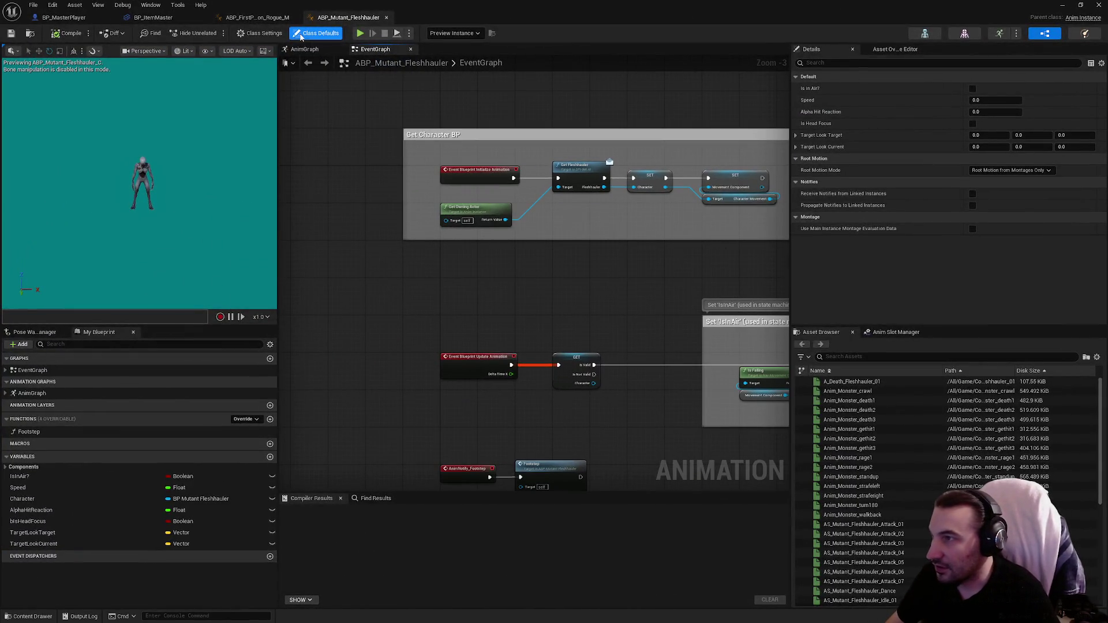
{"action": "left_click", "coordinate": [304, 49]}
{"action": "scroll", "coordinate": [520, 231], "scroll_direction": "up", "scroll_amount": 4}
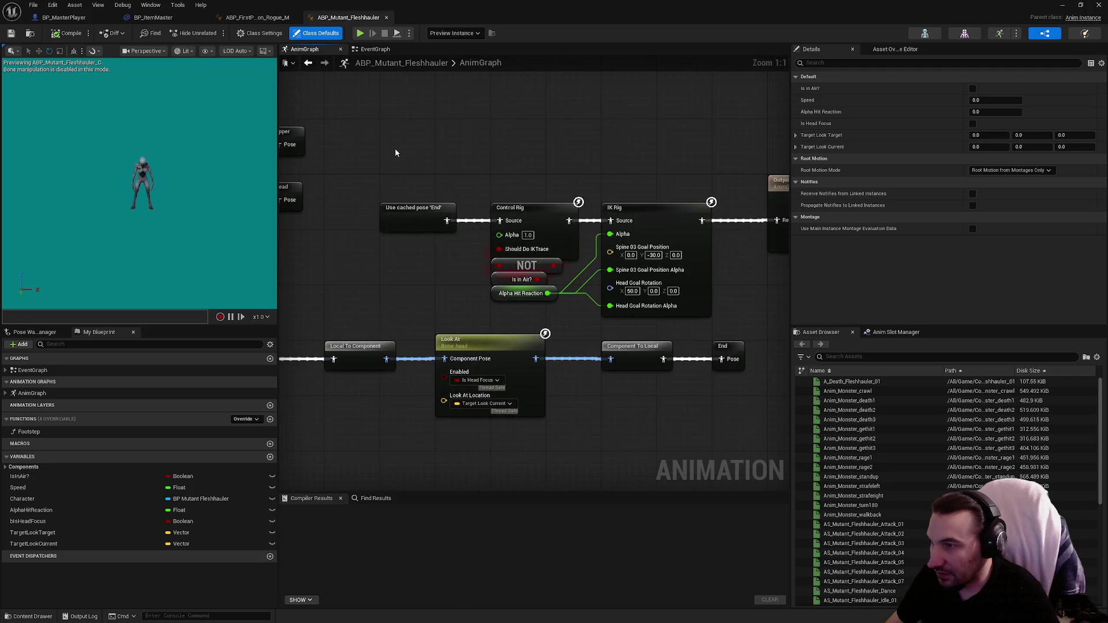
{"action": "left_click_drag", "start_coordinate": [393, 150], "coordinate": [677, 300]}
{"action": "mouse_move", "coordinate": [407, 159]}
{"action": "left_mouse_down"}
{"action": "mouse_move", "coordinate": [482, 245]}
{"action": "mouse_move", "coordinate": [488, 303]}
{"action": "left_mouse_up"}
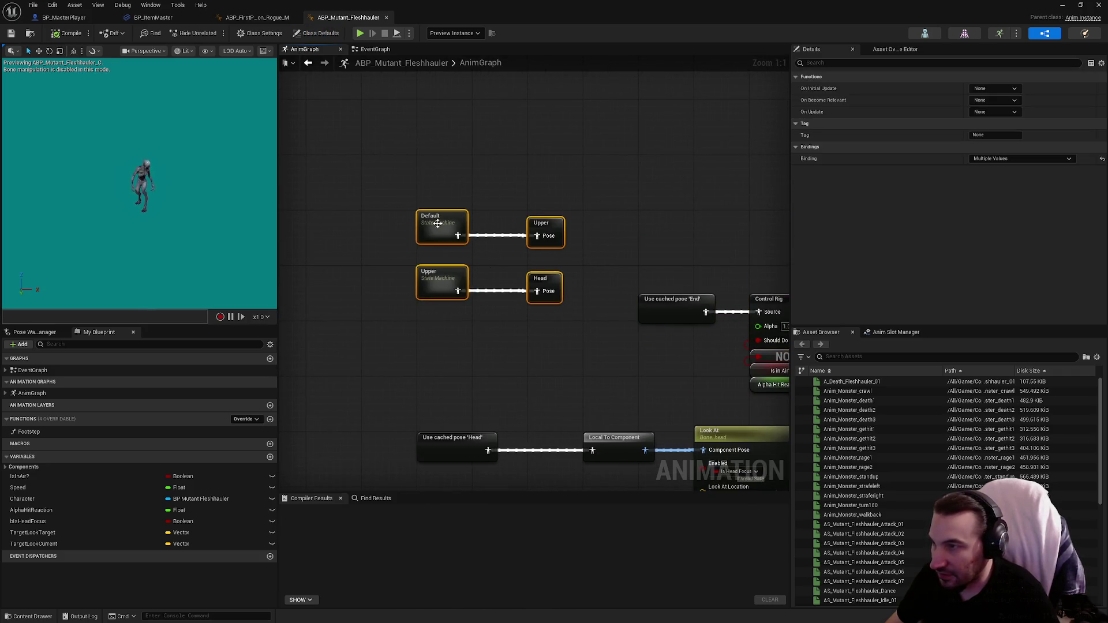
{"action": "key", "text": "Home"}
Review the pose chain by panning toward Output Pose and the Upper and Head nodes.
{"action": "mouse_move", "coordinate": [411, 142]}
{"action": "left_mouse_down"}
{"action": "mouse_move", "coordinate": [701, 331]}
{"action": "mouse_move", "coordinate": [720, 347]}
{"action": "mouse_move", "coordinate": [720, 371]}
{"action": "left_mouse_up"}
{"action": "scroll", "coordinate": [534, 287], "scroll_direction": "up", "scroll_amount": 2}
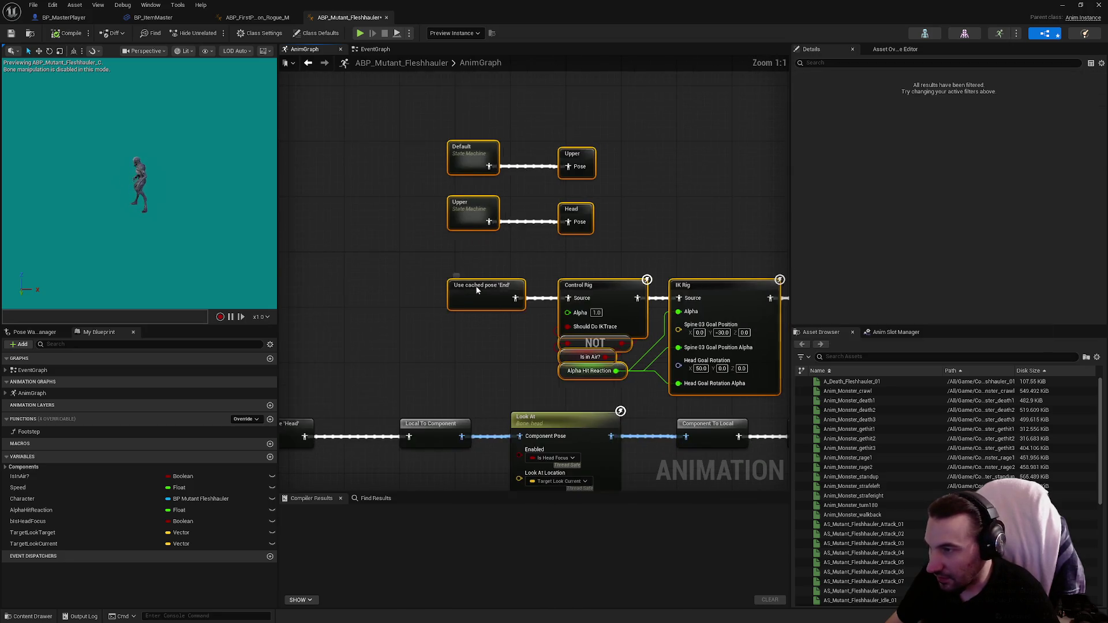
{"action": "mouse_move", "coordinate": [396, 292]}
{"action": "left_mouse_down"}
{"action": "mouse_move", "coordinate": [469, 230]}
{"action": "mouse_move", "coordinate": [521, 222]}
{"action": "mouse_move", "coordinate": [324, 296]}
{"action": "mouse_move", "coordinate": [342, 310]}
{"action": "mouse_move", "coordinate": [320, 307]}
{"action": "left_mouse_up"}
{"action": "left_click", "coordinate": [639, 232]}
{"action": "left_click_drag", "start_coordinate": [639, 233], "coordinate": [493, 211]}
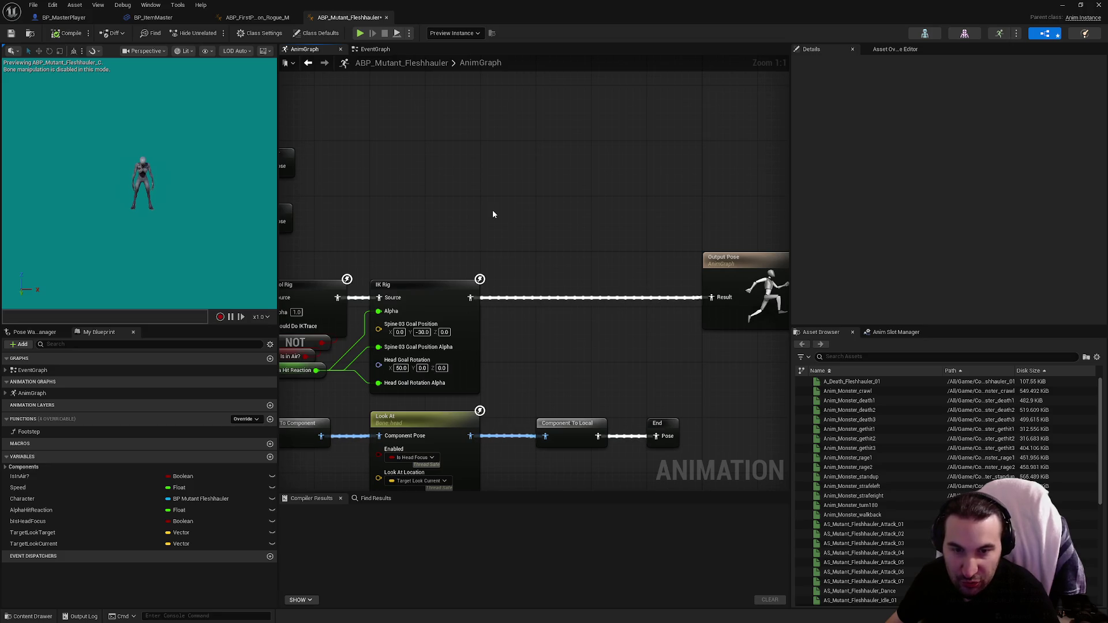
{"action": "left_click_drag", "start_coordinate": [577, 217], "coordinate": [676, 210]}
Search 'inerti' in the node menu and place an Inertialization node above the IK Rig link.
{"action": "right_click", "coordinate": [627, 191]}
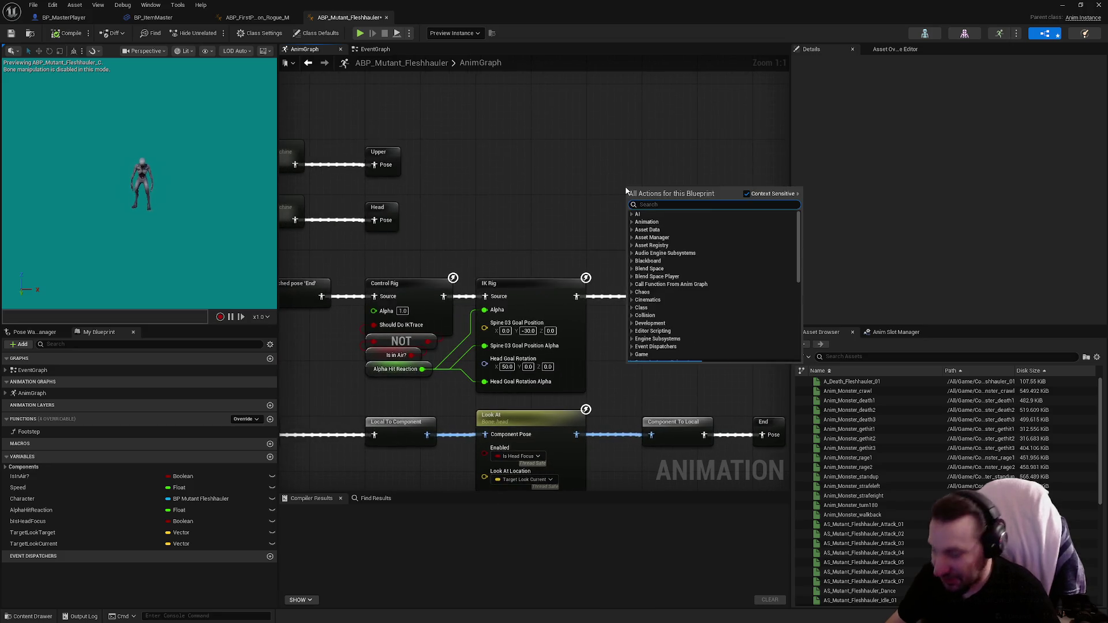
{"action": "type", "text": "inter"}
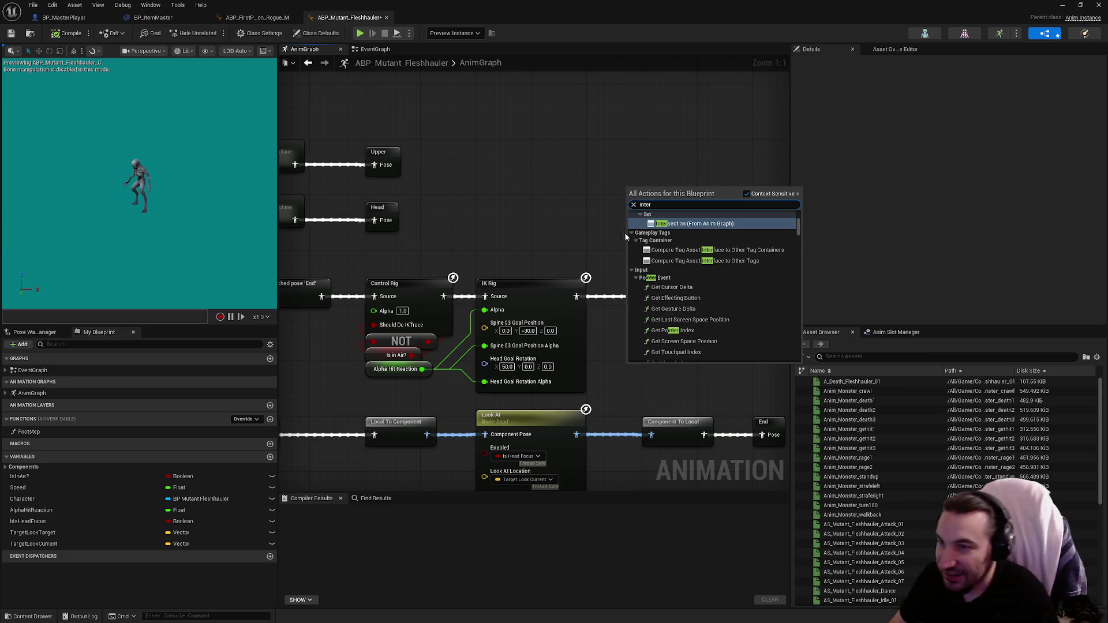
{"action": "scroll", "coordinate": [687, 264], "scroll_direction": "up", "scroll_amount": 3}
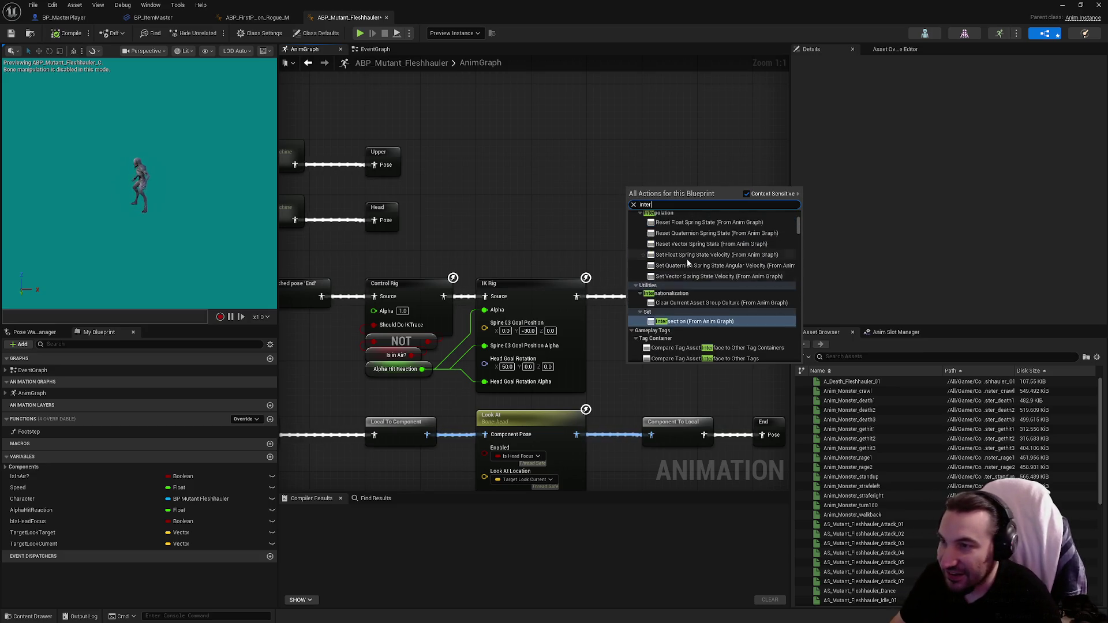
{"action": "scroll", "coordinate": [688, 264], "scroll_direction": "up", "scroll_amount": 10}
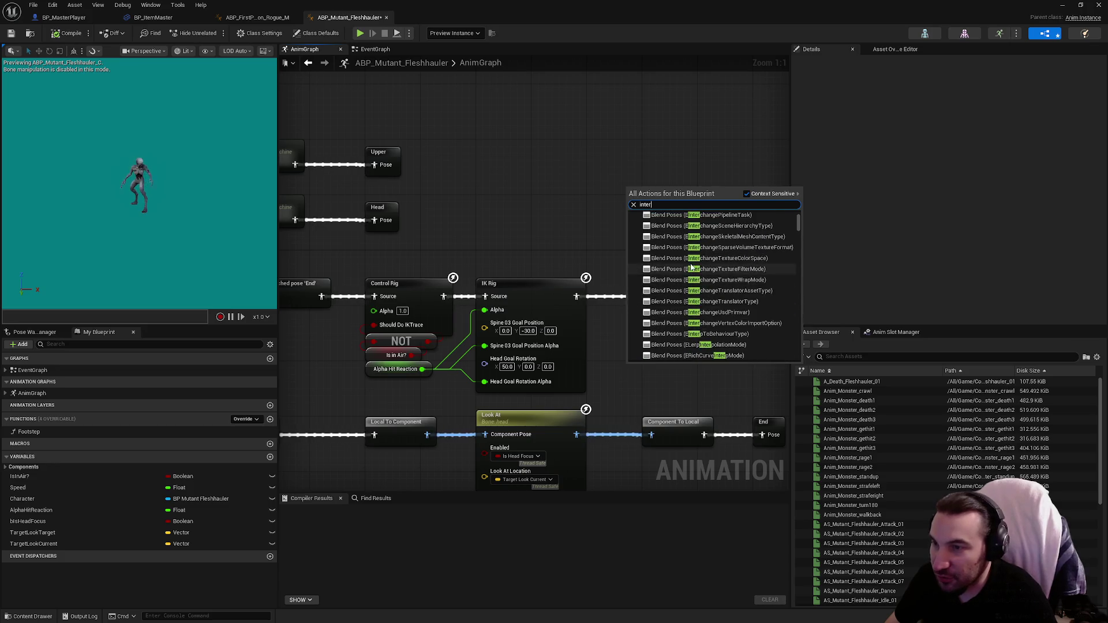
{"action": "scroll", "coordinate": [731, 265], "scroll_direction": "down", "scroll_amount": 10}
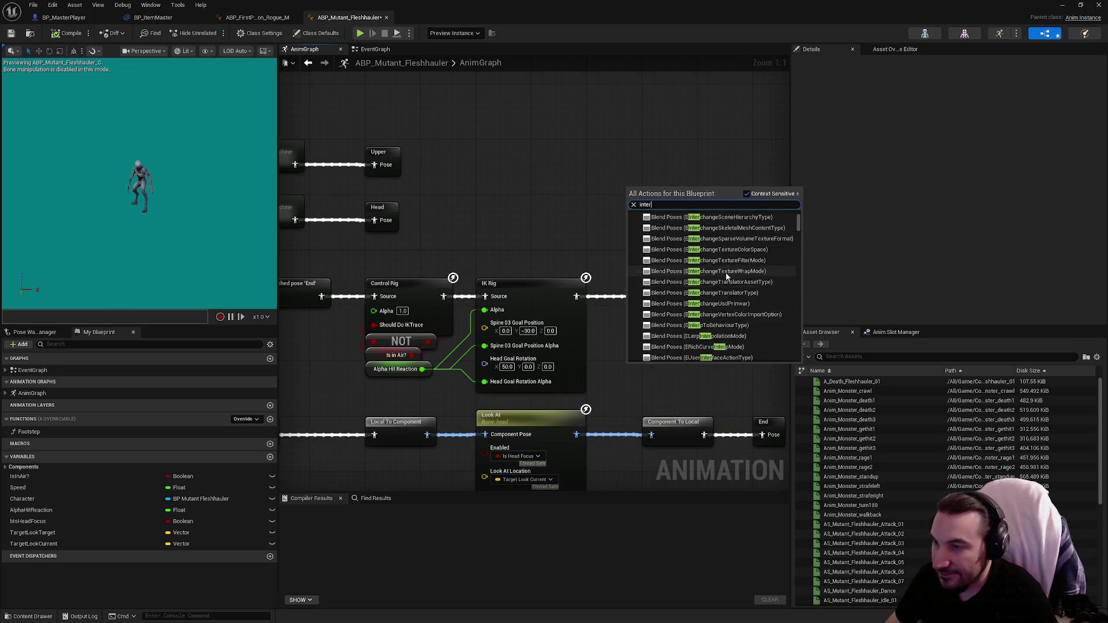
{"action": "scroll", "coordinate": [708, 287], "scroll_direction": "down", "scroll_amount": 2}
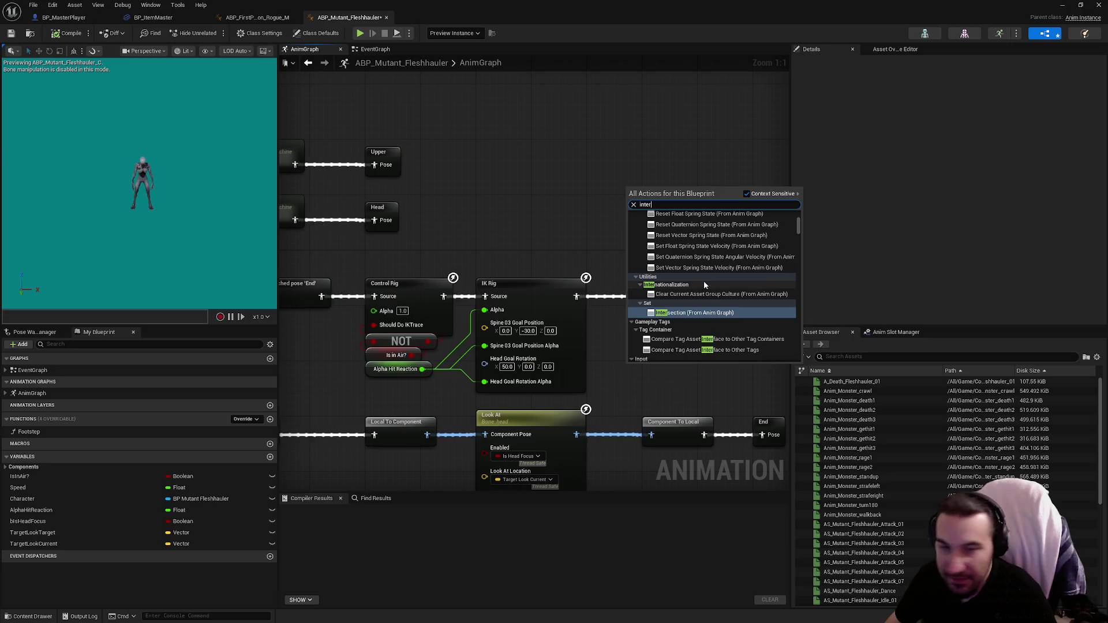
{"action": "scroll", "coordinate": [703, 284], "scroll_direction": "down", "scroll_amount": 5}
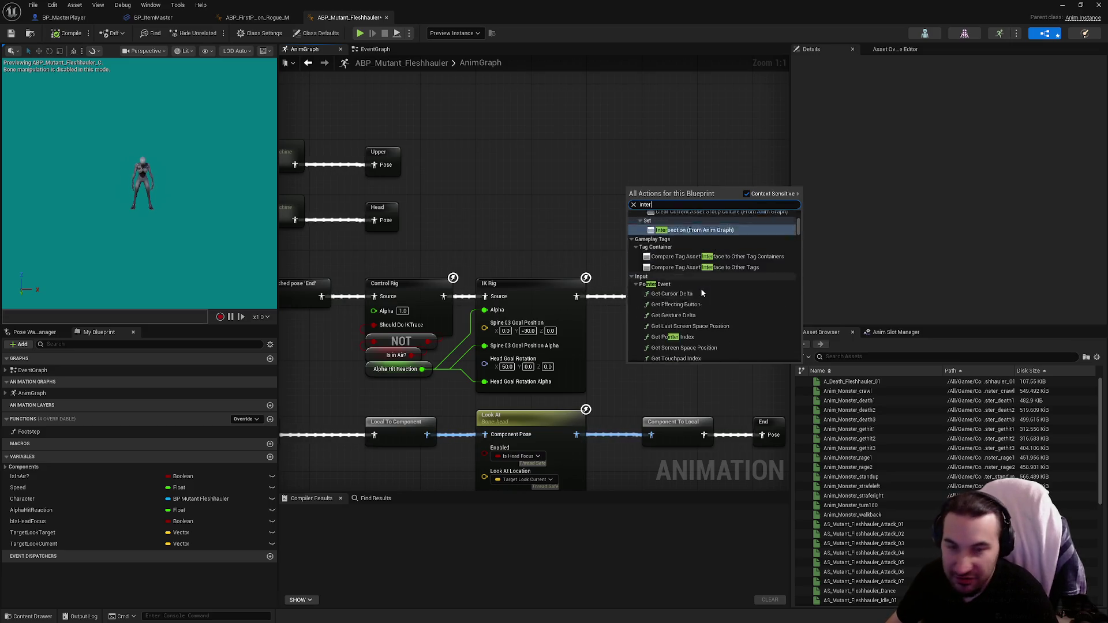
{"action": "scroll", "coordinate": [701, 289], "scroll_direction": "down", "scroll_amount": 6}
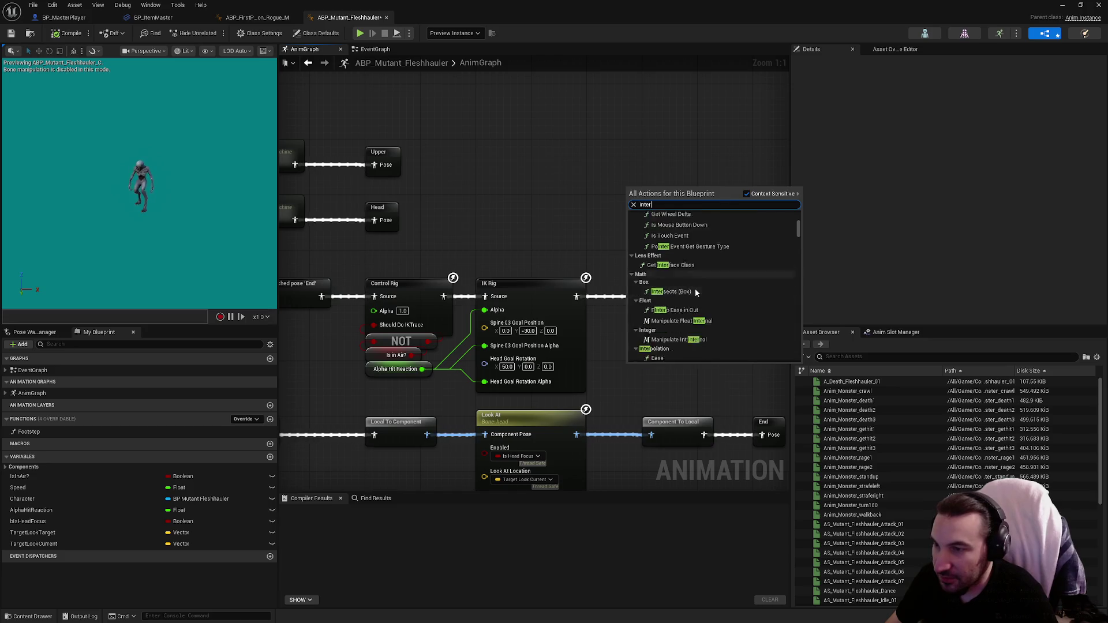
{"action": "scroll", "coordinate": [695, 292], "scroll_direction": "down", "scroll_amount": 6}
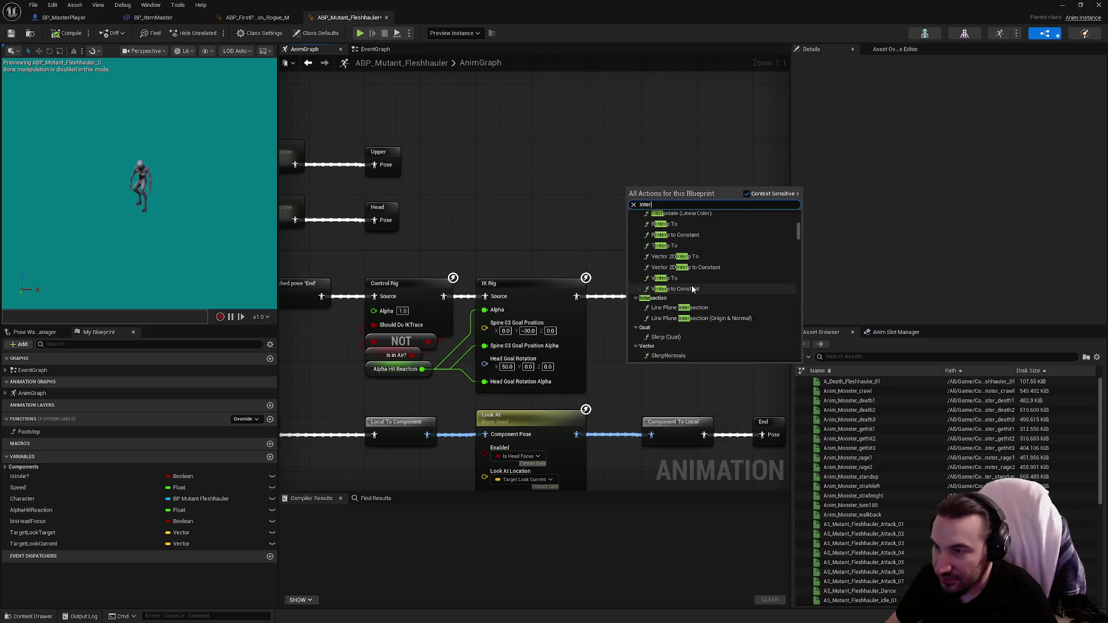
{"action": "scroll", "coordinate": [705, 279], "scroll_direction": "down", "scroll_amount": 6}
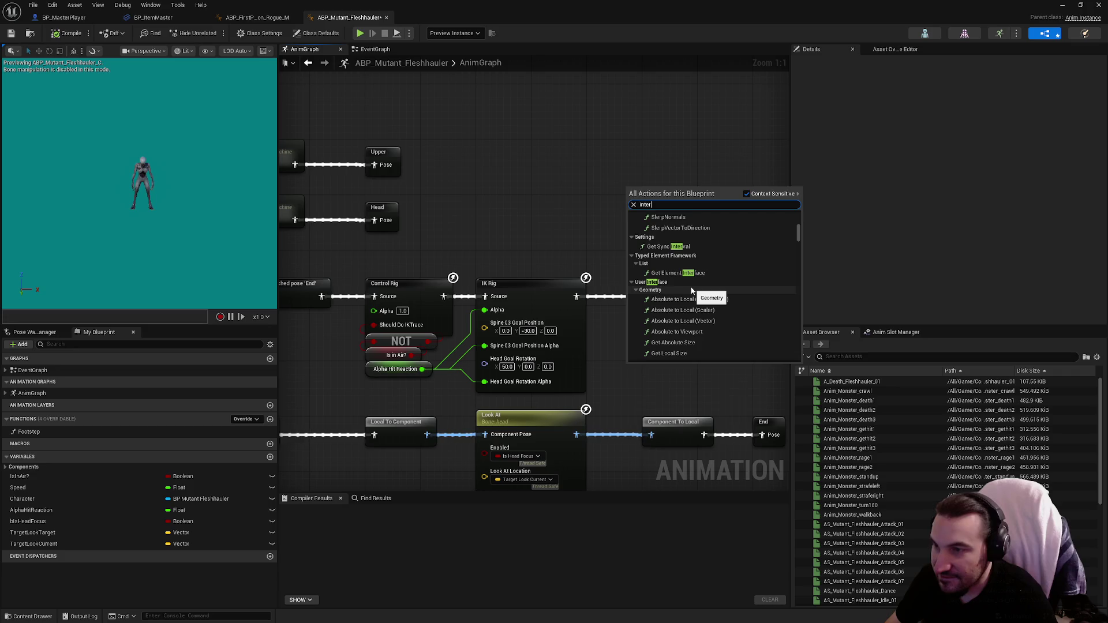
{"action": "scroll", "coordinate": [691, 291], "scroll_direction": "down", "scroll_amount": 4}
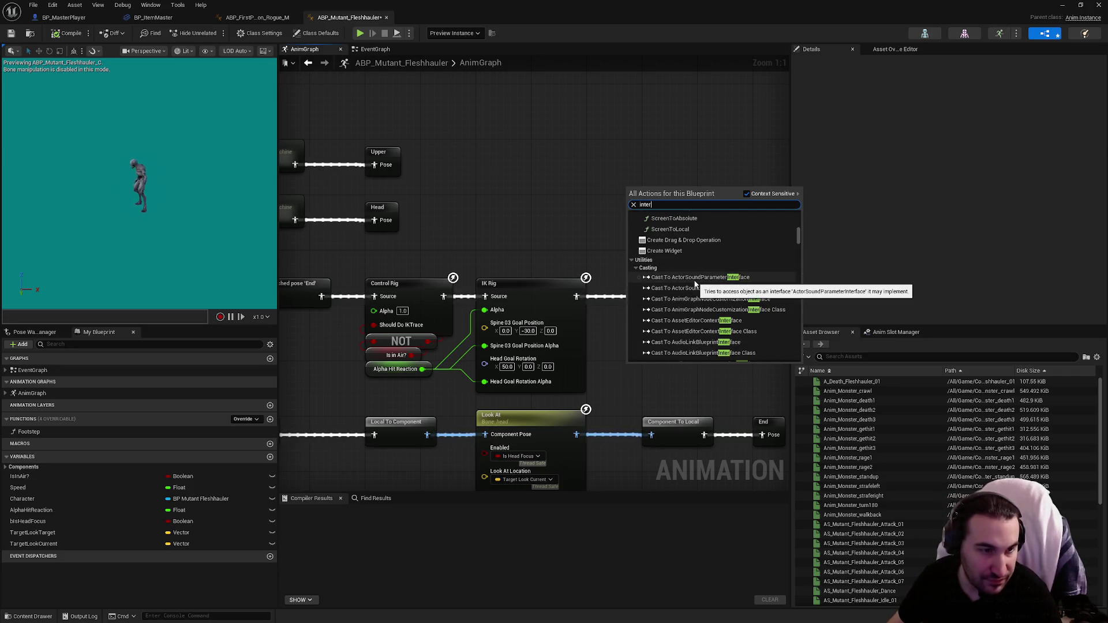
{"action": "key", "text": "BackSpace"}
{"action": "key", "text": "BackSpace"}
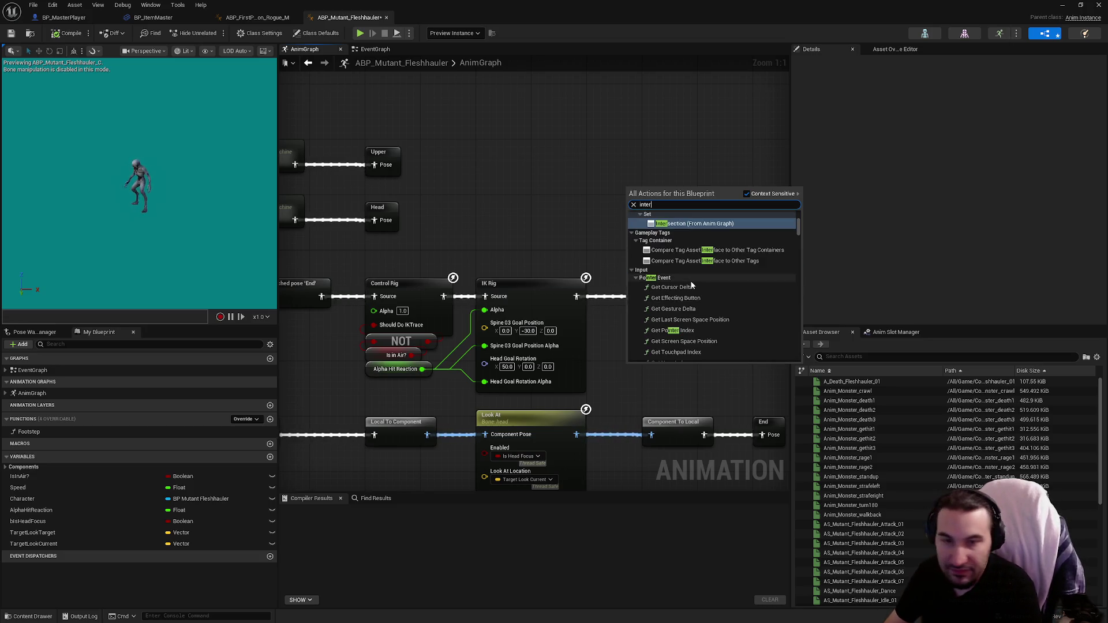
{"action": "key", "text": "BackSpace"}
{"action": "key", "text": "BackSpace"}
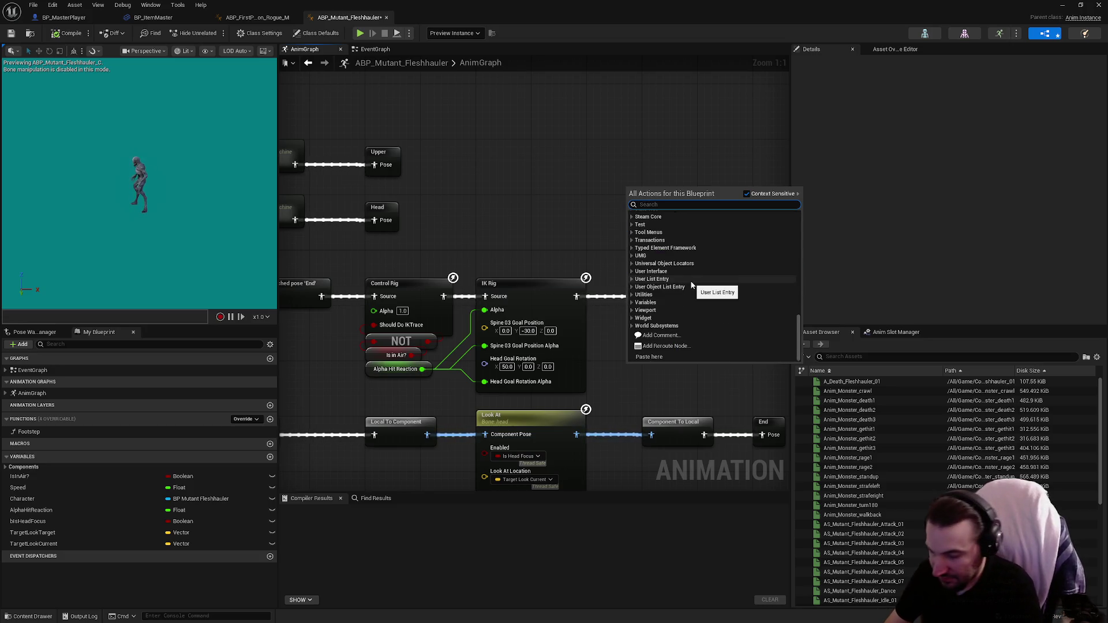
{"action": "type", "text": "Inerti"}
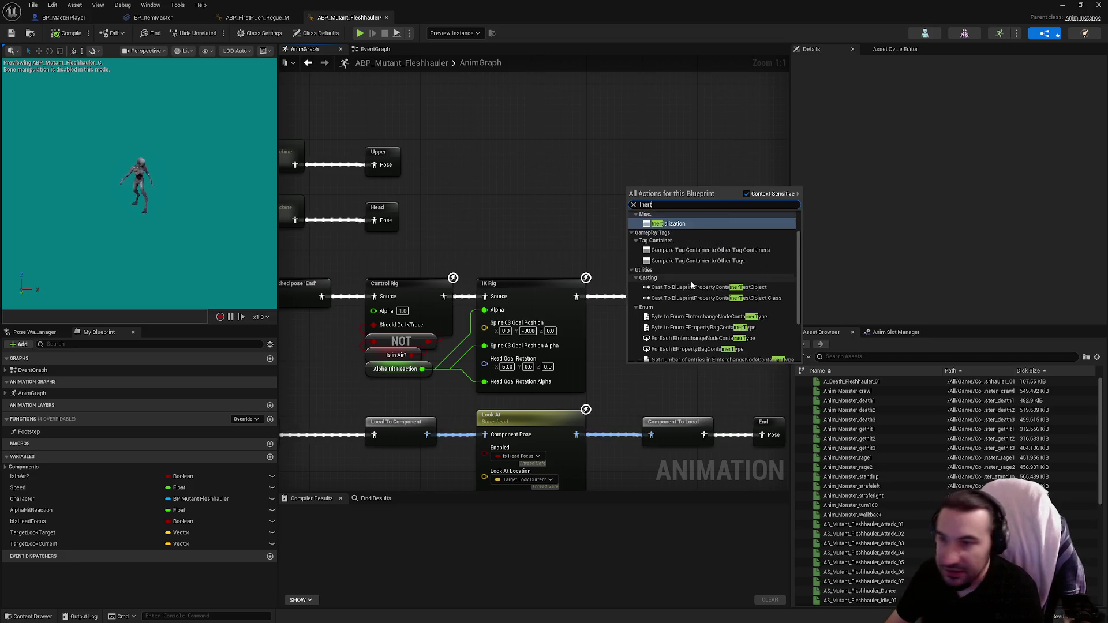
{"action": "key", "text": "Return"}
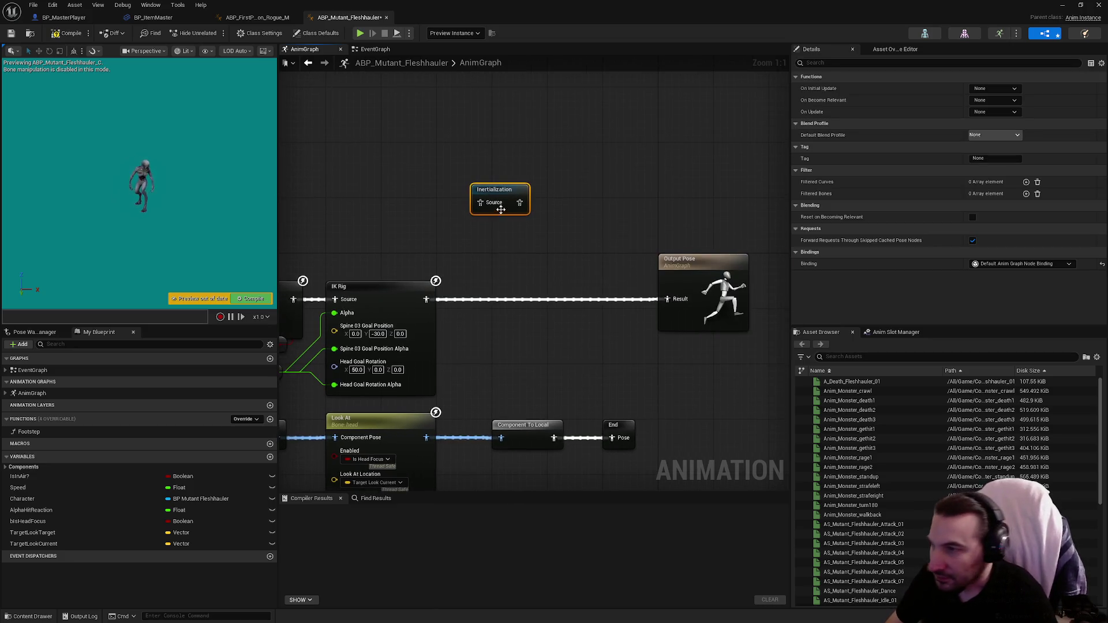
Route IK Rig through Inertialization into Output Pose, compile, and shrink the editor to the level.
{"action": "mouse_move", "coordinate": [504, 185]}
{"action": "left_mouse_down"}
{"action": "mouse_move", "coordinate": [551, 268]}
{"action": "mouse_move", "coordinate": [526, 282]}
{"action": "left_mouse_up"}
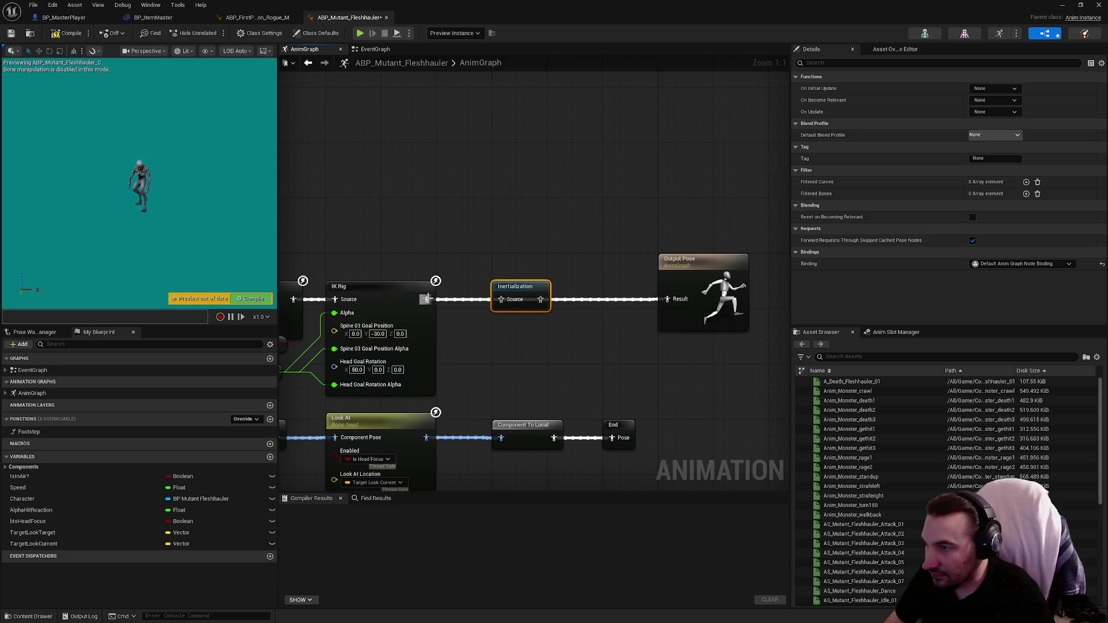
{"action": "left_click_drag", "start_coordinate": [426, 299], "coordinate": [500, 299]}
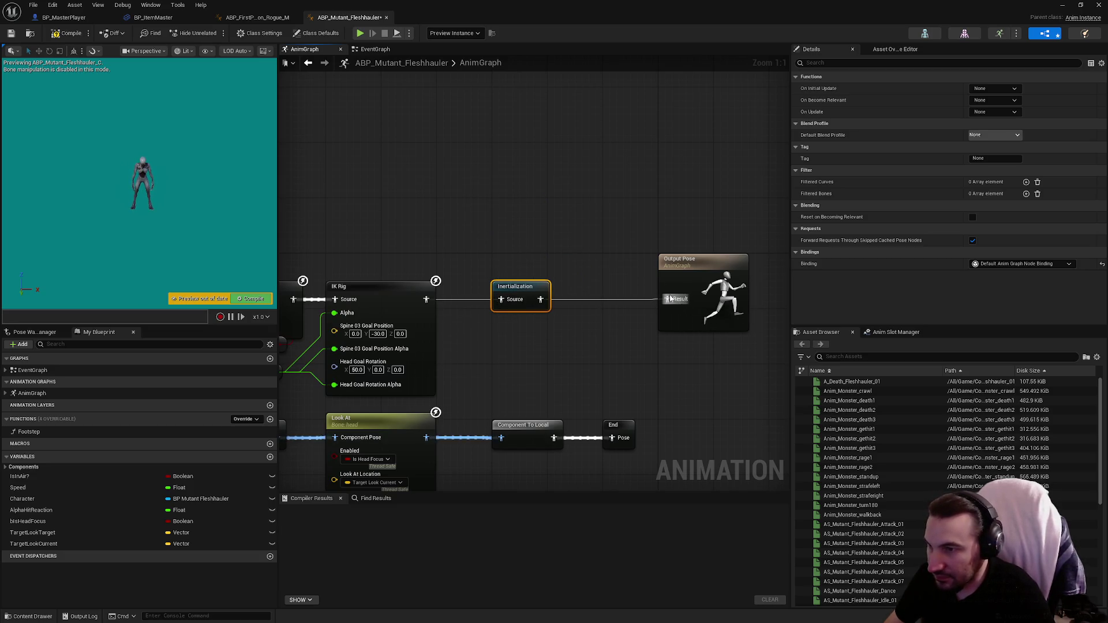
{"action": "left_click", "coordinate": [578, 229]}
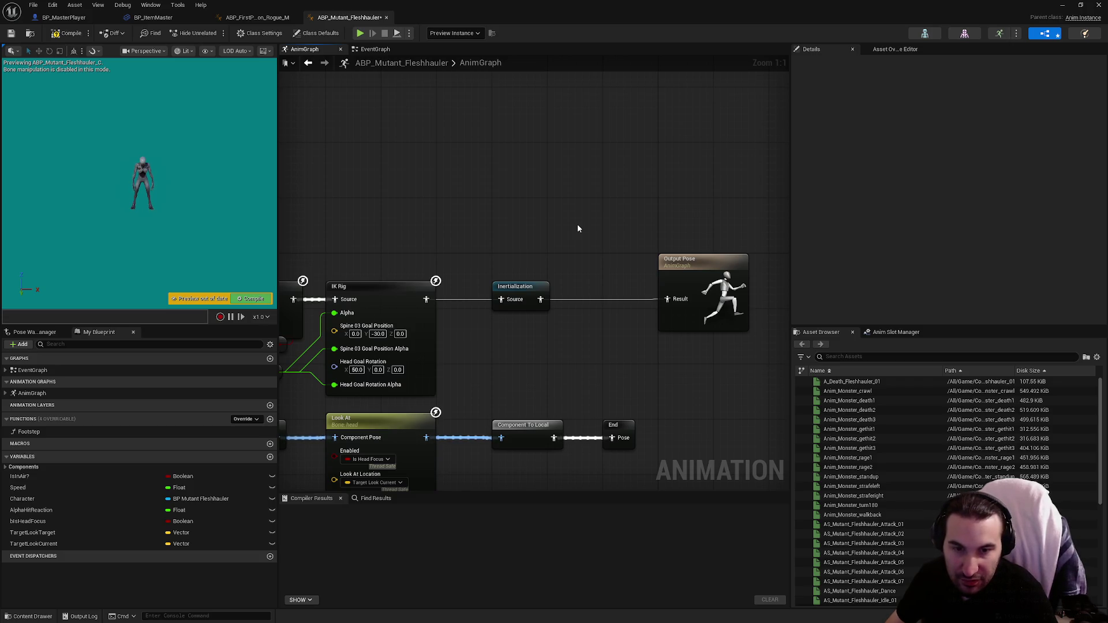
{"action": "left_click_drag", "start_coordinate": [577, 228], "coordinate": [636, 231]}
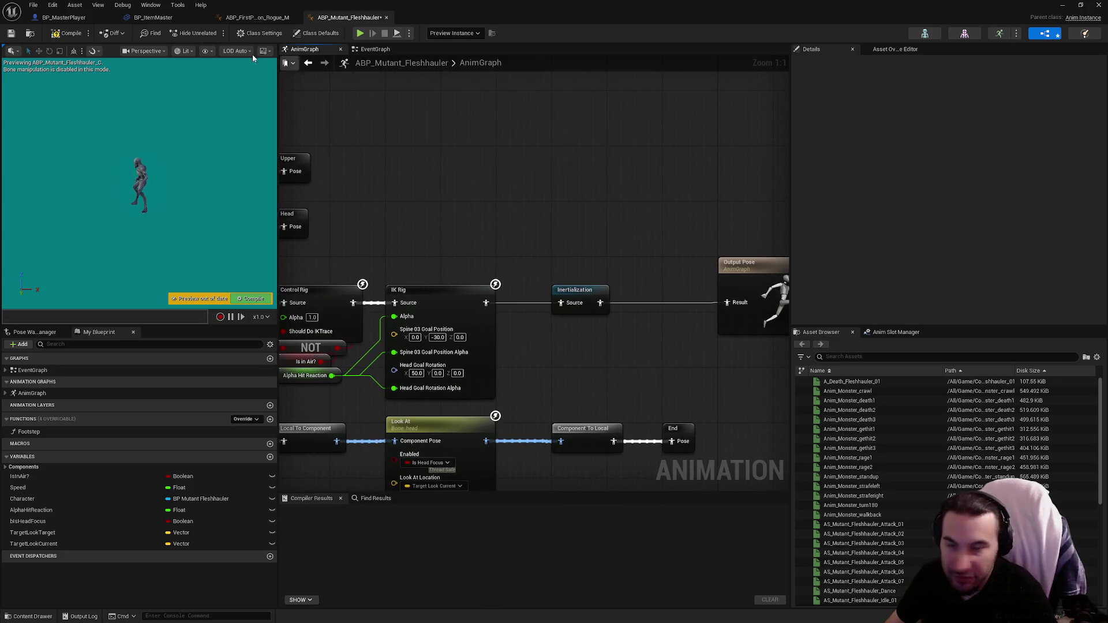
{"action": "left_click", "coordinate": [52, 33]}
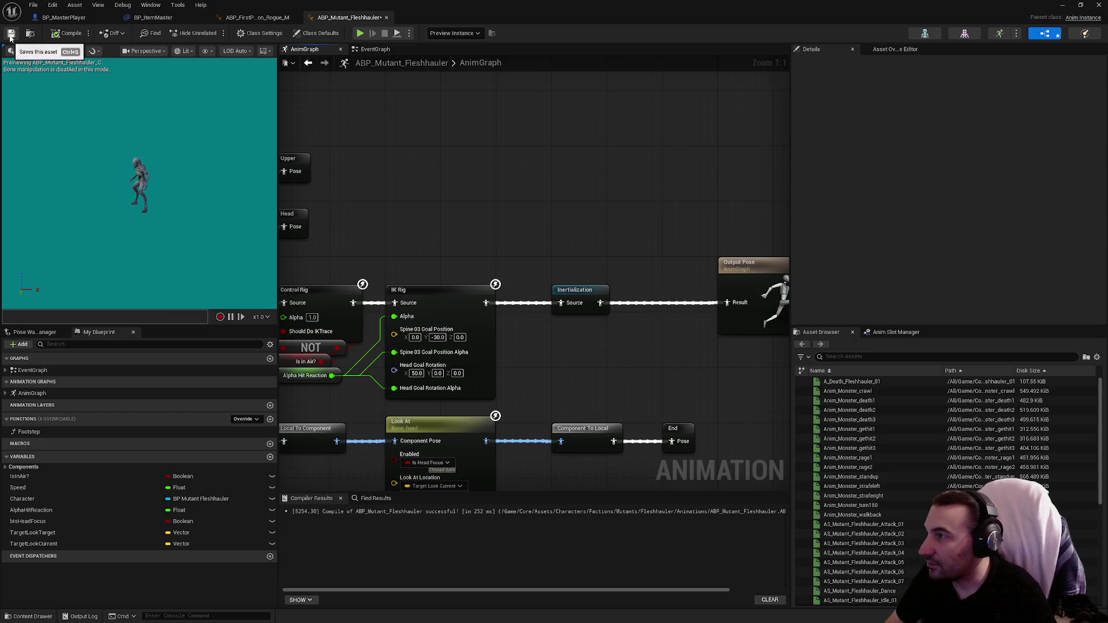
{"action": "left_click_drag", "start_coordinate": [595, 17], "coordinate": [497, 514]}
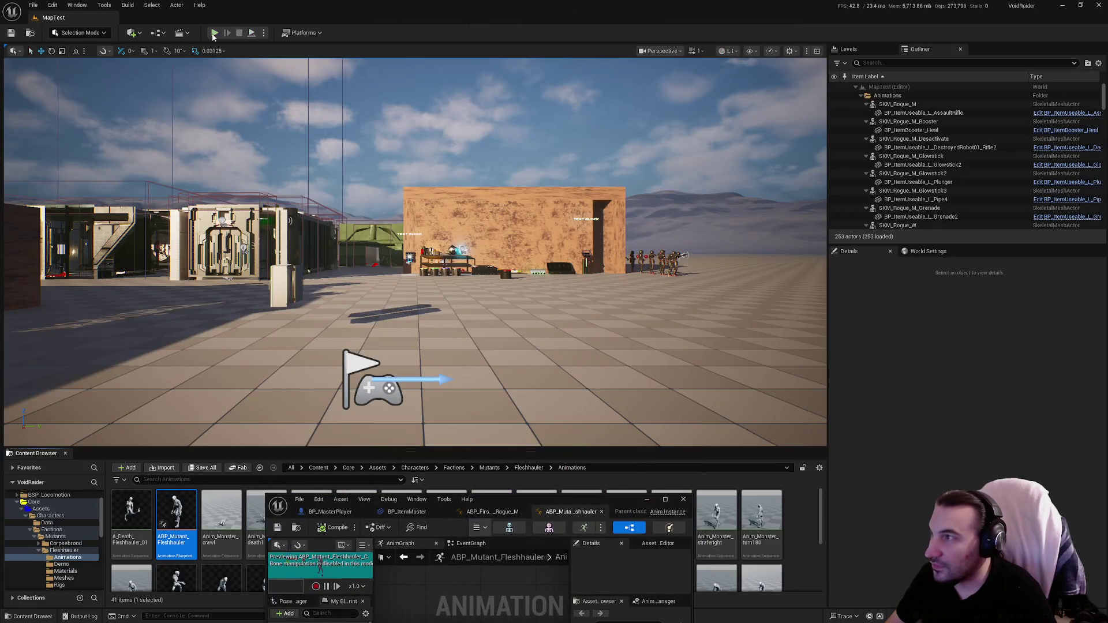
Play-test MapTest, walking forward and jumping to watch the Fleshhauler, then re-maximize the ABP editor.
{"action": "left_click", "coordinate": [210, 36]}
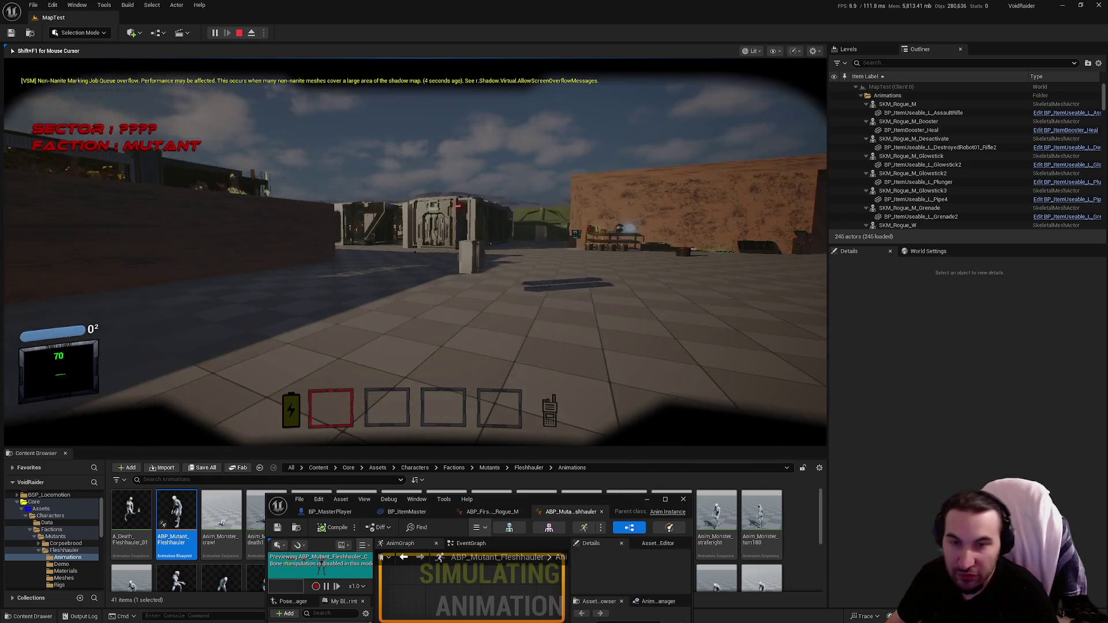
{"action": "key", "text": "w"}
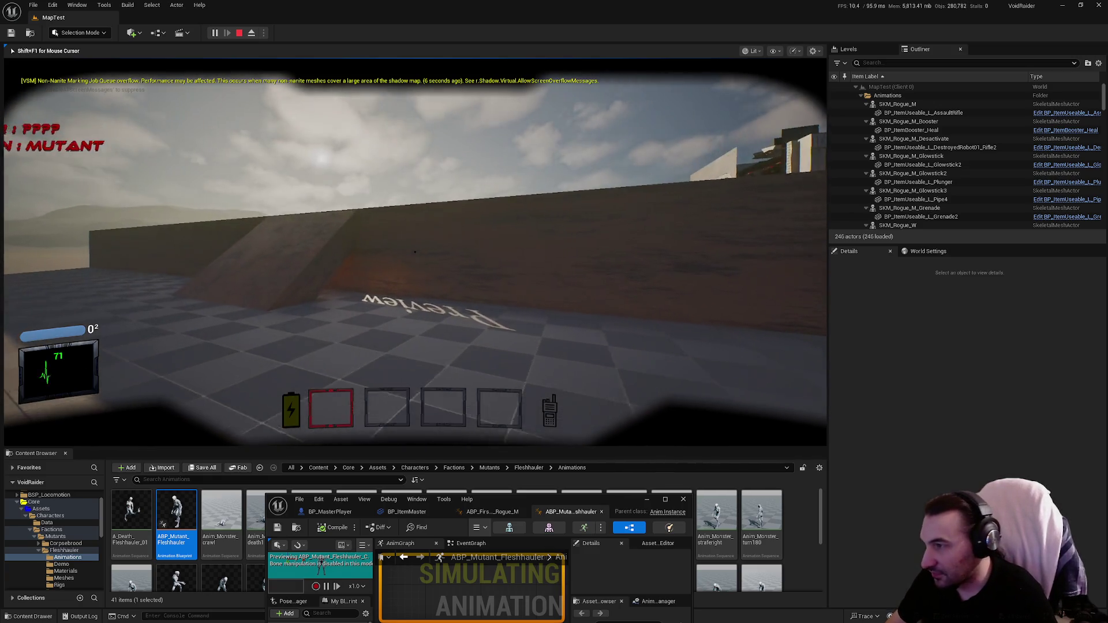
{"action": "key", "text": "space"}
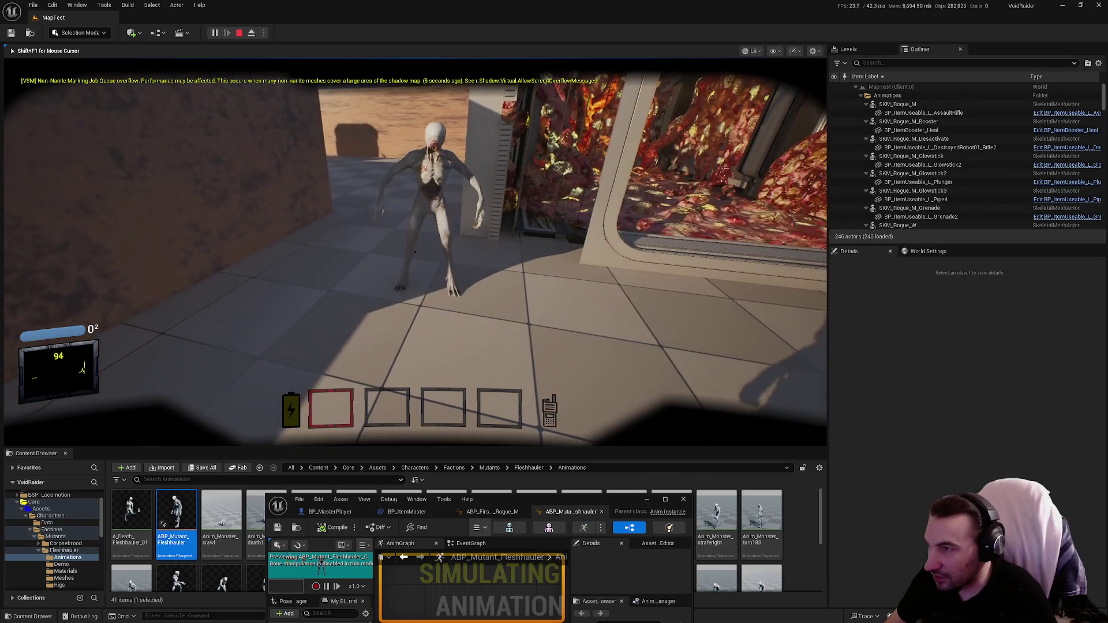
{"action": "key", "text": "Escape"}
{"action": "left_click_drag", "start_coordinate": [535, 501], "coordinate": [537, 2]}
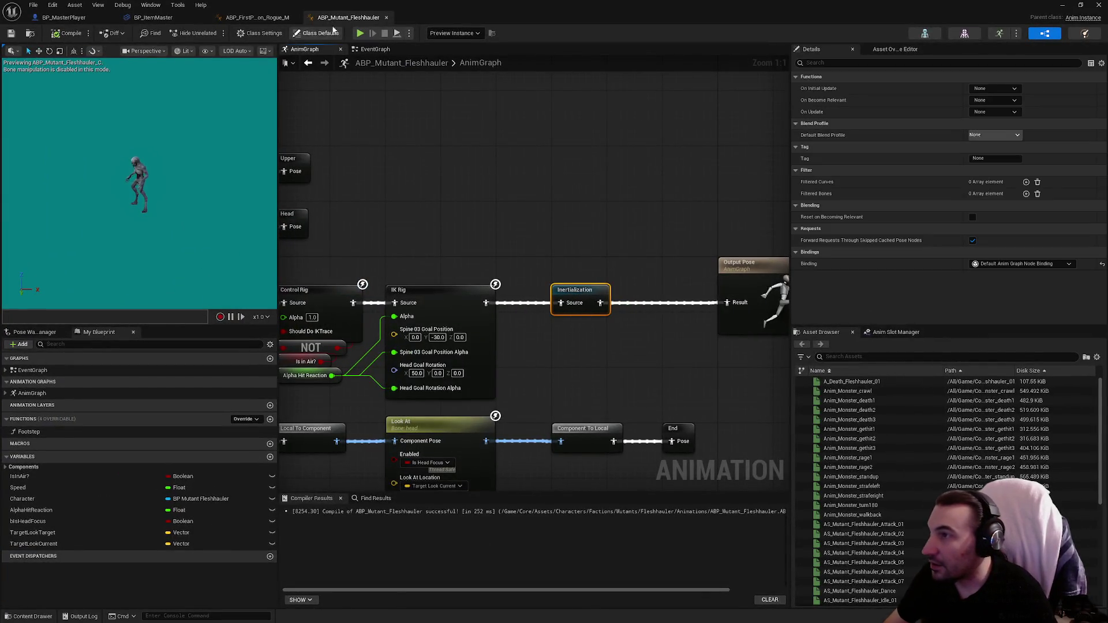
Close ABP_Mutant_Fleshhauler and browse the Content Browser to the Stalker mutant folder.
{"action": "key", "text": "ctrl+w"}
{"action": "double_click", "coordinate": [484, 17]}
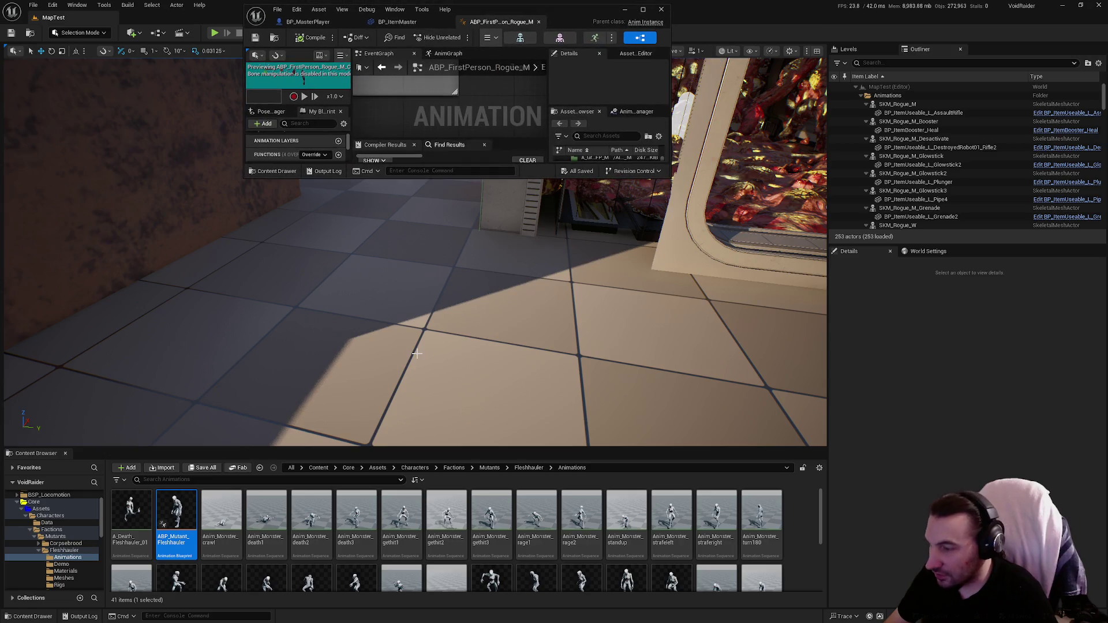
{"action": "left_click", "coordinate": [64, 551]}
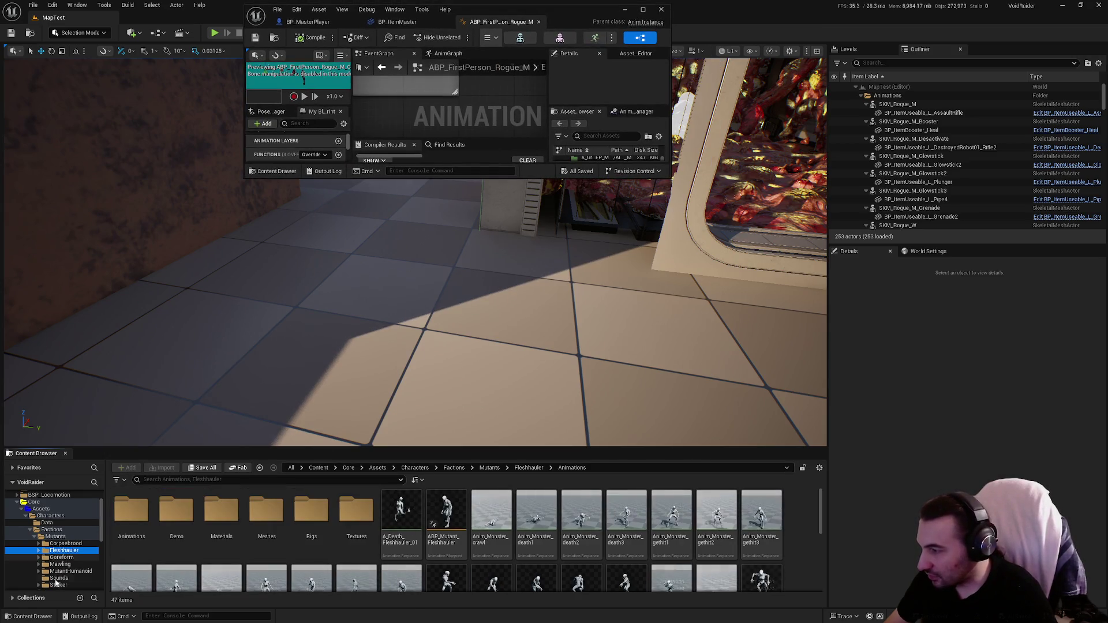
{"action": "left_click", "coordinate": [71, 557]}
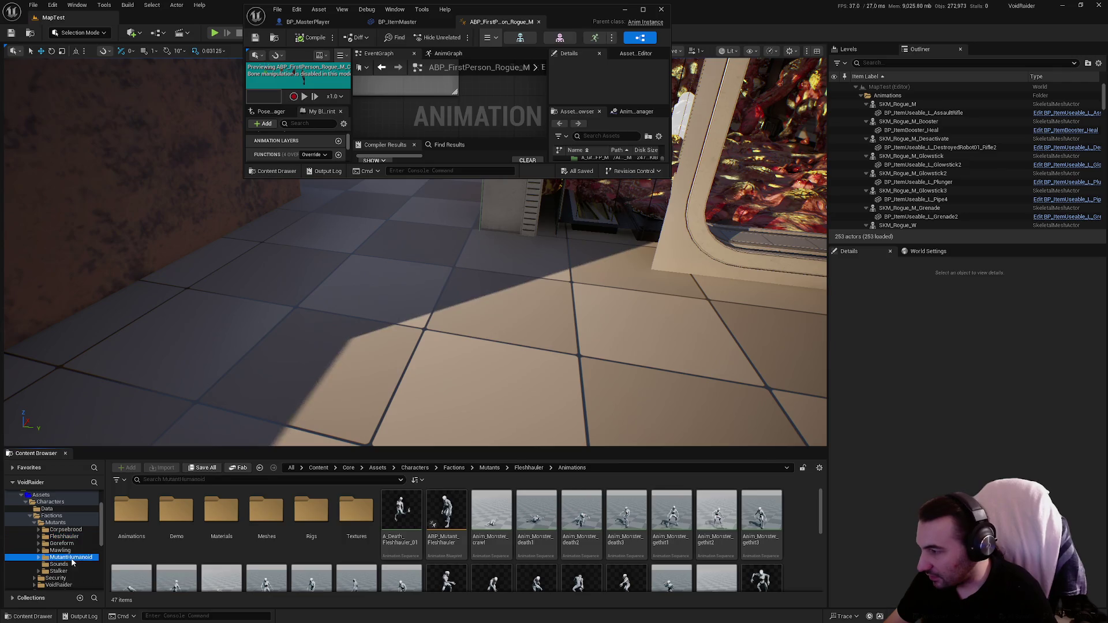
{"action": "left_click", "coordinate": [77, 571]}
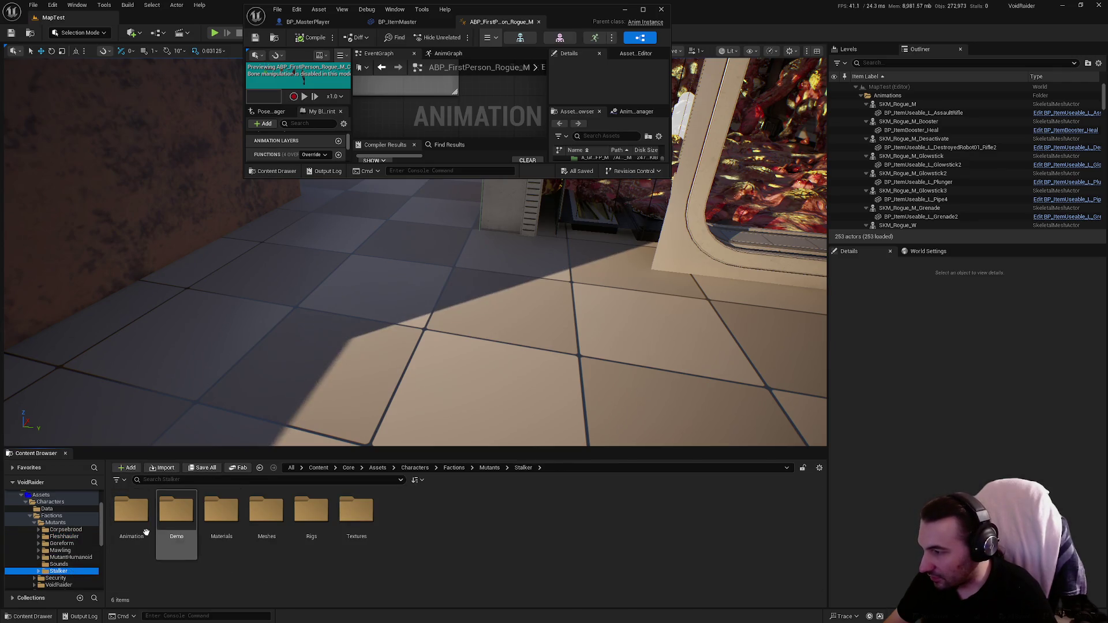
Open ABP_Mutant_Stalker from the Animation subfolder and maximize its editor.
{"action": "double_click", "coordinate": [138, 520]}
{"action": "double_click", "coordinate": [164, 522]}
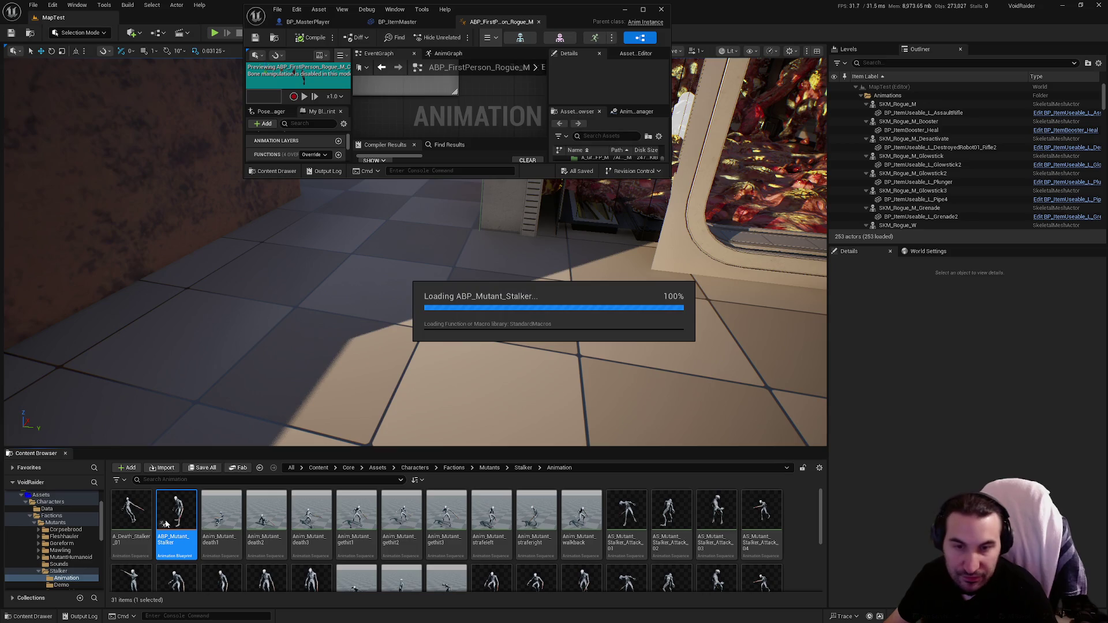
{"action": "left_click_drag", "start_coordinate": [587, 17], "coordinate": [584, 16]}
{"action": "double_click", "coordinate": [584, 12]}
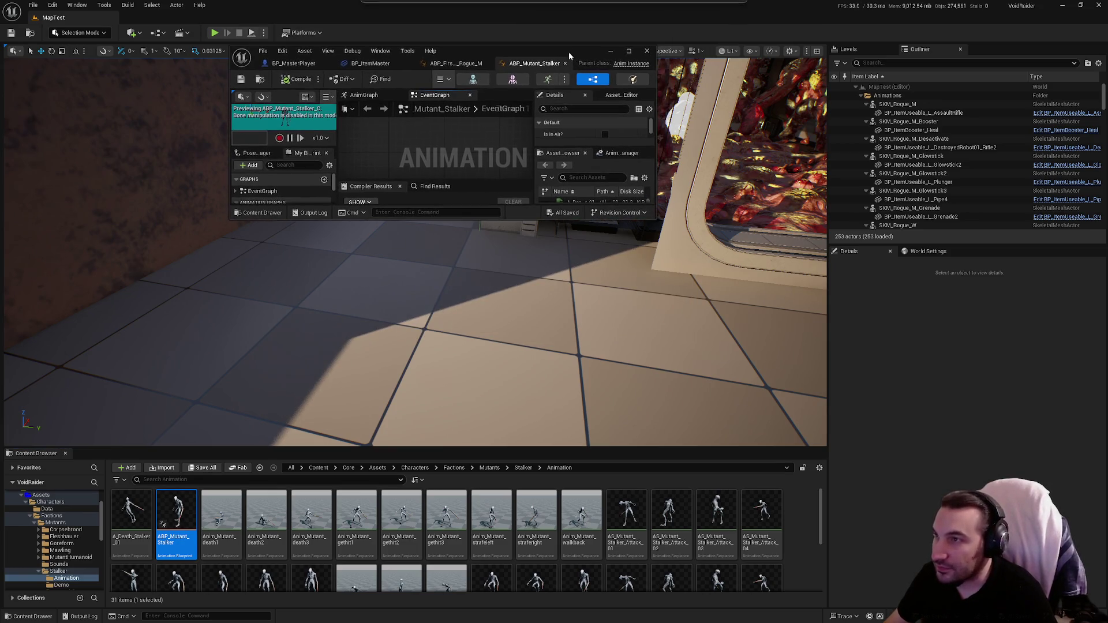
{"action": "scroll", "coordinate": [423, 268], "scroll_direction": "down", "scroll_amount": 3}
{"action": "scroll", "coordinate": [566, 237], "scroll_direction": "up", "scroll_amount": 2}
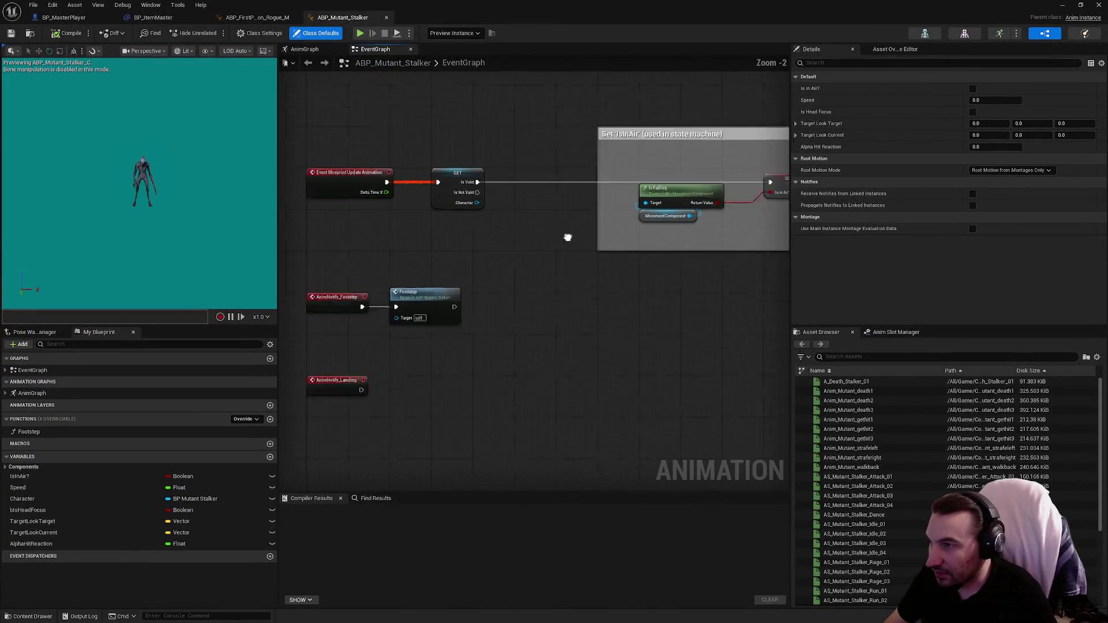
In the Stalker AnimGraph, rearrange the pose and rig nodes to make room before Output Pose.
{"action": "scroll", "coordinate": [566, 237], "scroll_direction": "down", "scroll_amount": 3}
{"action": "left_click", "coordinate": [312, 49]}
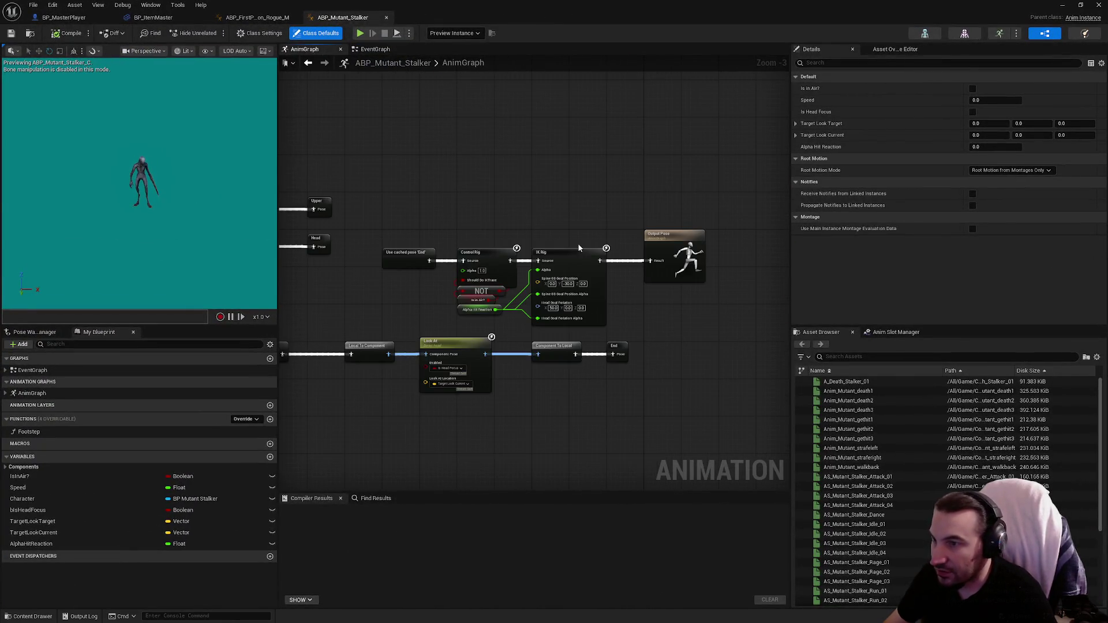
{"action": "left_click_drag", "start_coordinate": [378, 205], "coordinate": [614, 316]}
{"action": "scroll", "coordinate": [360, 182], "scroll_direction": "up", "scroll_amount": 2}
{"action": "left_click_drag", "start_coordinate": [356, 165], "coordinate": [472, 283]}
{"action": "left_click_drag", "start_coordinate": [395, 213], "coordinate": [546, 175]}
{"action": "mouse_move", "coordinate": [494, 131]}
{"action": "left_mouse_down"}
{"action": "mouse_move", "coordinate": [747, 288]}
{"action": "mouse_move", "coordinate": [730, 321]}
{"action": "left_mouse_up"}
{"action": "left_click_drag", "start_coordinate": [538, 277], "coordinate": [476, 278]}
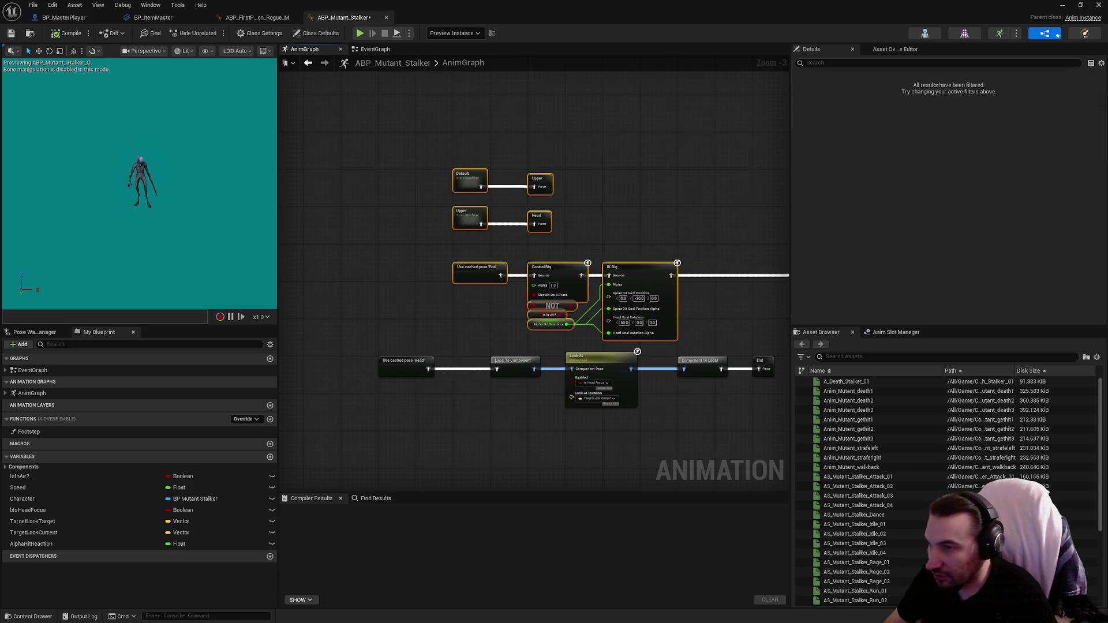
Insert an Inertialization node between IK Rig and Output Pose, wire both links, and compile.
{"action": "scroll", "coordinate": [566, 231], "scroll_direction": "up", "scroll_amount": 3}
{"action": "left_click_drag", "start_coordinate": [586, 249], "coordinate": [579, 283]}
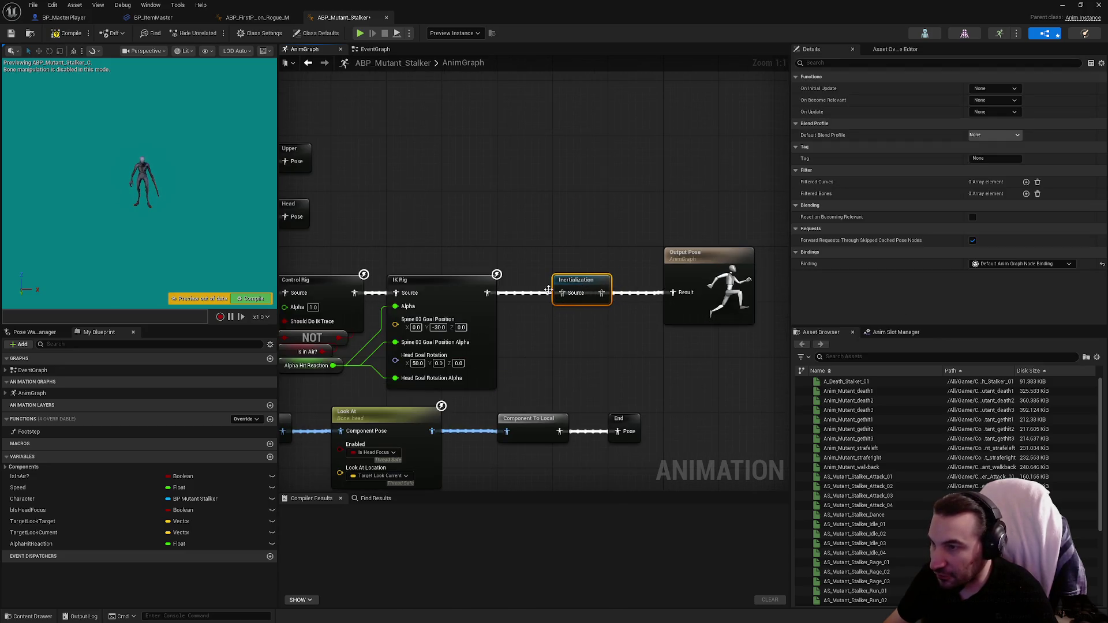
{"action": "left_click_drag", "start_coordinate": [487, 293], "coordinate": [673, 293]}
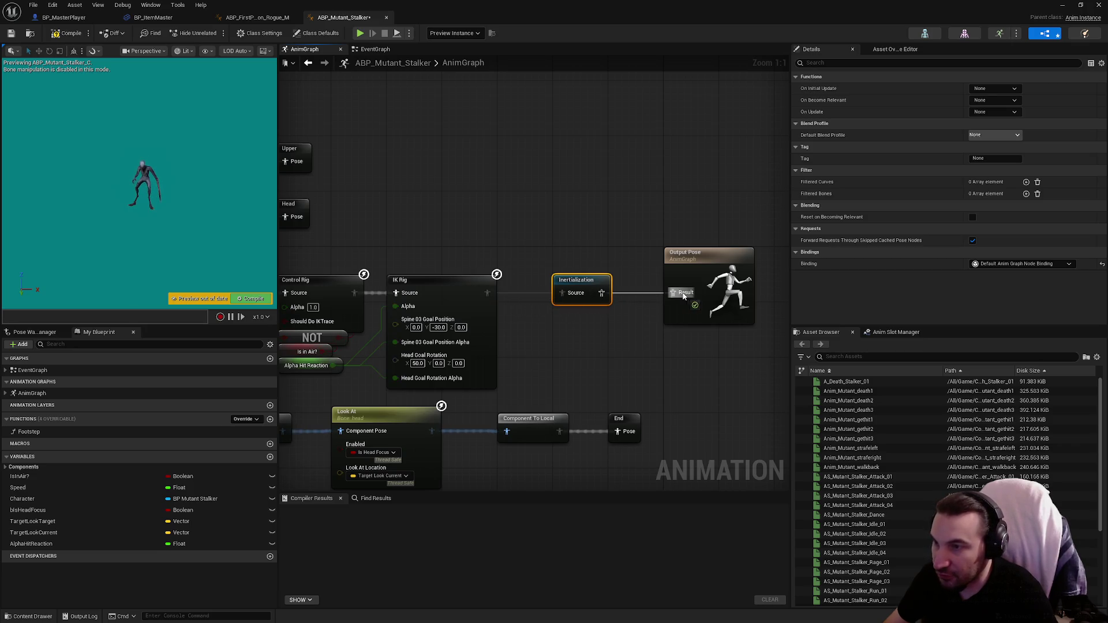
{"action": "left_click", "coordinate": [519, 173]}
{"action": "left_click", "coordinate": [57, 34]}
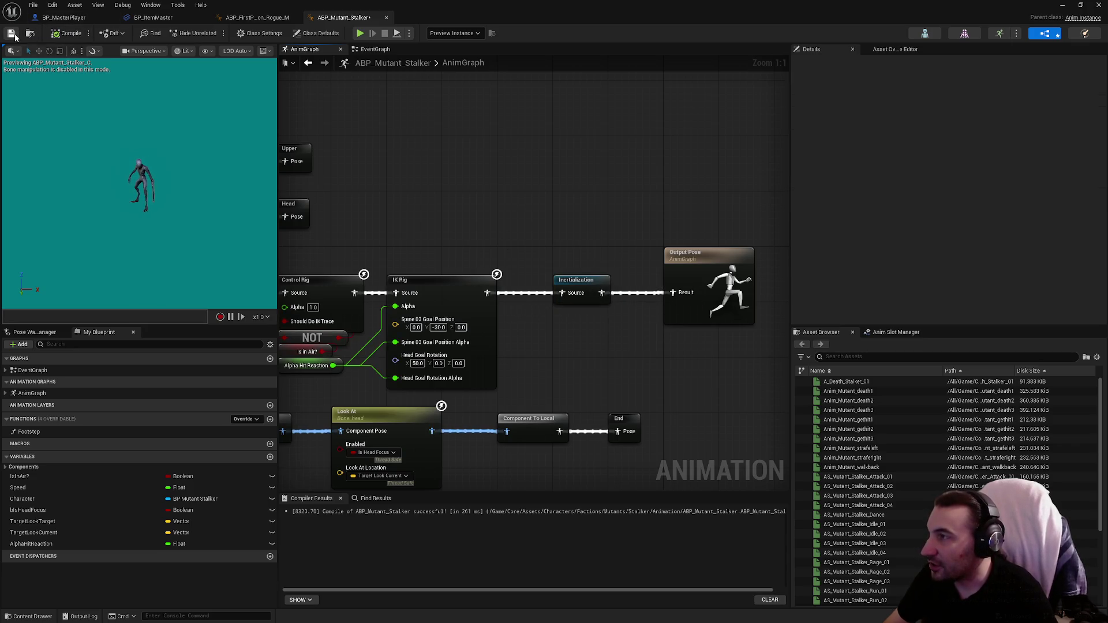
{"action": "left_click", "coordinate": [11, 33]}
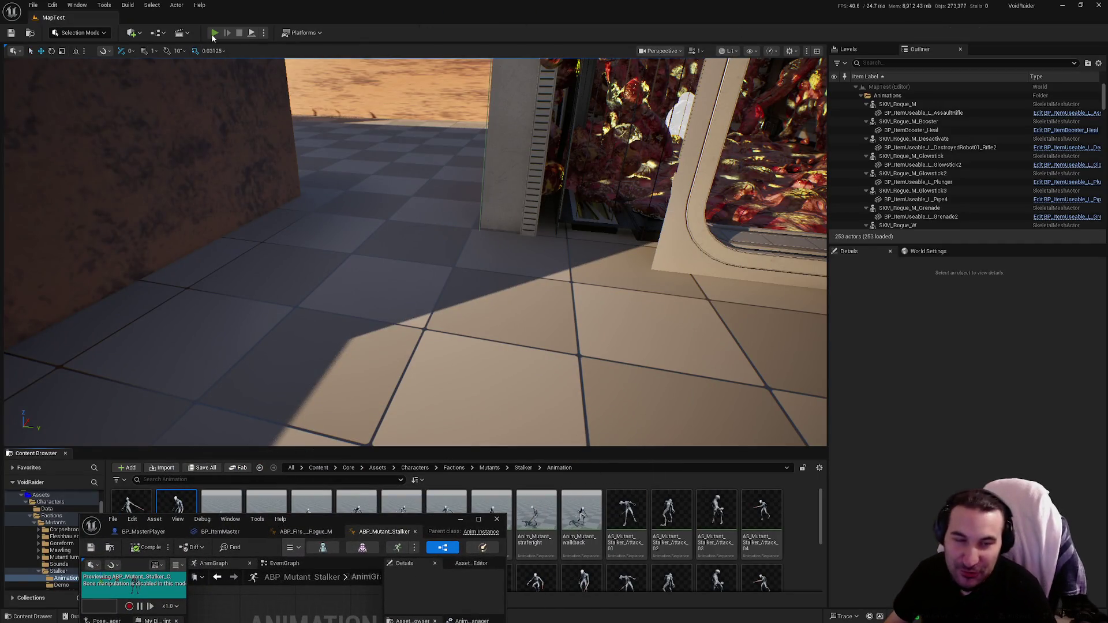
Play-test MapTest to watch the Stalker walk and attack, then maximize ABP_Mutant_Stalker again.
{"action": "left_click", "coordinate": [214, 33]}
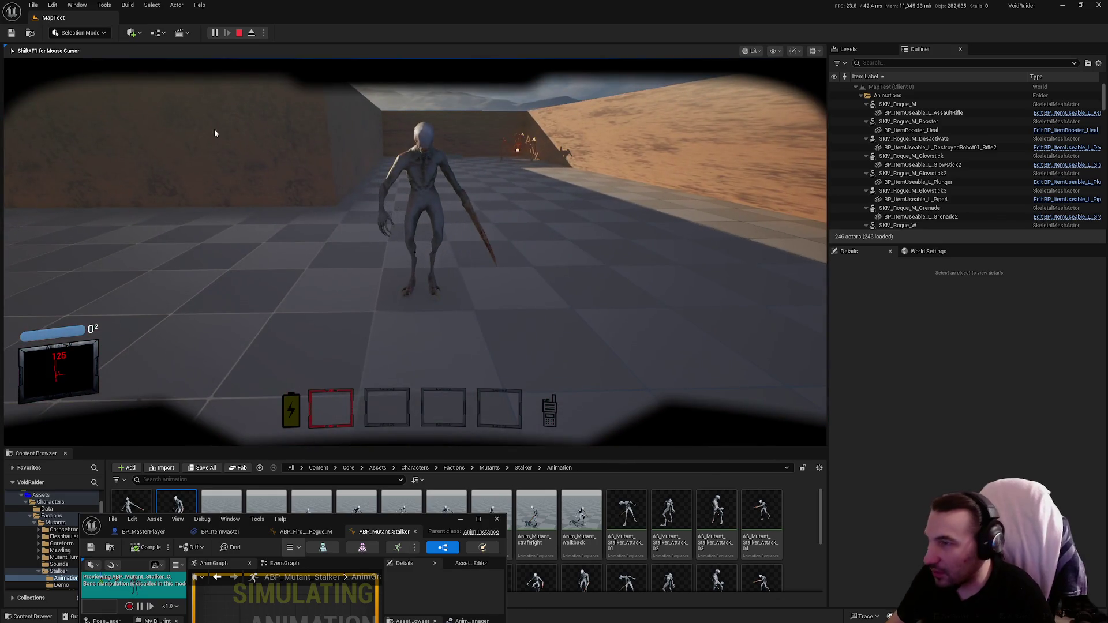
{"action": "key", "text": "Escape"}
{"action": "left_click_drag", "start_coordinate": [368, 519], "coordinate": [444, 203]}
{"action": "double_click", "coordinate": [445, 203]}
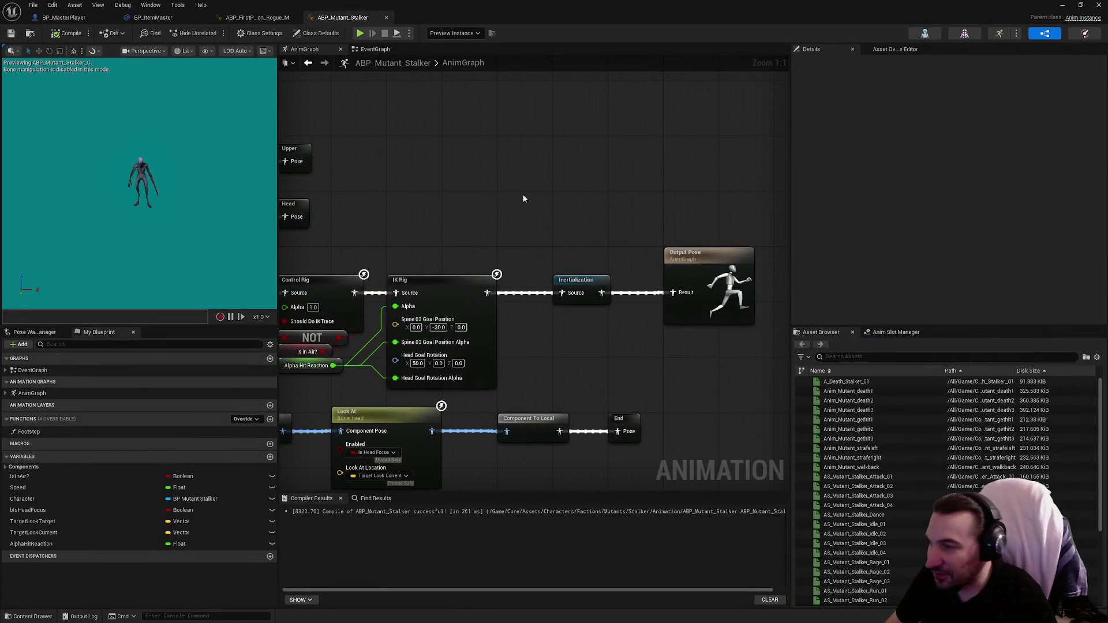
Select the Inertialization node, save ABP_Mutant_Stalker with Ctrl+S, and close its tab.
{"action": "scroll", "coordinate": [525, 196], "scroll_direction": "down", "scroll_amount": 2}
{"action": "left_click_drag", "start_coordinate": [531, 188], "coordinate": [550, 193]}
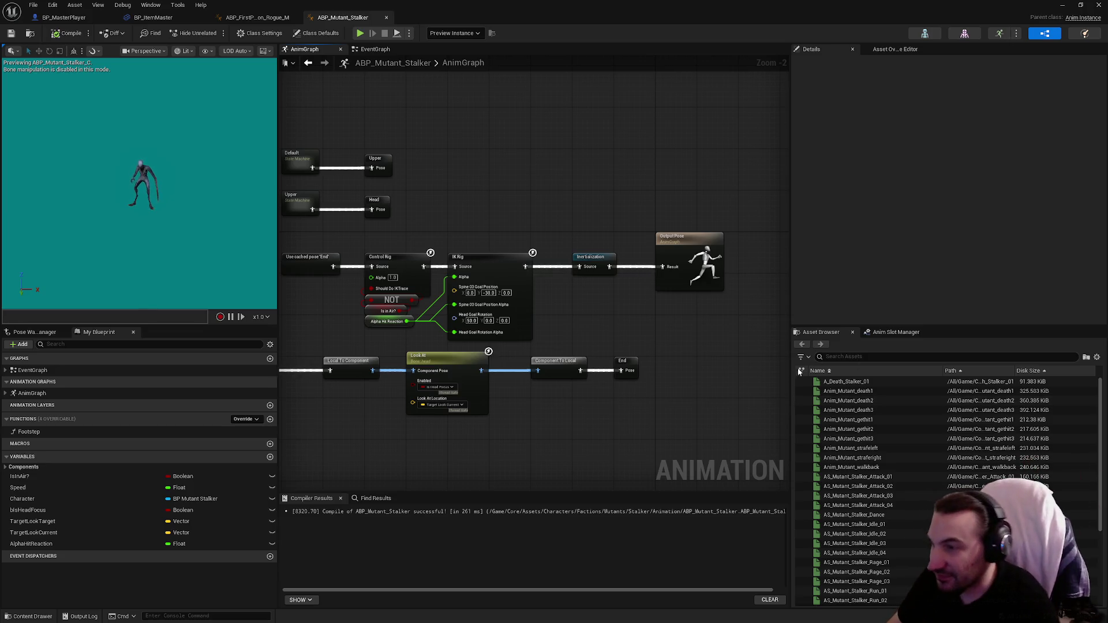
{"action": "left_click_drag", "start_coordinate": [555, 164], "coordinate": [611, 175]}
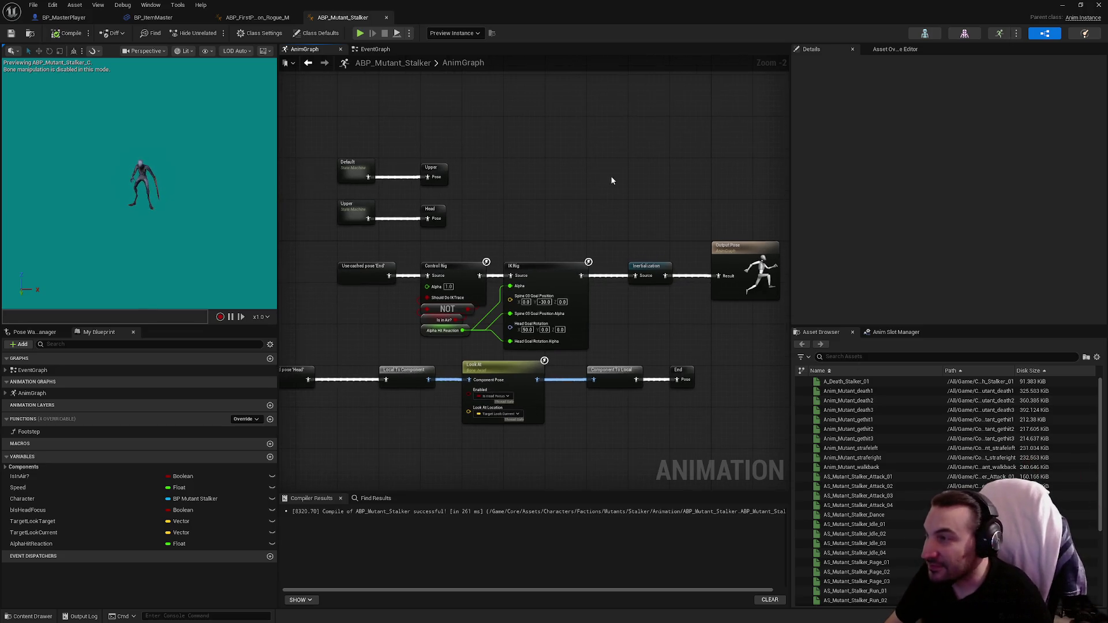
{"action": "left_click", "coordinate": [652, 275]}
{"action": "key", "text": "ctrl+s"}
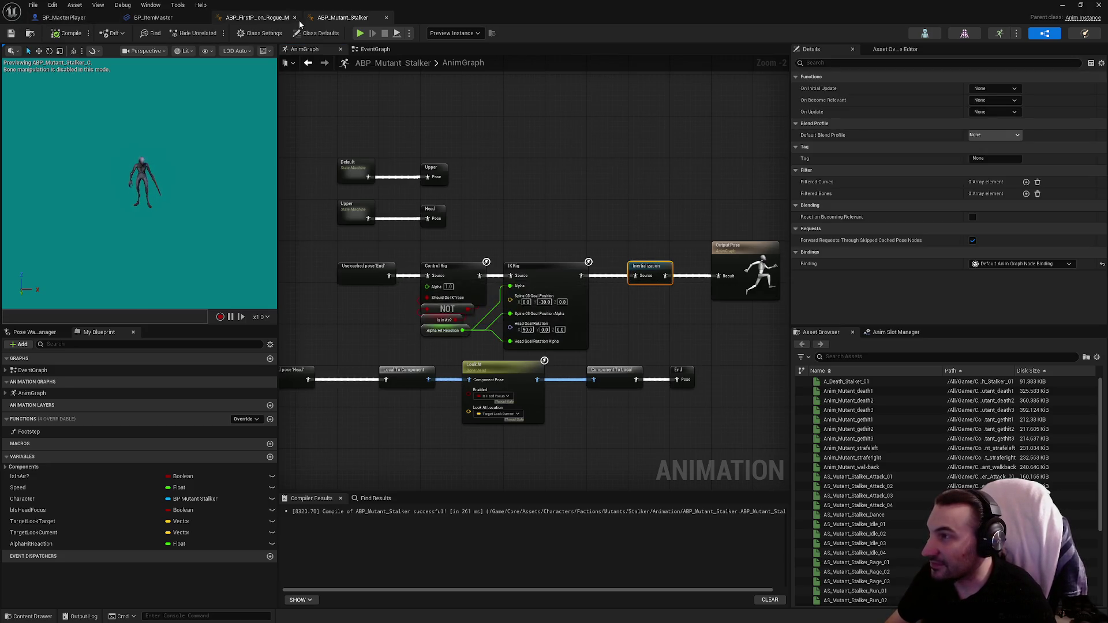
{"action": "left_click", "coordinate": [386, 17]}
{"action": "left_click_drag", "start_coordinate": [486, 6], "coordinate": [309, 43]}
Browse to Mutants > Mawling > Animations and open ABP_Mawling.
{"action": "left_click", "coordinate": [252, 531]}
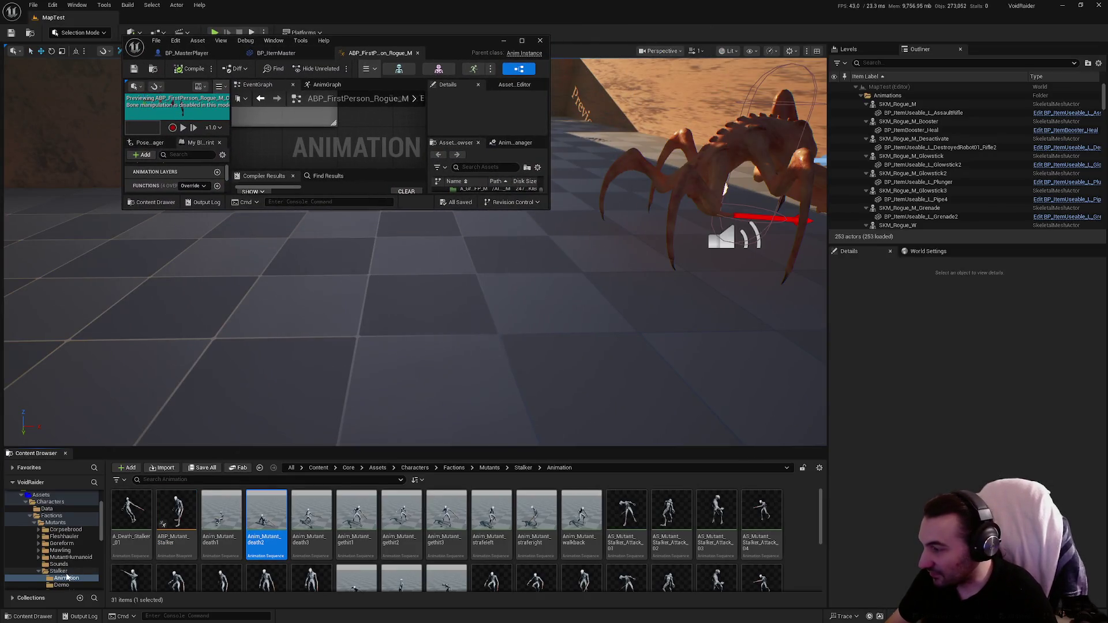
{"action": "left_click", "coordinate": [67, 570]}
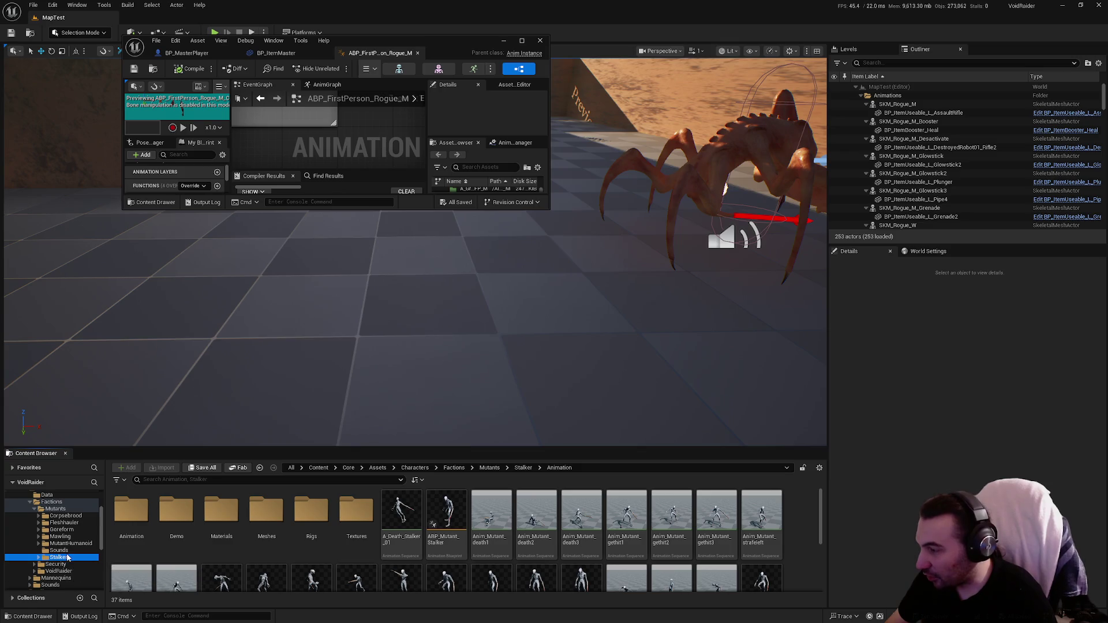
{"action": "left_click", "coordinate": [60, 536]}
{"action": "double_click", "coordinate": [145, 516]}
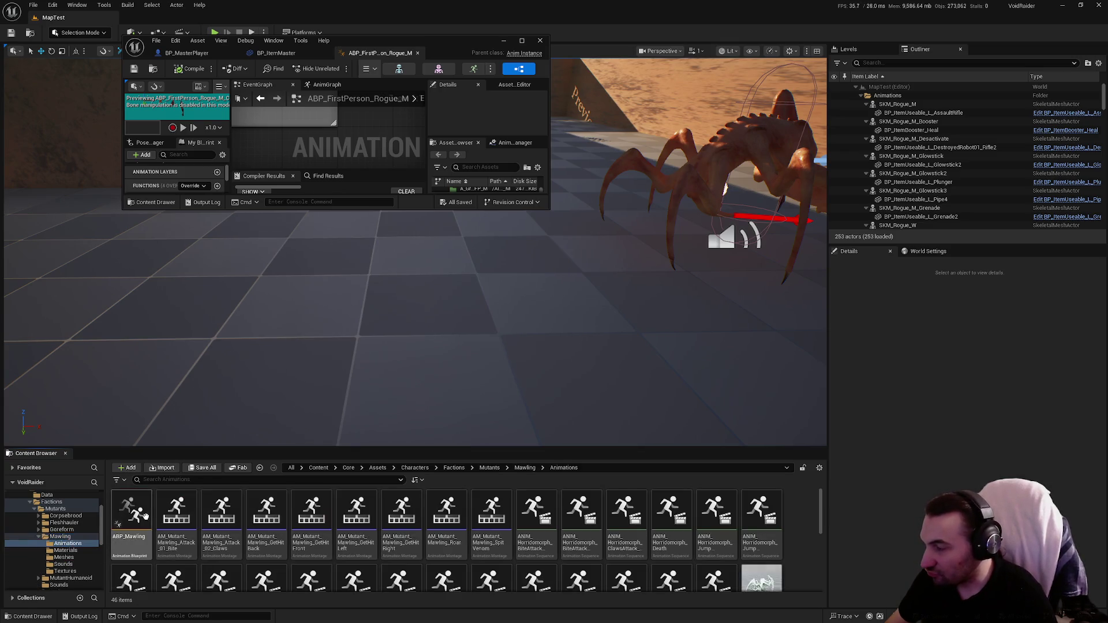
{"action": "double_click", "coordinate": [141, 515]}
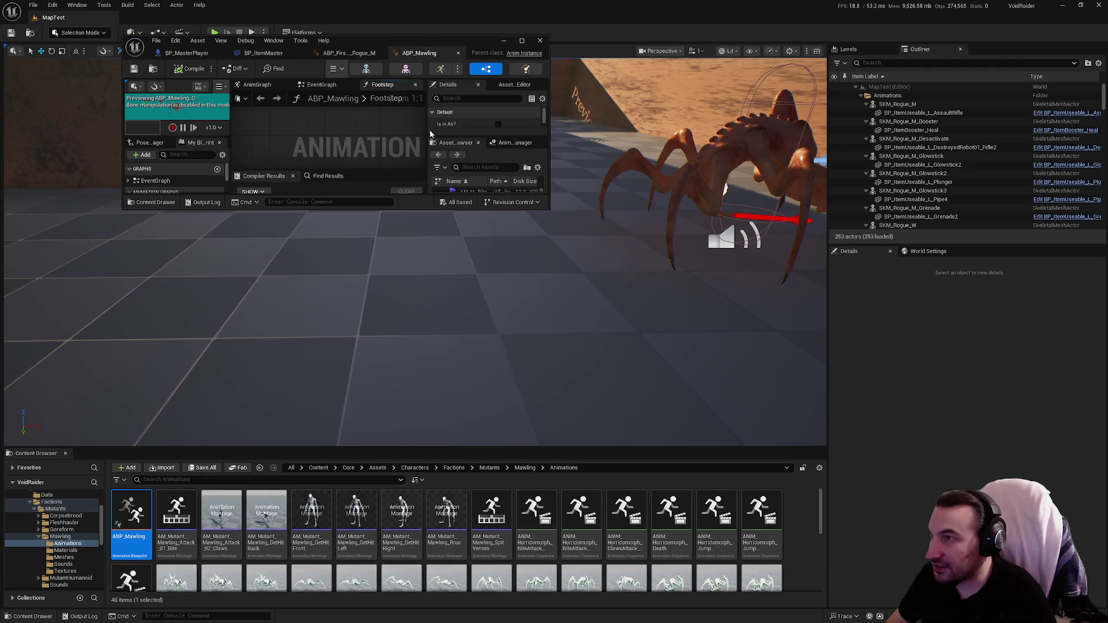
Review ABP_Mawling's Footstep, EventGraph and AnimGraph, then close it with Ctrl+W.
{"action": "scroll", "coordinate": [578, 264], "scroll_direction": "down", "scroll_amount": 10}
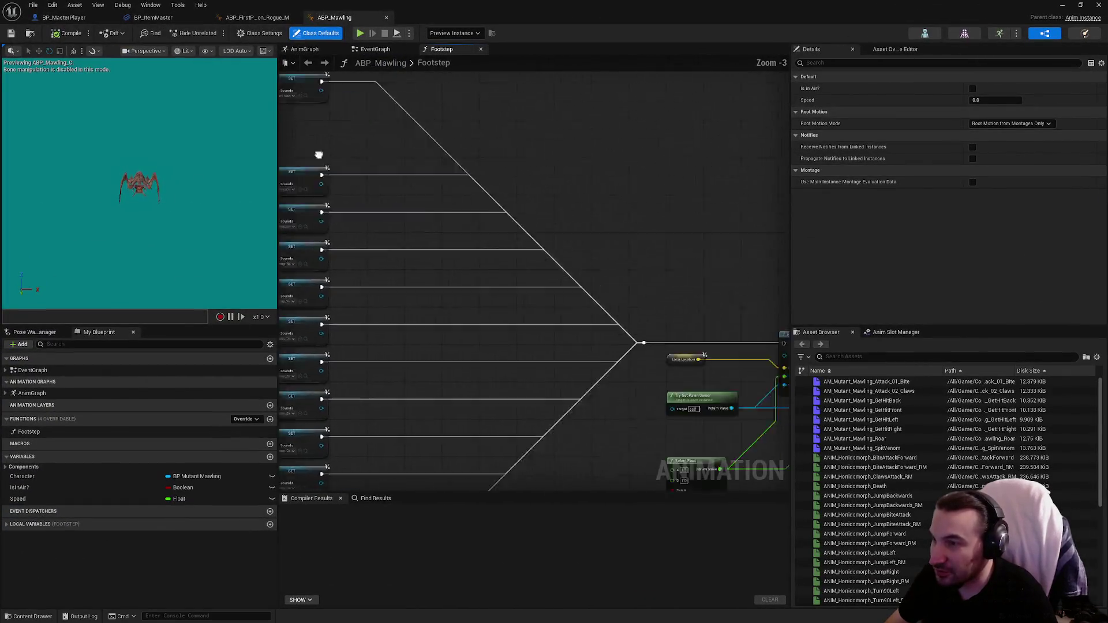
{"action": "scroll", "coordinate": [635, 260], "scroll_direction": "up", "scroll_amount": 7}
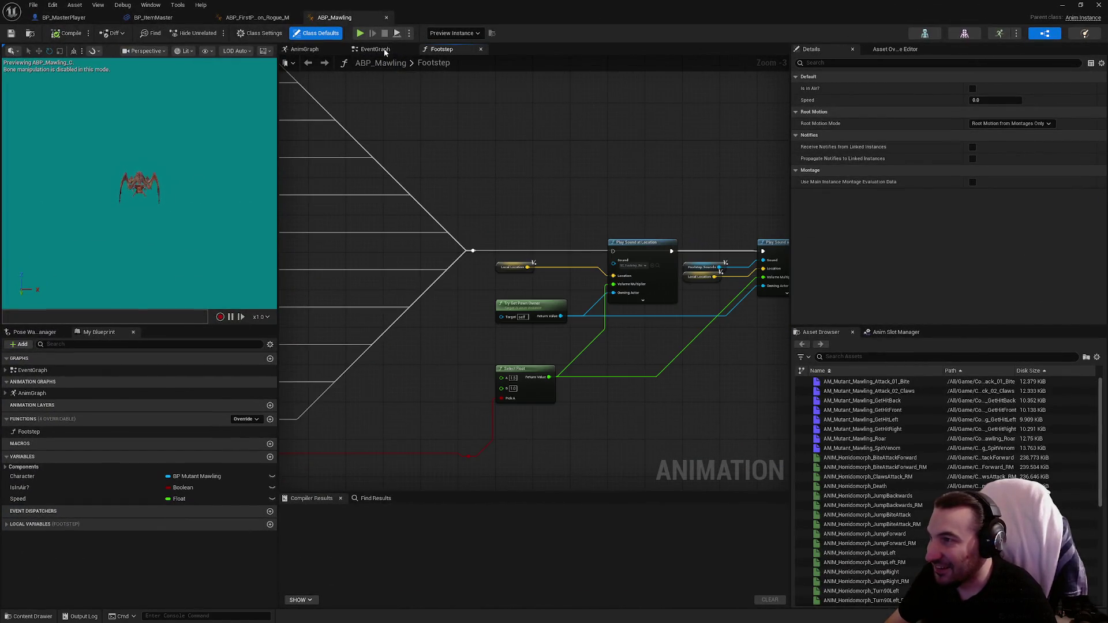
{"action": "left_click", "coordinate": [376, 49]}
{"action": "left_click", "coordinate": [481, 49]}
{"action": "scroll", "coordinate": [644, 210], "scroll_direction": "down", "scroll_amount": 3}
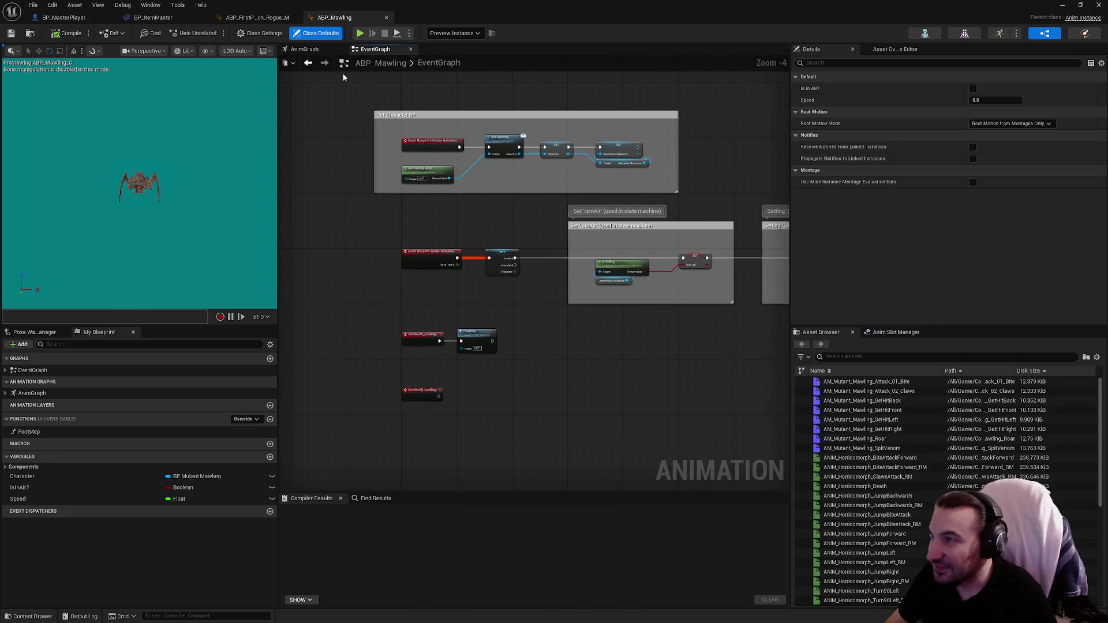
{"action": "left_click", "coordinate": [304, 49]}
{"action": "scroll", "coordinate": [488, 247], "scroll_direction": "down", "scroll_amount": 2}
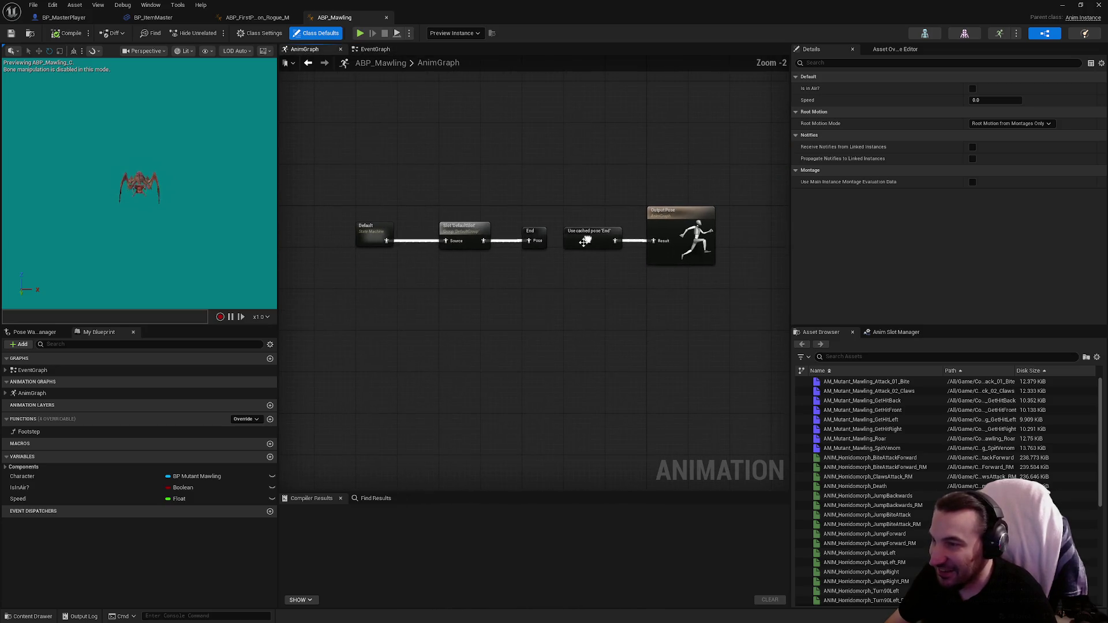
{"action": "left_click_drag", "start_coordinate": [328, 172], "coordinate": [569, 287]}
{"action": "scroll", "coordinate": [564, 242], "scroll_direction": "up", "scroll_amount": 2}
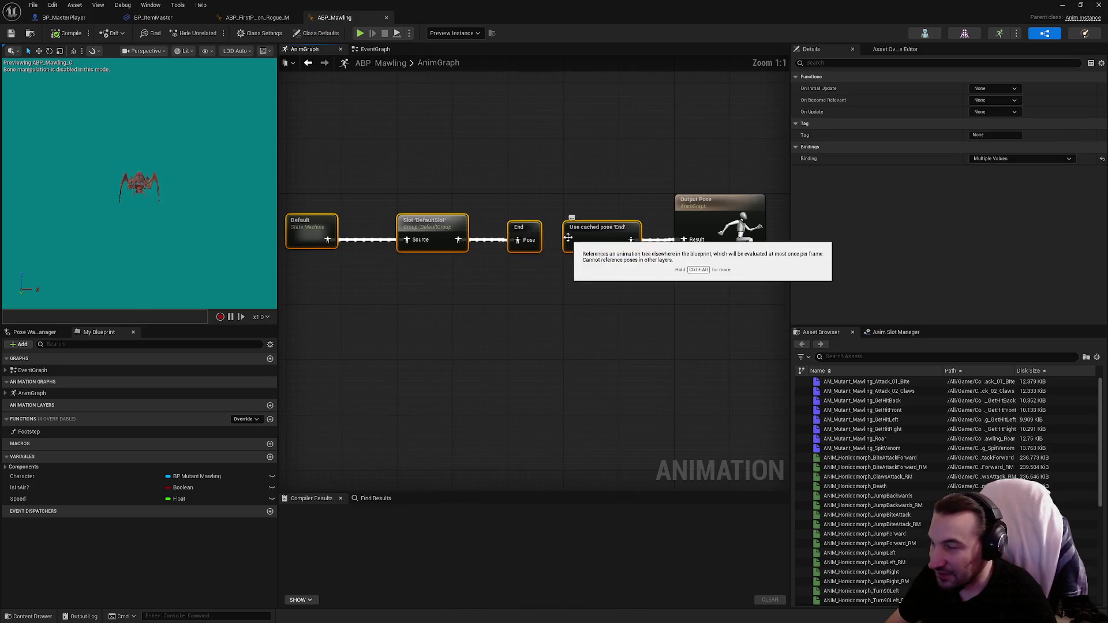
{"action": "left_click", "coordinate": [537, 162]}
{"action": "key", "text": "ctrl+w"}
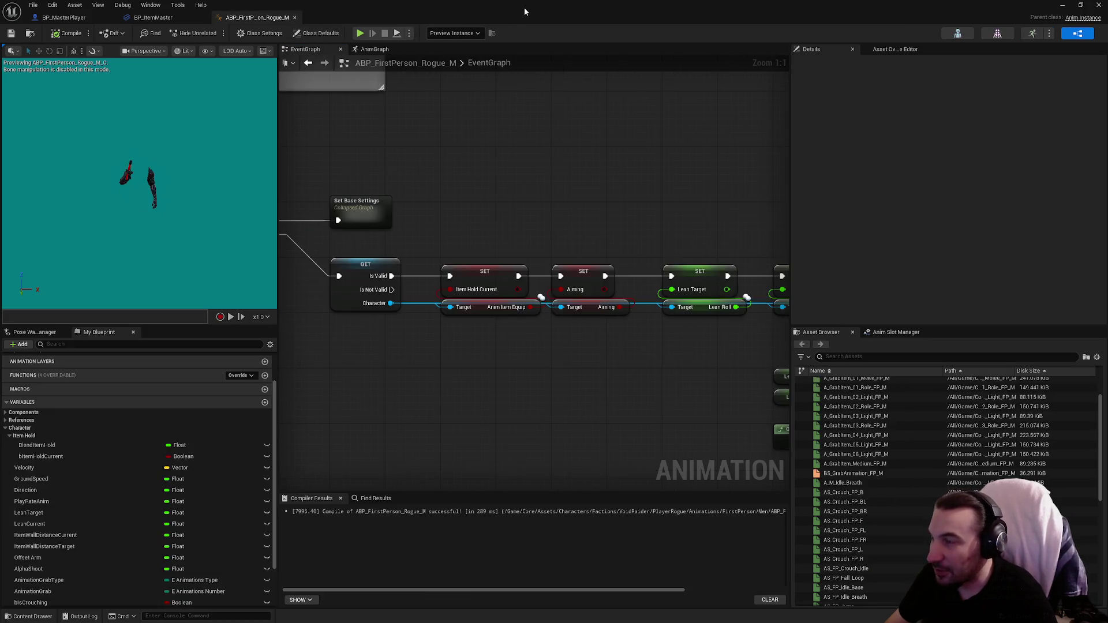
Restore the blueprint editor to a window and list the Mawling folder's subfolders and animations.
{"action": "double_click", "coordinate": [522, 7]}
{"action": "left_click", "coordinate": [39, 536]}
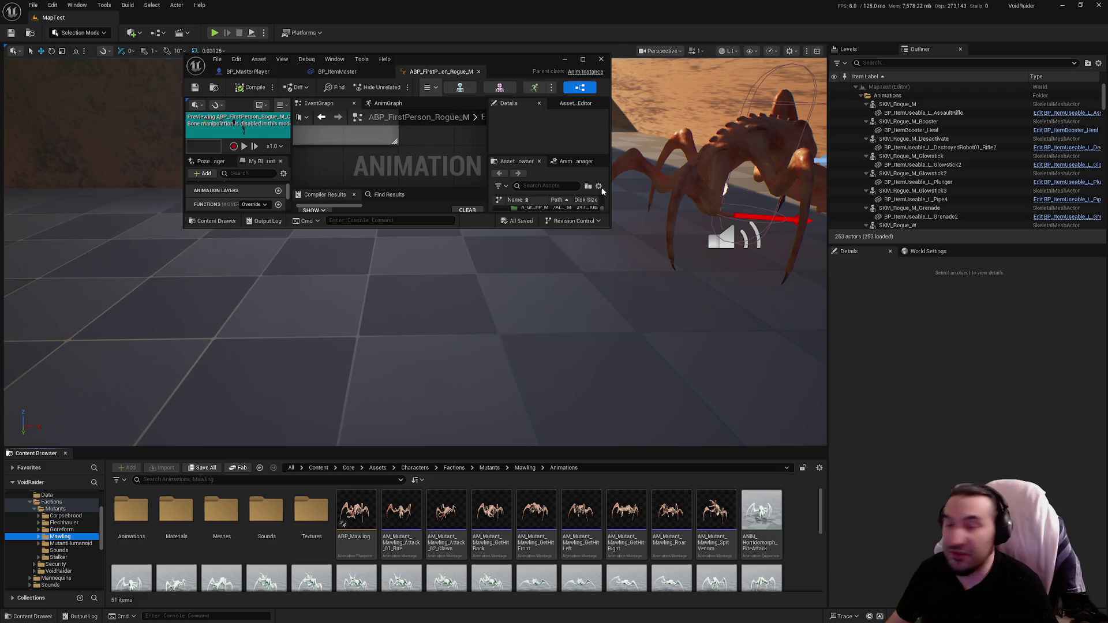
{"action": "left_click_drag", "start_coordinate": [514, 70], "coordinate": [541, 527]}
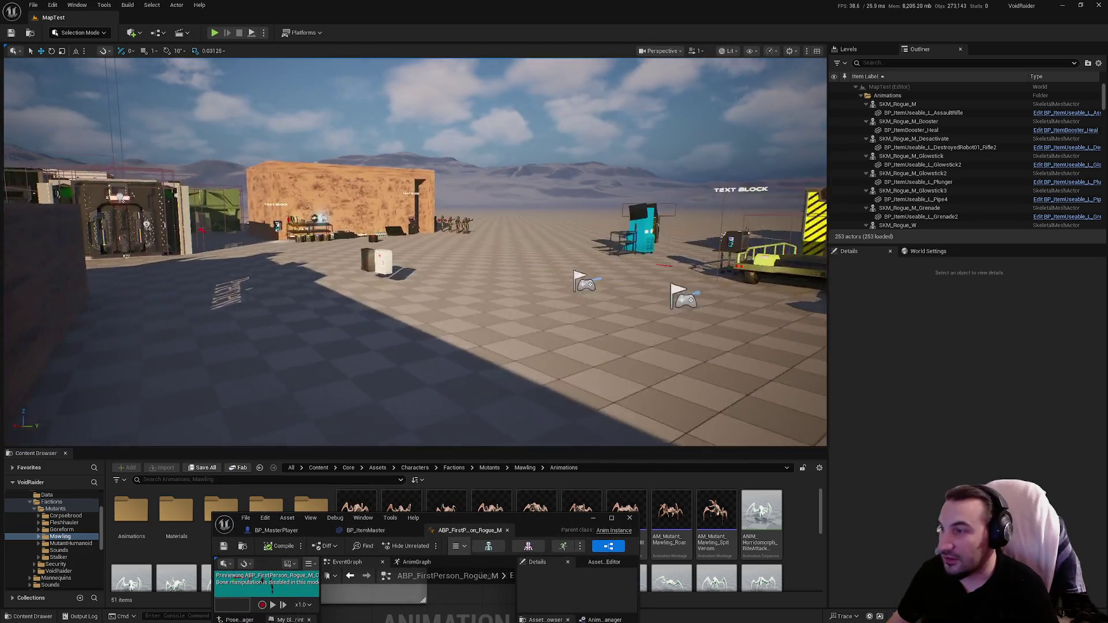
Move the viewport toward the white medkit cabinet and start a Play session.
{"action": "scroll", "coordinate": [469, 245], "scroll_direction": "up", "scroll_amount": 10}
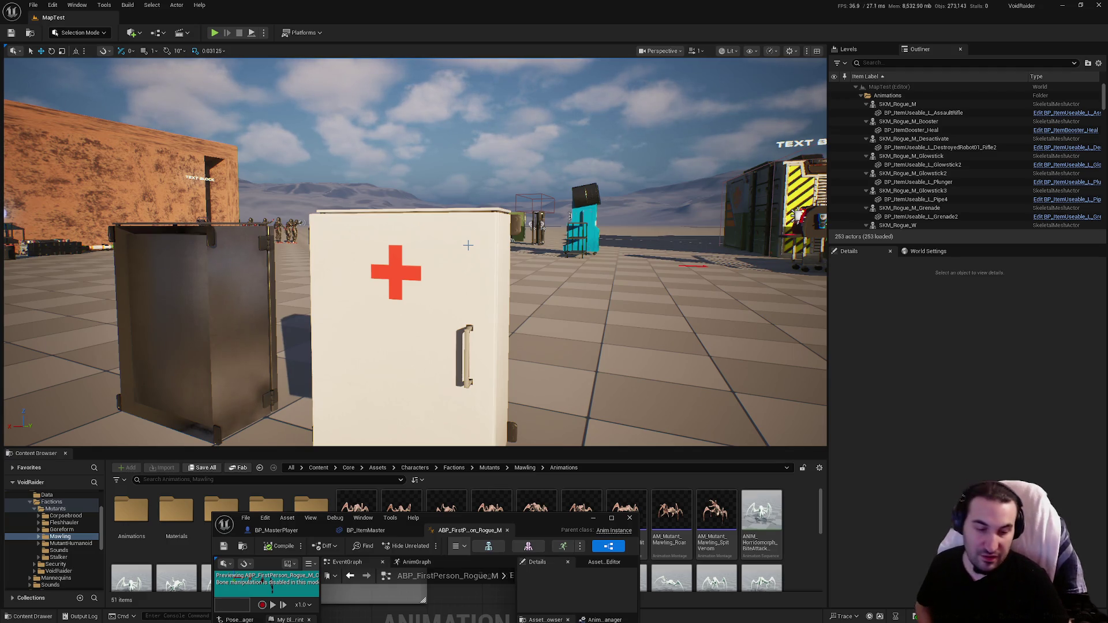
{"action": "left_click", "coordinate": [215, 32]}
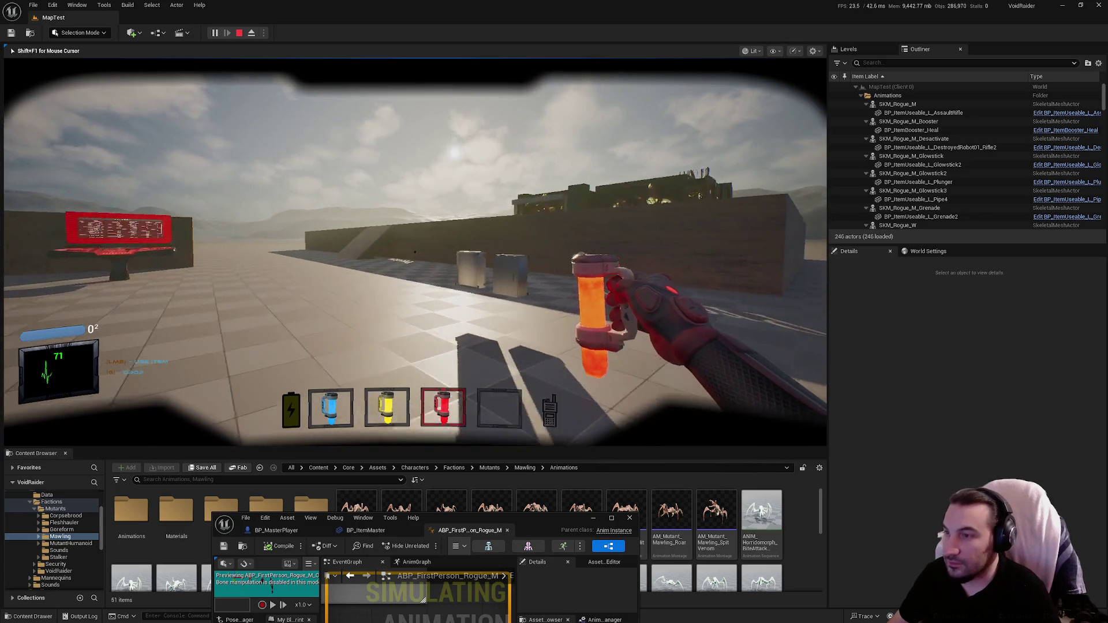
In game, walk to the cabinets and open the medkit and grey cabinet doors.
{"action": "key", "text": "w"}
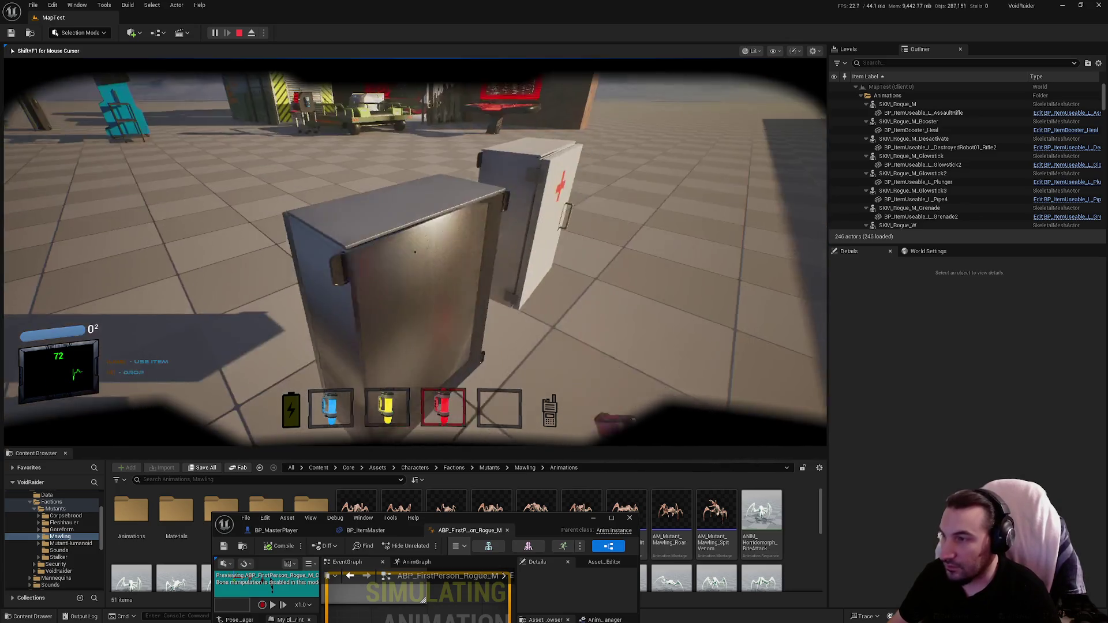
{"action": "key", "text": "e"}
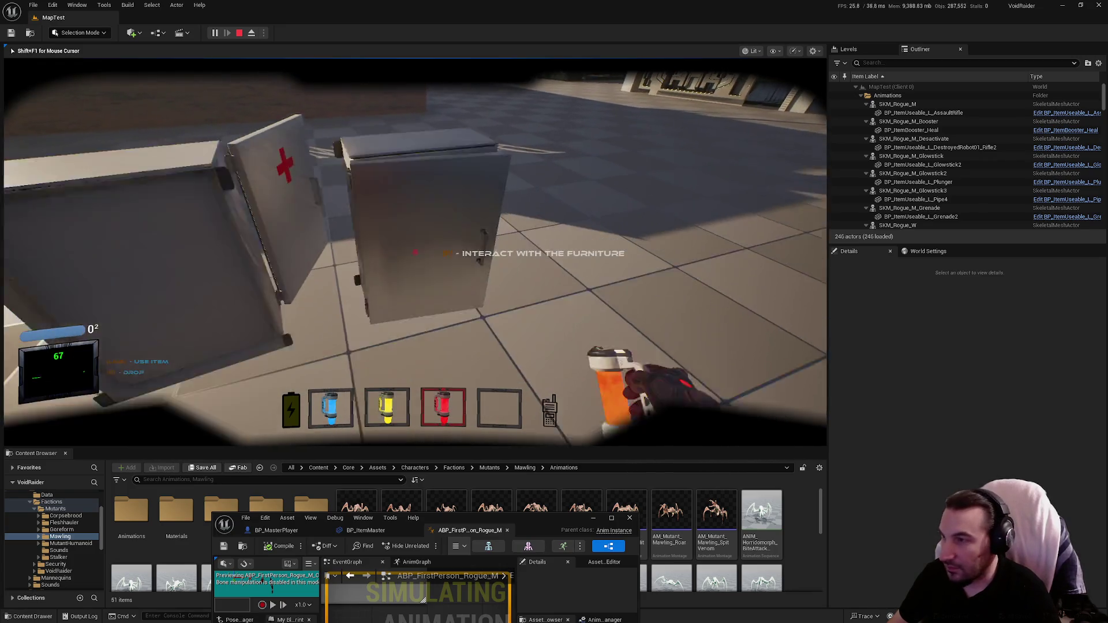
{"action": "key", "text": "e"}
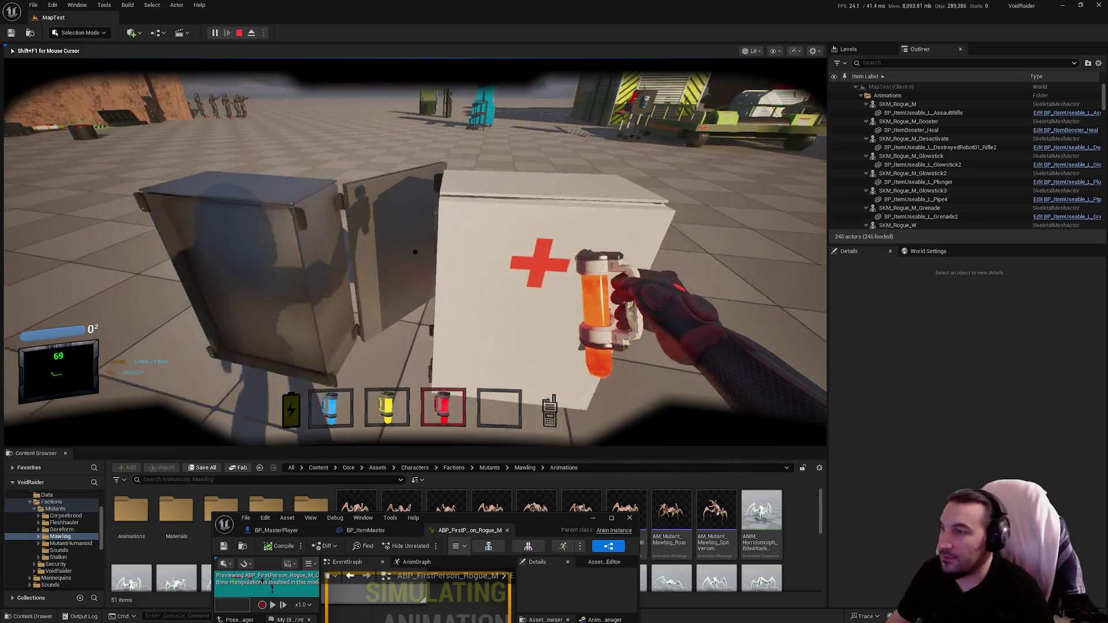
{"action": "key", "text": "f"}
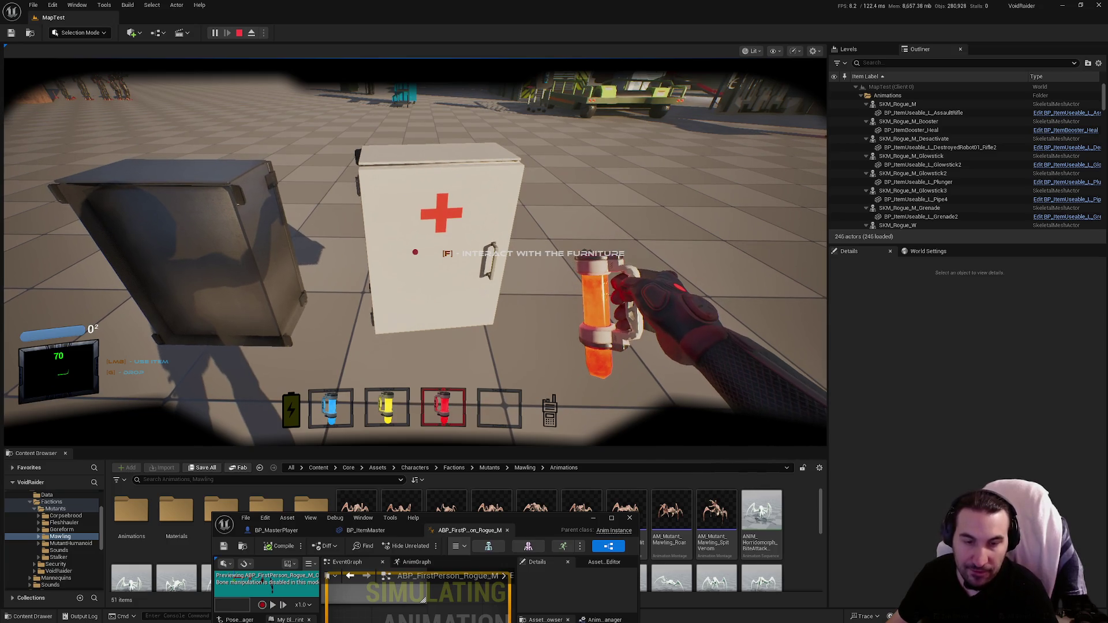
{"action": "key", "text": "super"}
{"action": "key", "text": "super"}
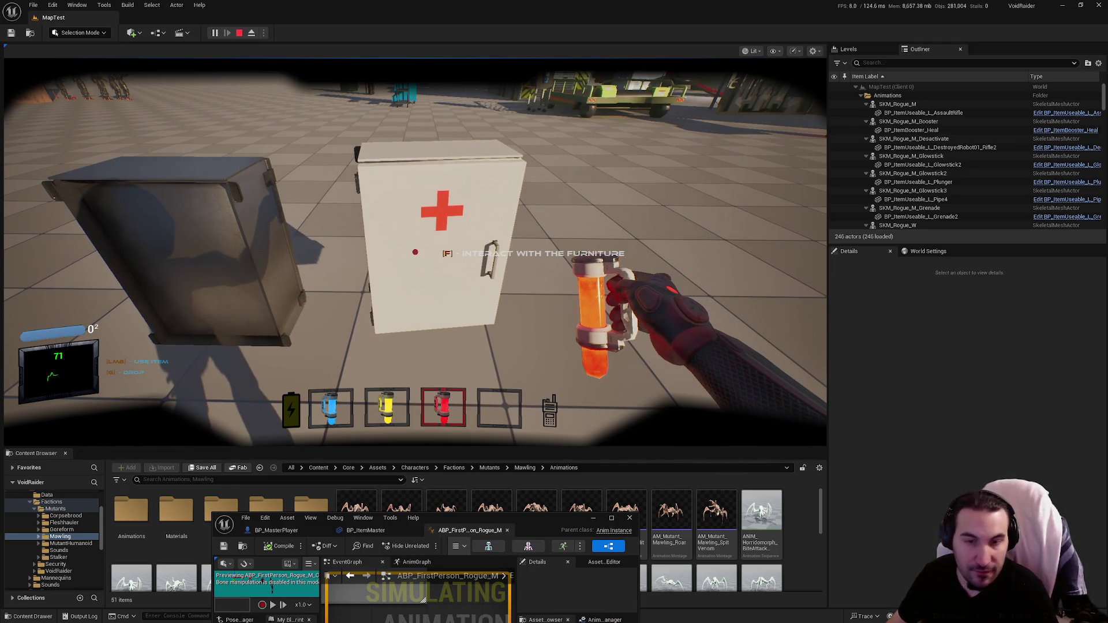
{"action": "left_click", "coordinate": [655, 333]}
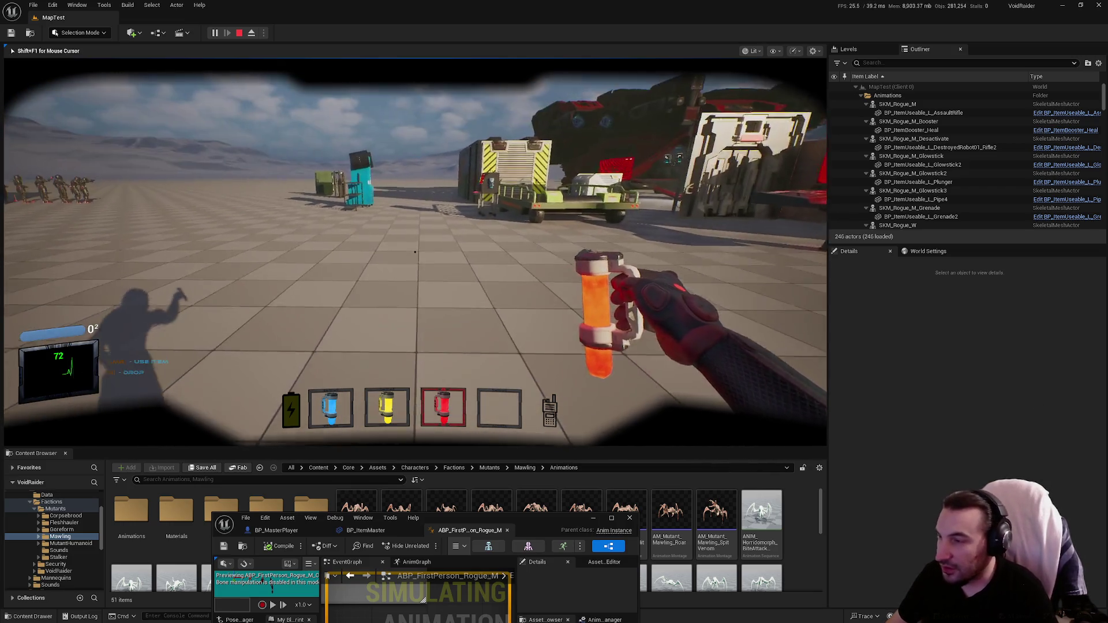
Walk past the canister shelf and equip the flashlight from hotbar slot 2.
{"action": "scroll", "coordinate": [415, 251], "scroll_direction": "up", "scroll_amount": 2}
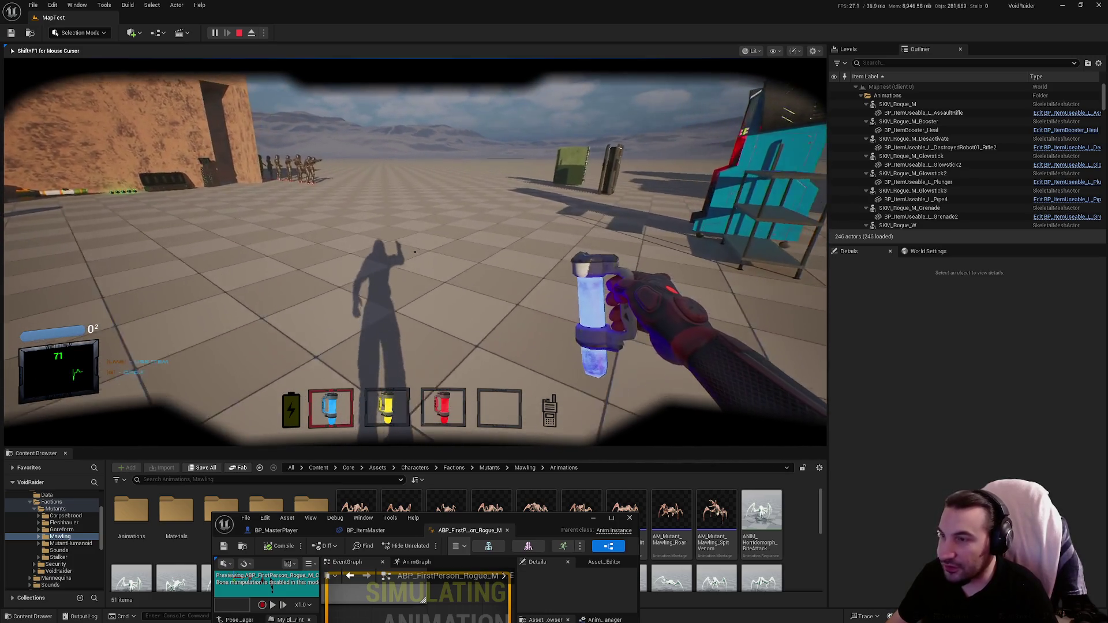
{"action": "scroll", "coordinate": [415, 252], "scroll_direction": "down", "scroll_amount": 2}
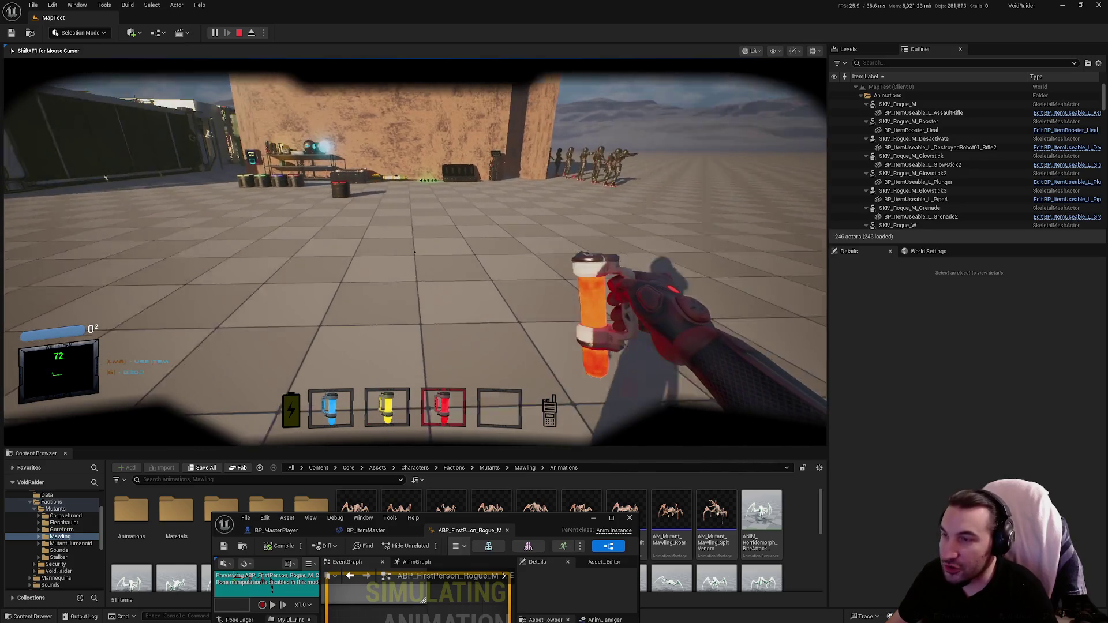
{"action": "key", "text": "w"}
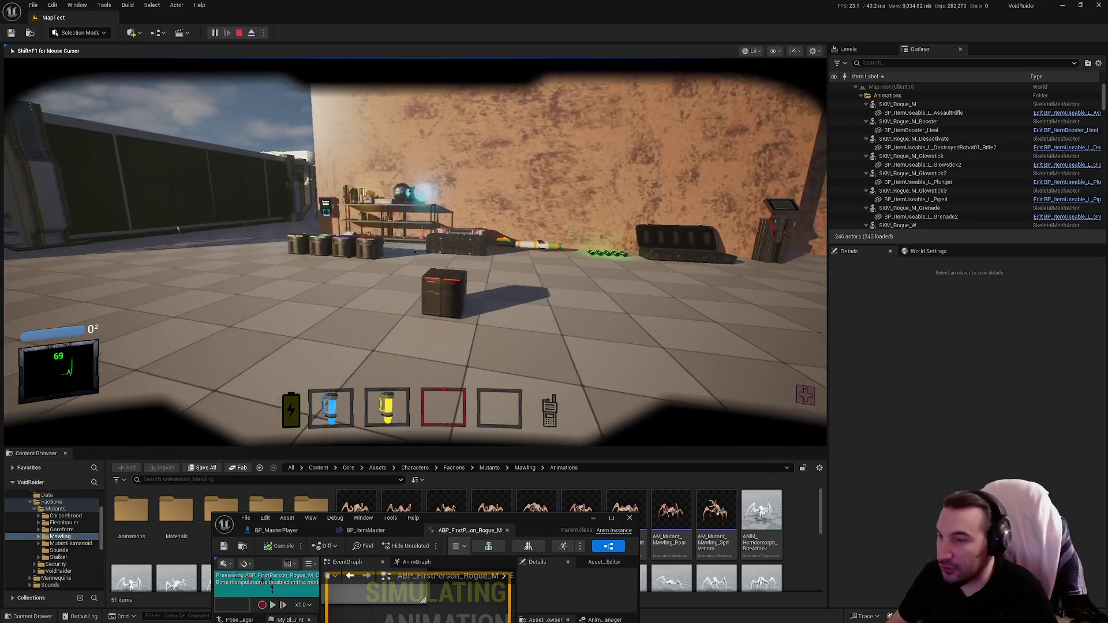
{"action": "key", "text": "w"}
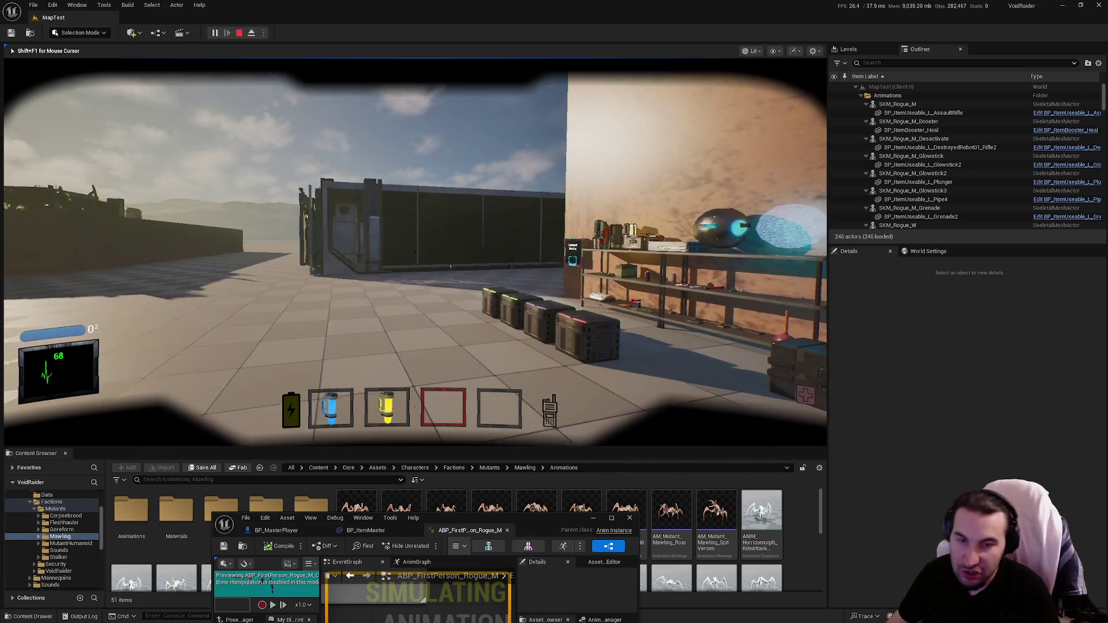
{"action": "key", "text": "w"}
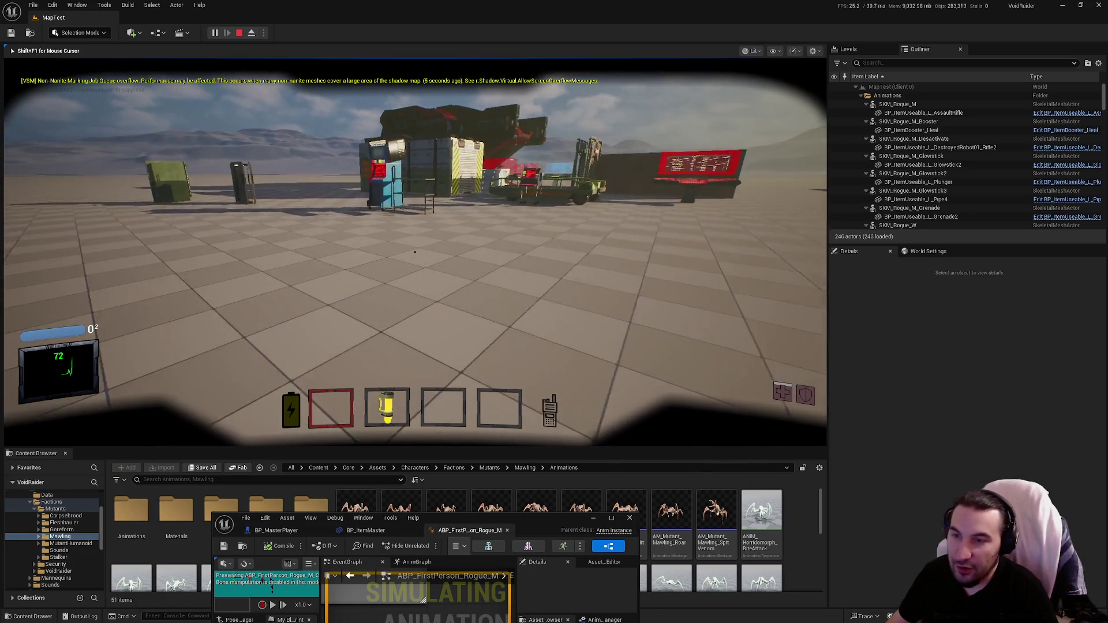
{"action": "key", "text": "2"}
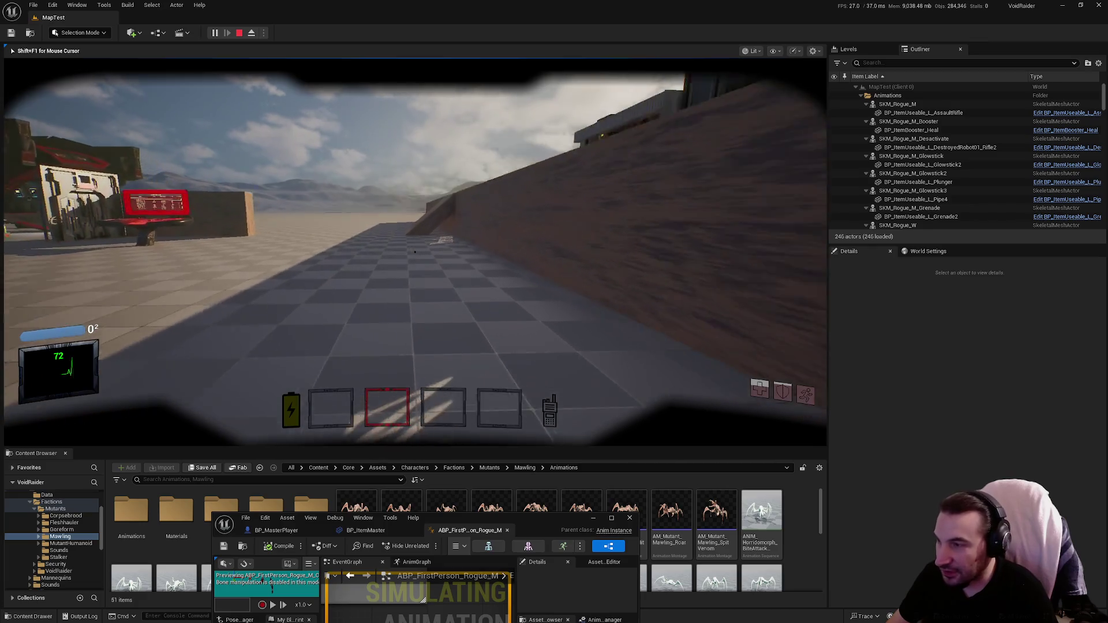
Walk to the server-only hologram console, then stop the play session with Esc.
{"action": "key", "text": "w"}
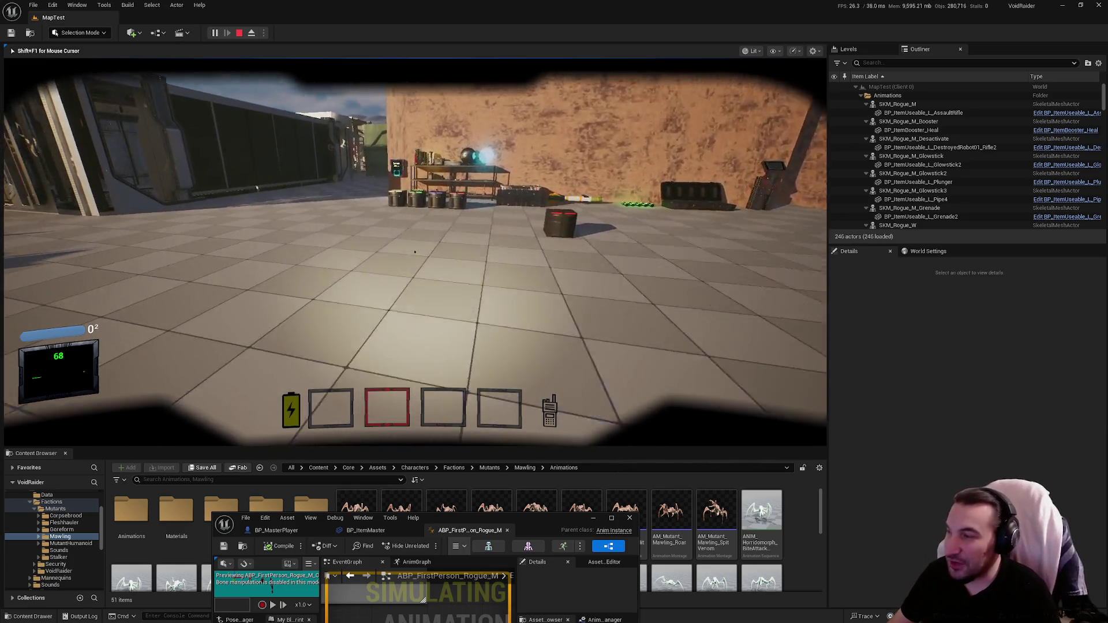
{"action": "key", "text": "w"}
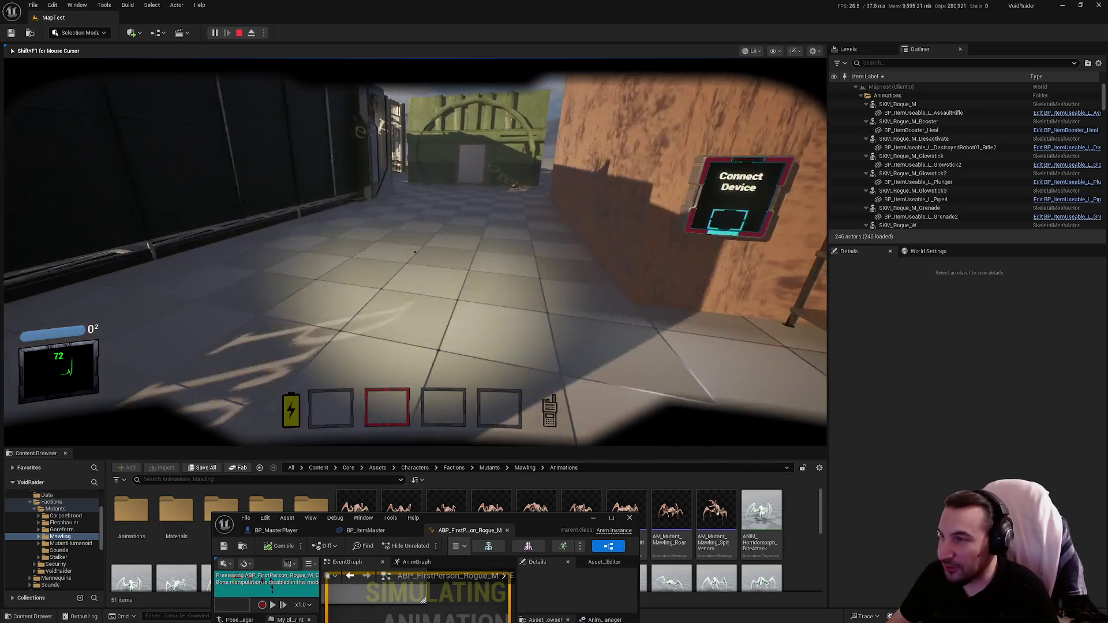
{"action": "key", "text": "w"}
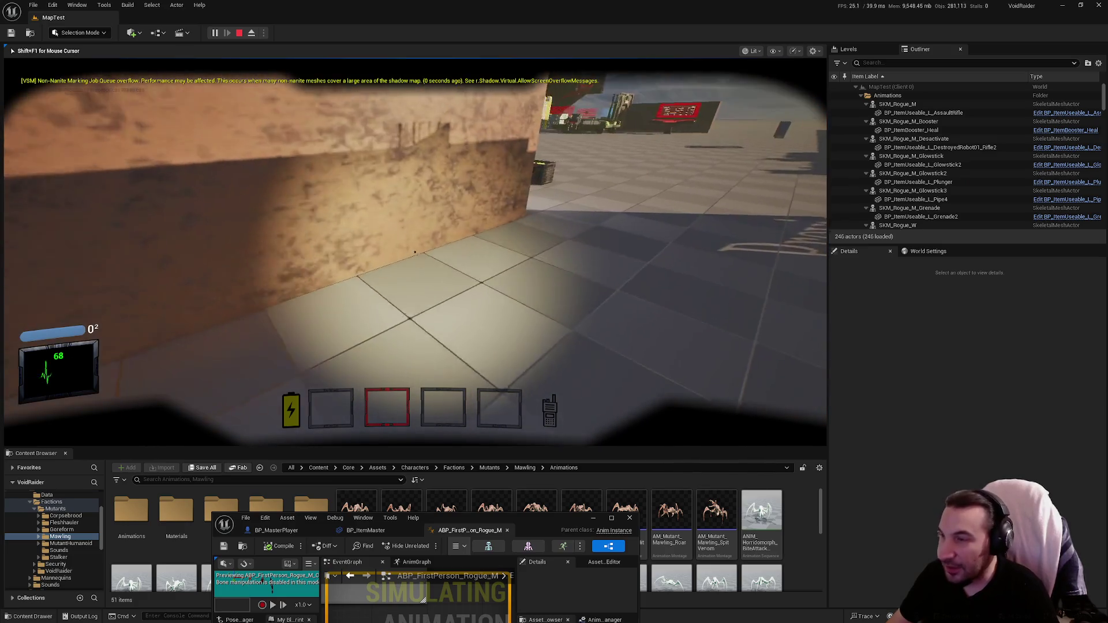
{"action": "key", "text": "w"}
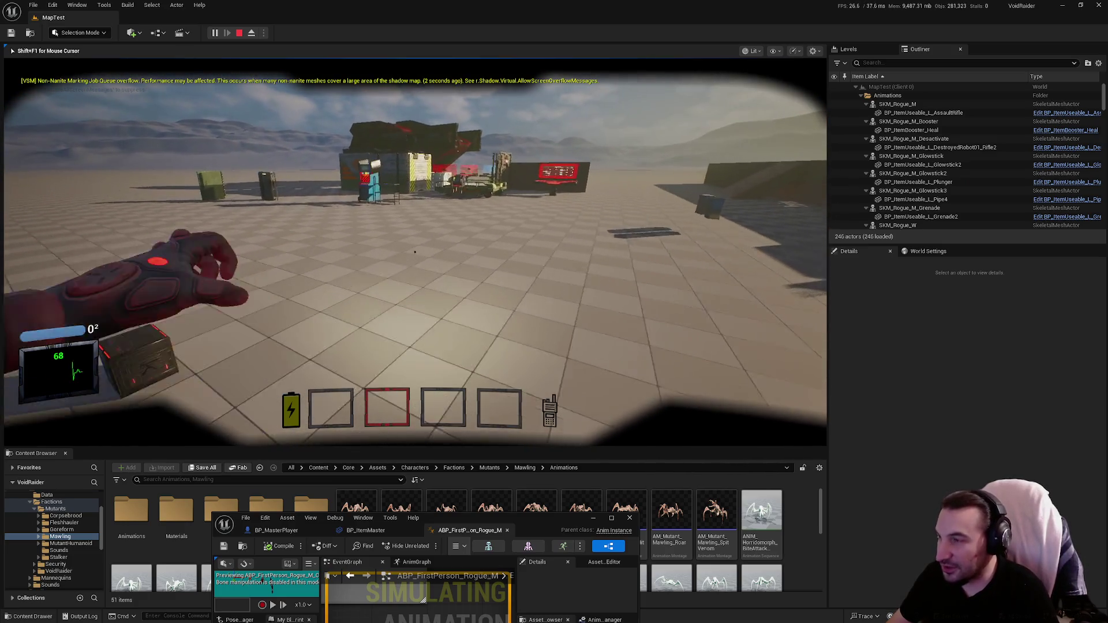
{"action": "key", "text": "w"}
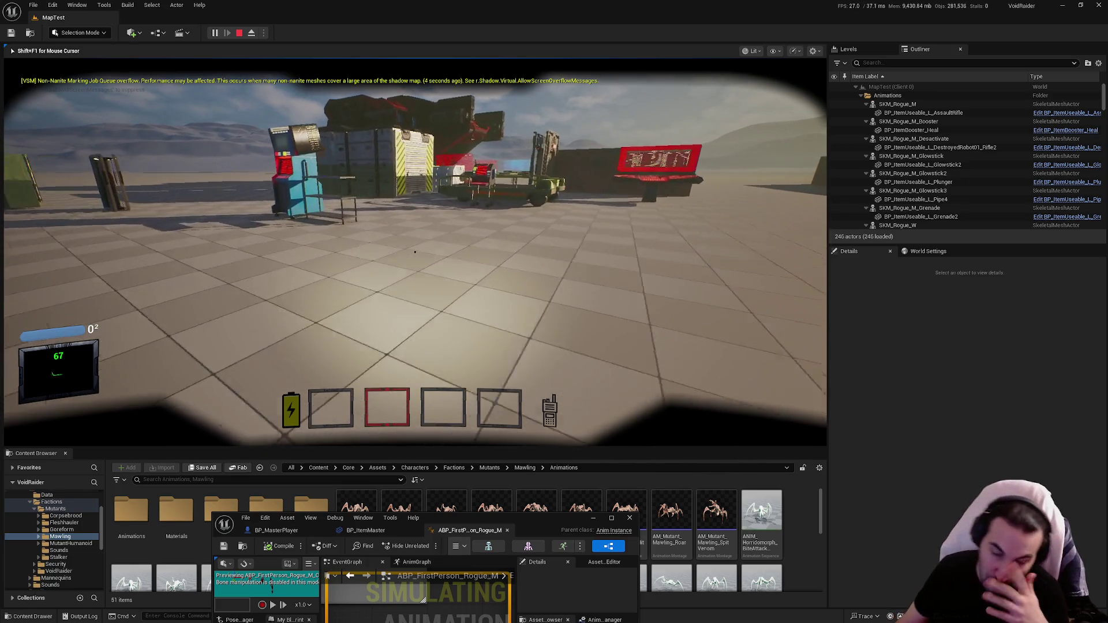
{"action": "key", "text": "w"}
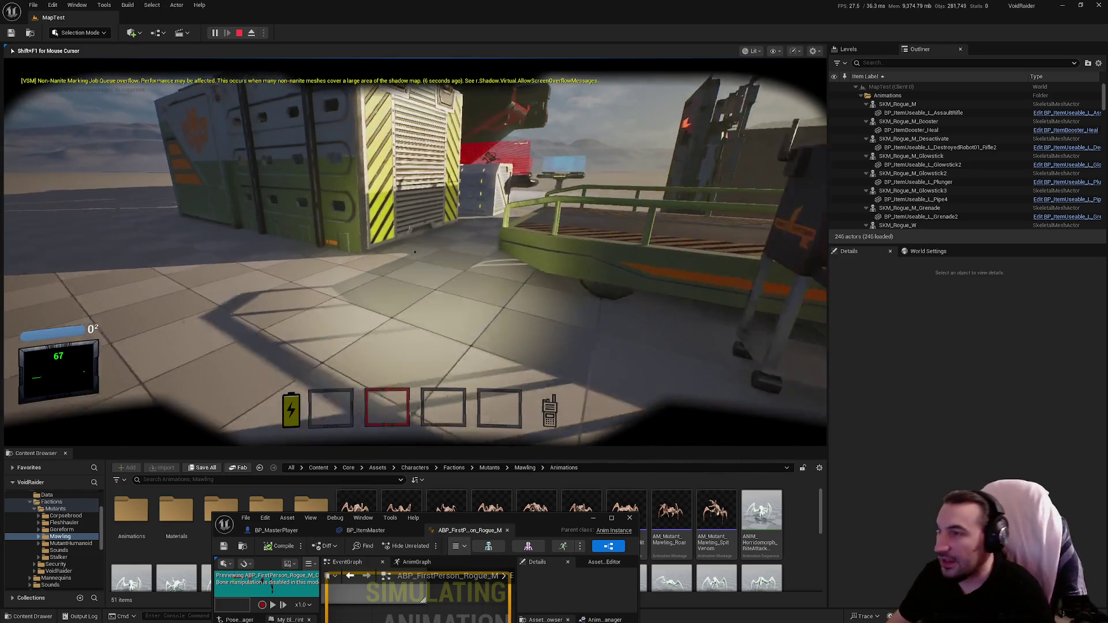
{"action": "key", "text": "w"}
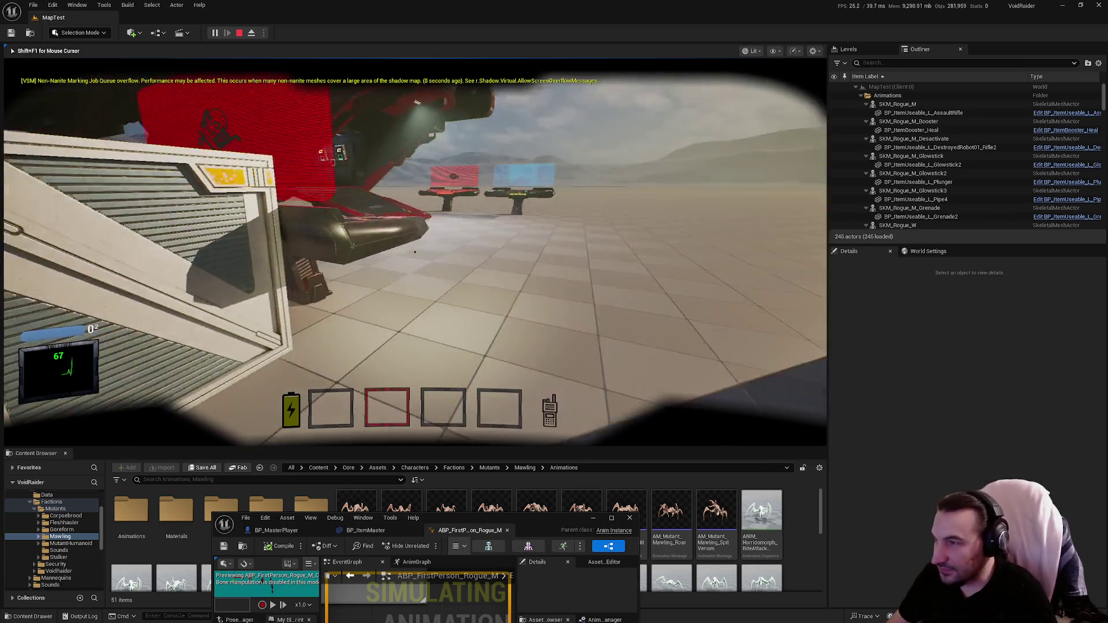
{"action": "key", "text": "w"}
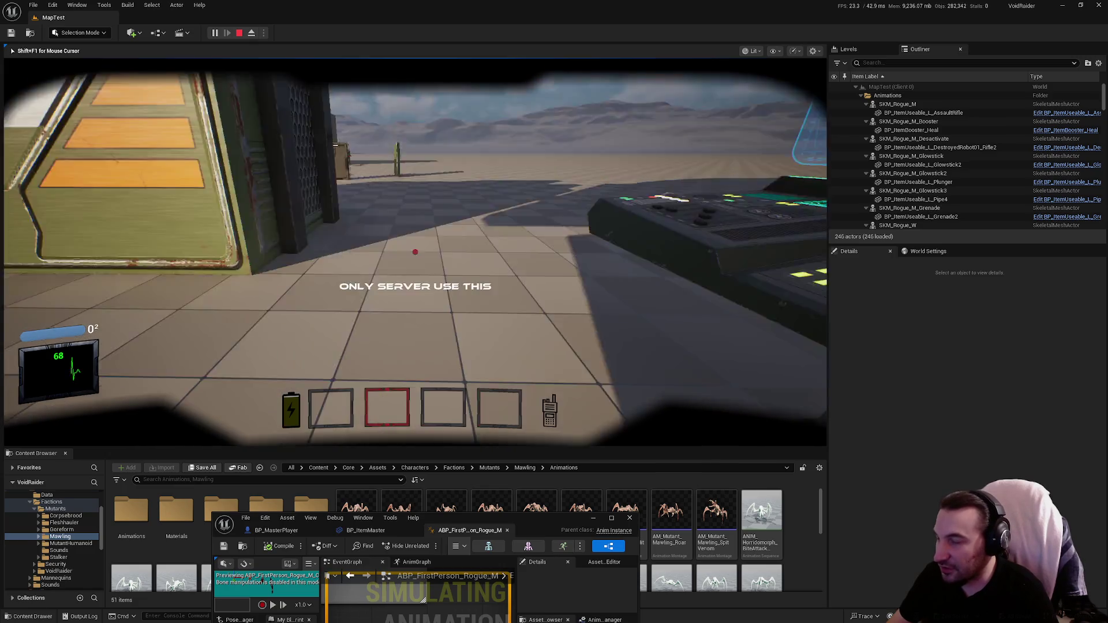
{"action": "key", "text": "Escape"}
{"action": "left_click", "coordinate": [264, 32]}
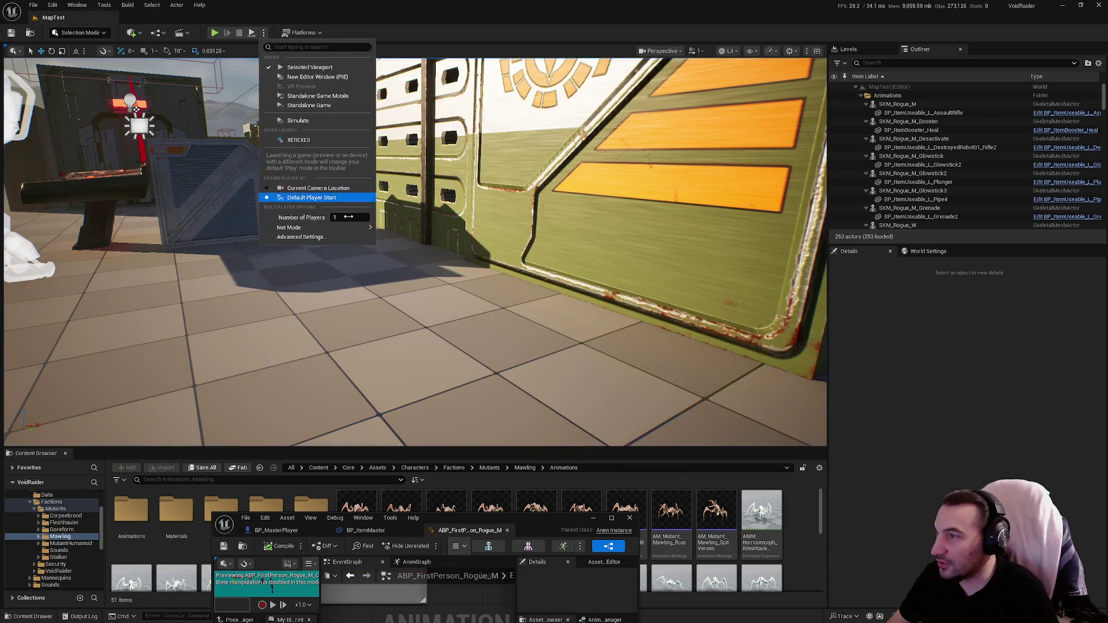
Set the player spawn location in the play options and start a new game test with Alt+P.
{"action": "left_click", "coordinate": [439, 267]}
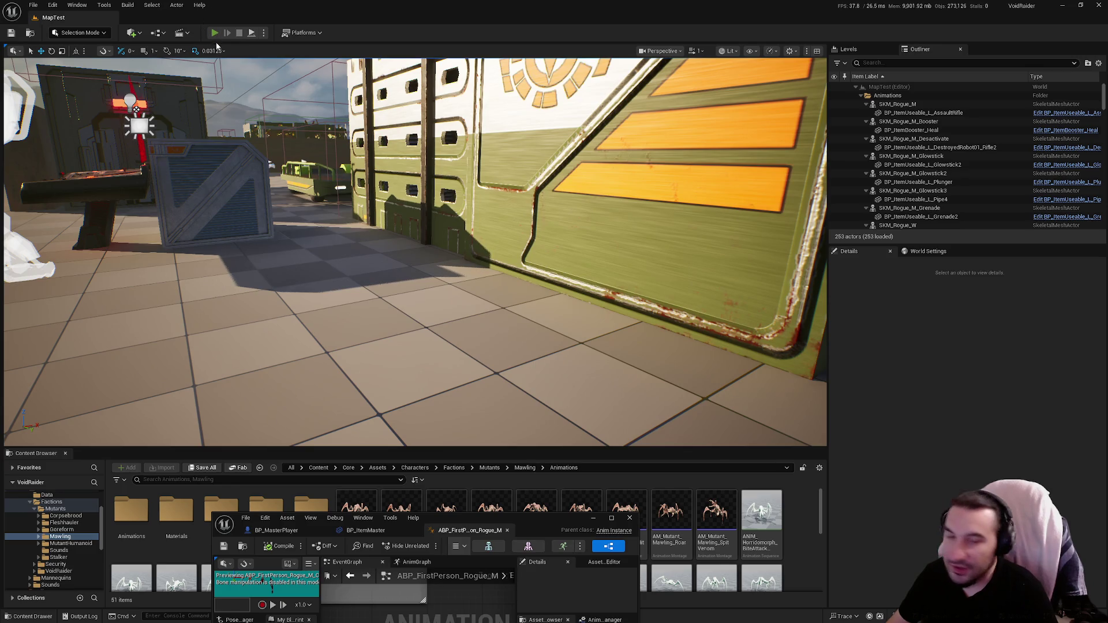
{"action": "key", "text": "alt+p"}
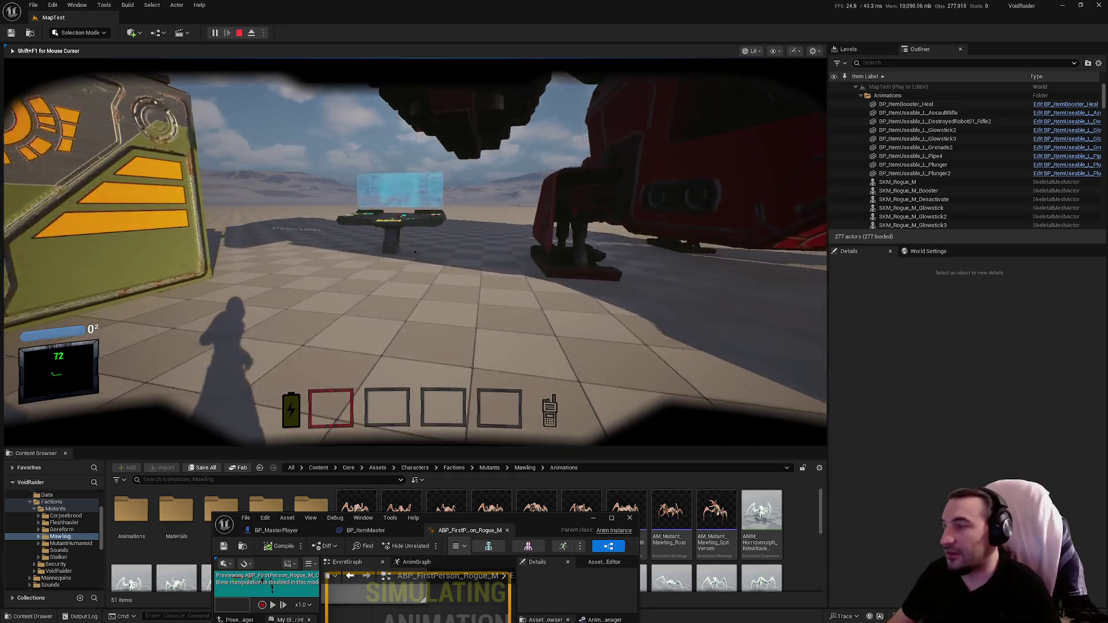
Collect 5000 credits at the console and open the Items Shop at the red console.
{"action": "key", "text": "w"}
{"action": "key", "text": "e"}
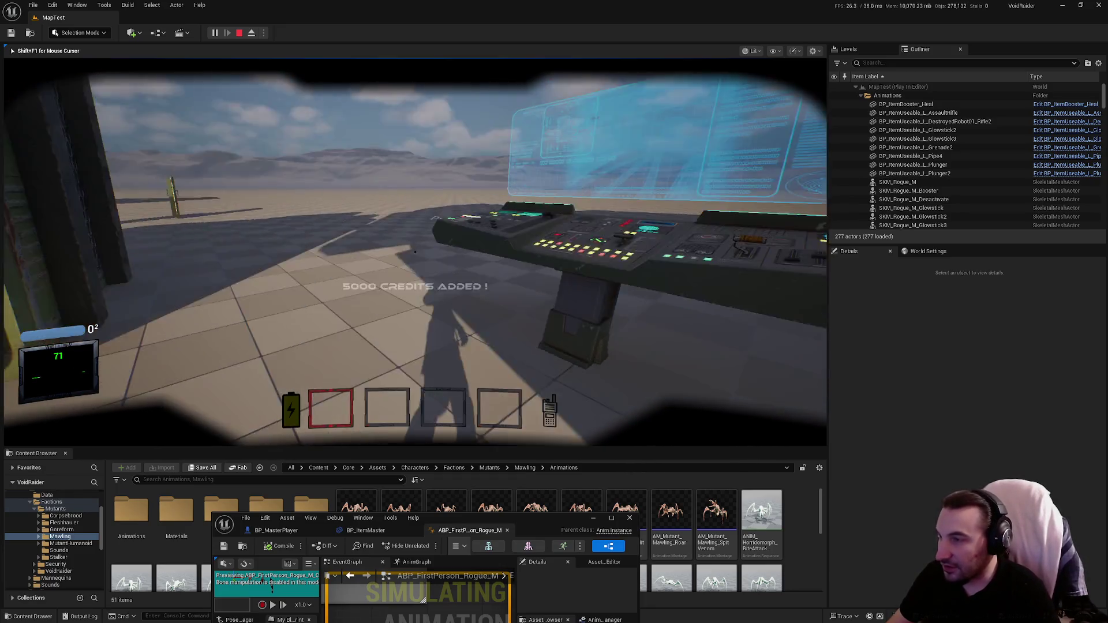
{"action": "key", "text": "e"}
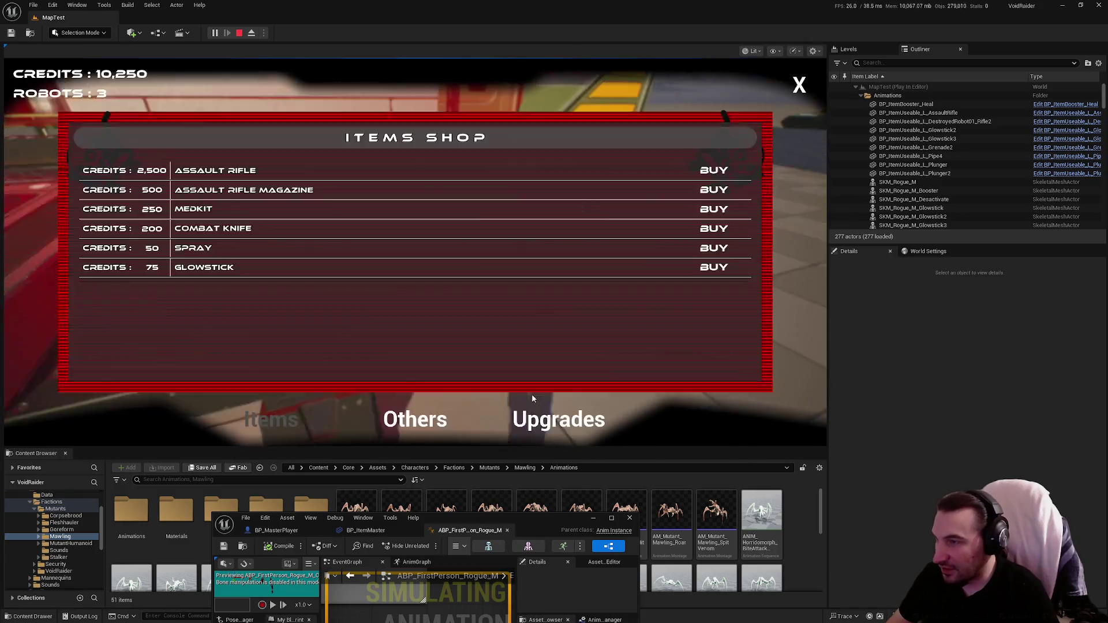
Browse the shop tabs, buy the 1,000-credit Flashlight upgrade, and close the shop.
{"action": "left_click", "coordinate": [415, 420]}
{"action": "left_click", "coordinate": [558, 420]}
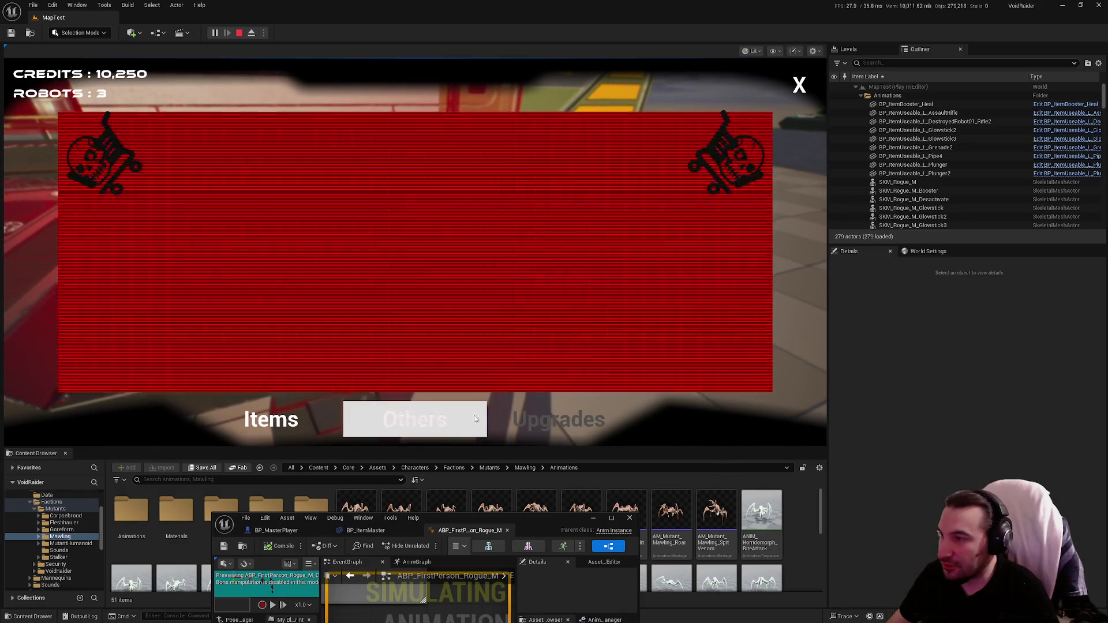
{"action": "left_click", "coordinate": [415, 420]}
{"action": "left_click", "coordinate": [277, 420]}
{"action": "left_click", "coordinate": [415, 420]}
{"action": "left_click", "coordinate": [541, 417]}
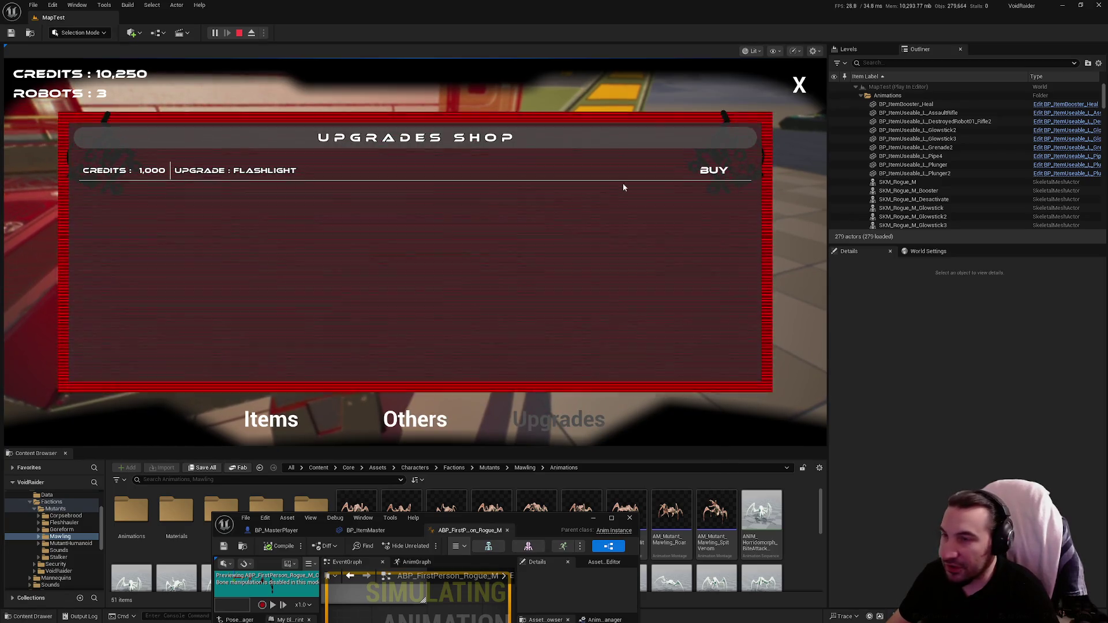
{"action": "left_click", "coordinate": [709, 172]}
{"action": "left_click", "coordinate": [800, 88]}
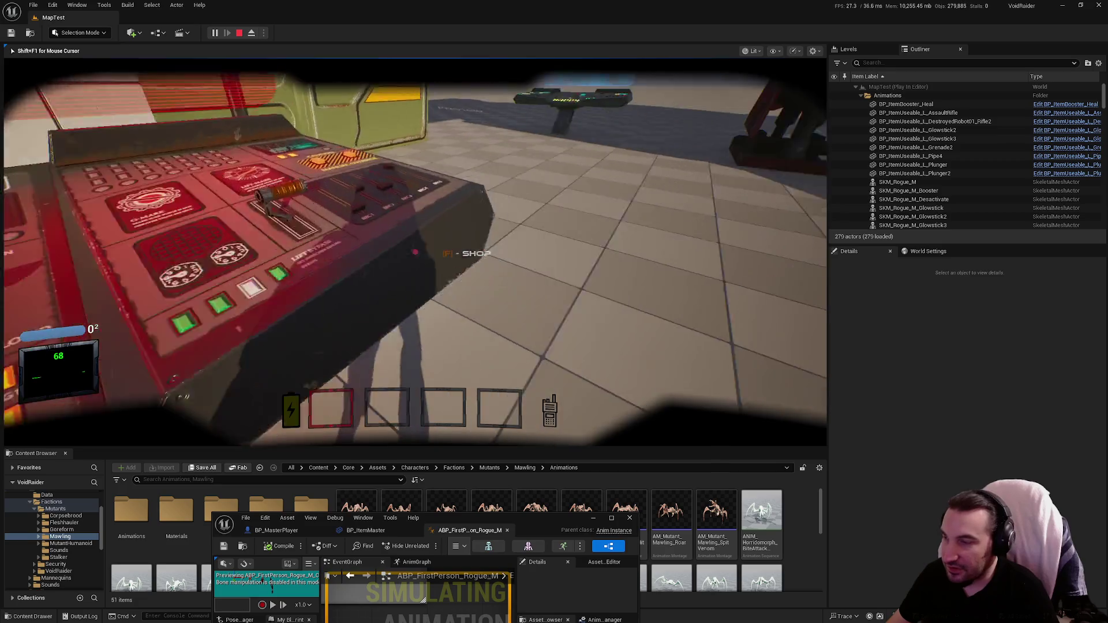
{"action": "mouse_move", "coordinate": [415, 251]}
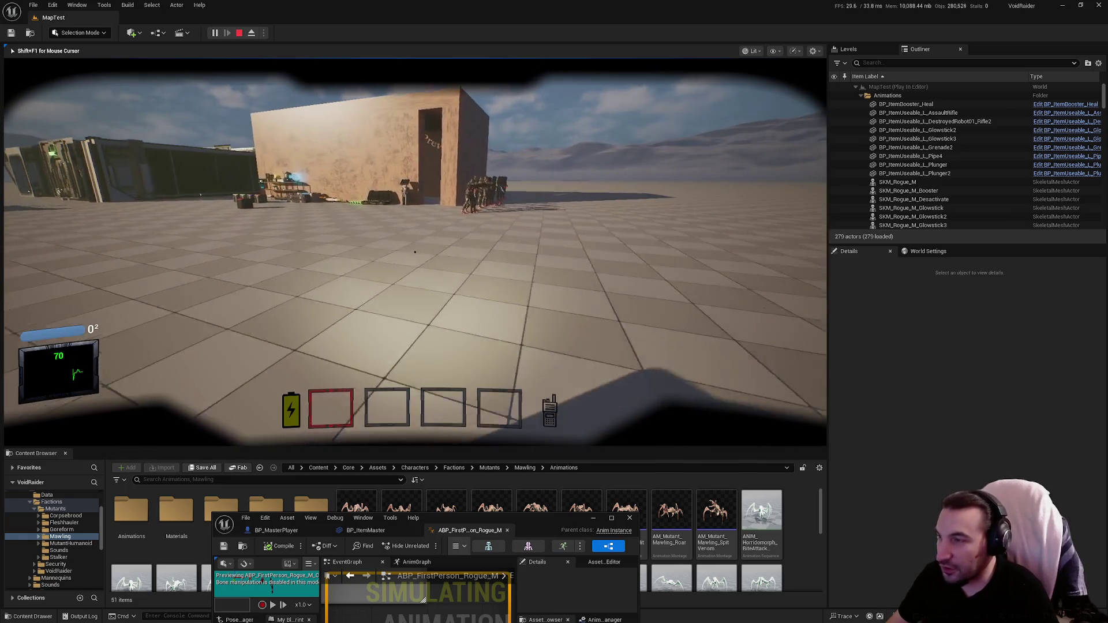
Walk the first-person player into the tan building's dark tiled corridor and take control of the view.
{"action": "key", "text": "w"}
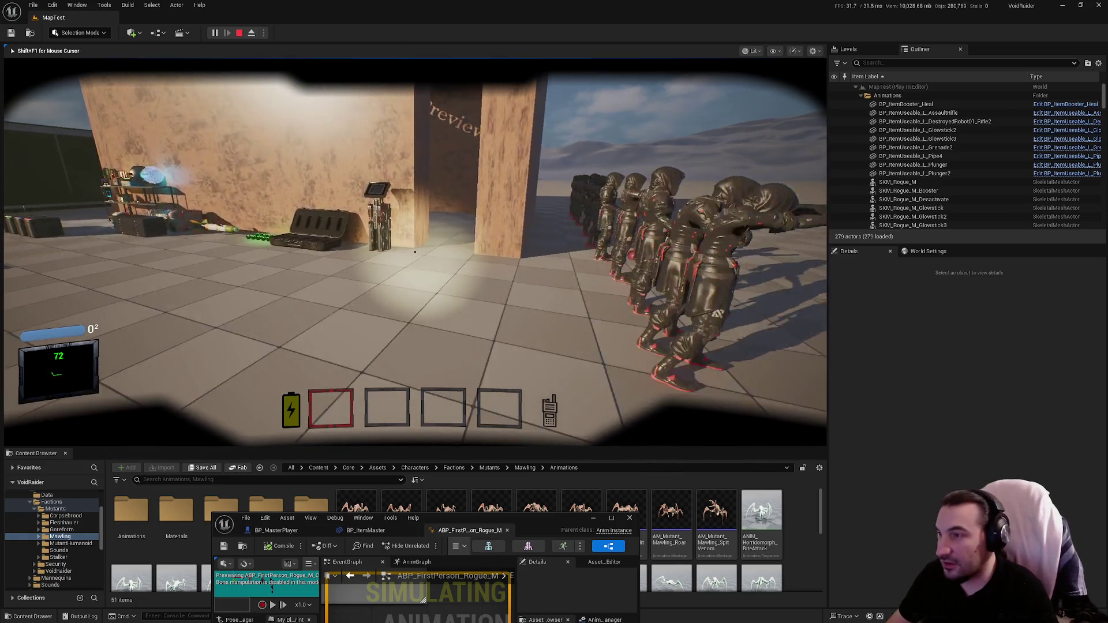
{"action": "key", "text": "w"}
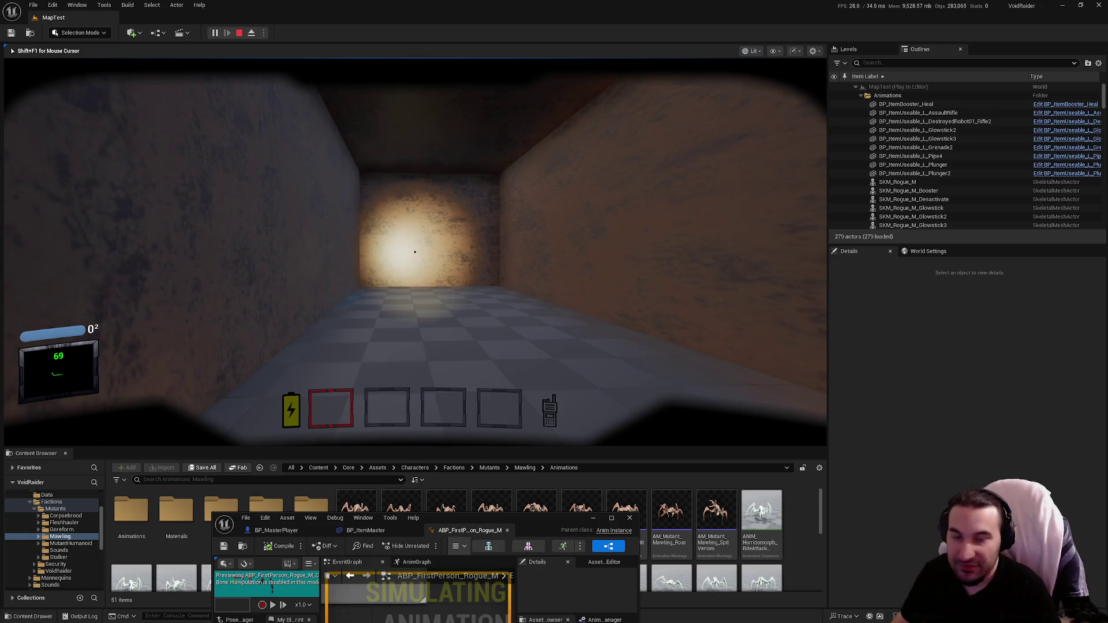
{"action": "key", "text": "w"}
{"action": "key", "text": "w"}
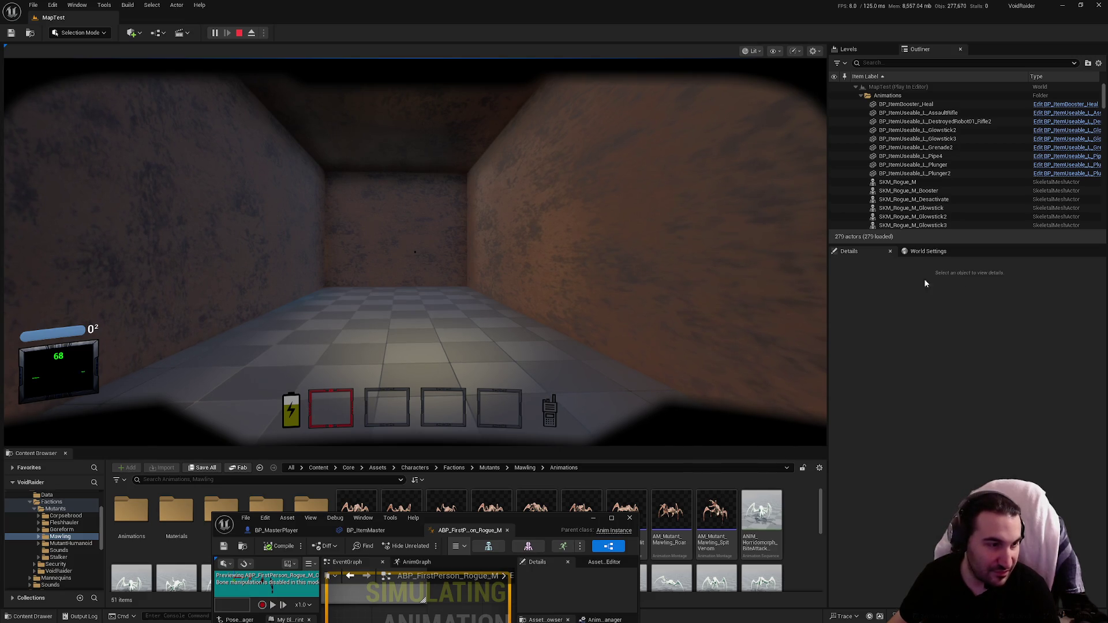
{"action": "left_click", "coordinate": [811, 277]}
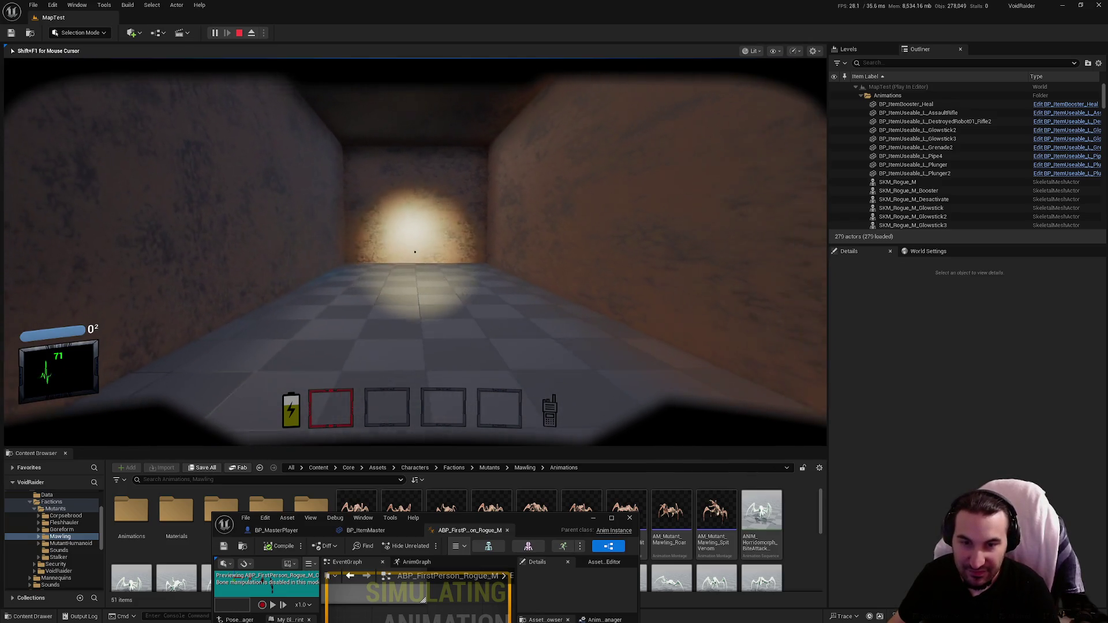
Walk down the corridor toward the yard doorway, then stop Play In Editor with Esc.
{"action": "key", "text": "w"}
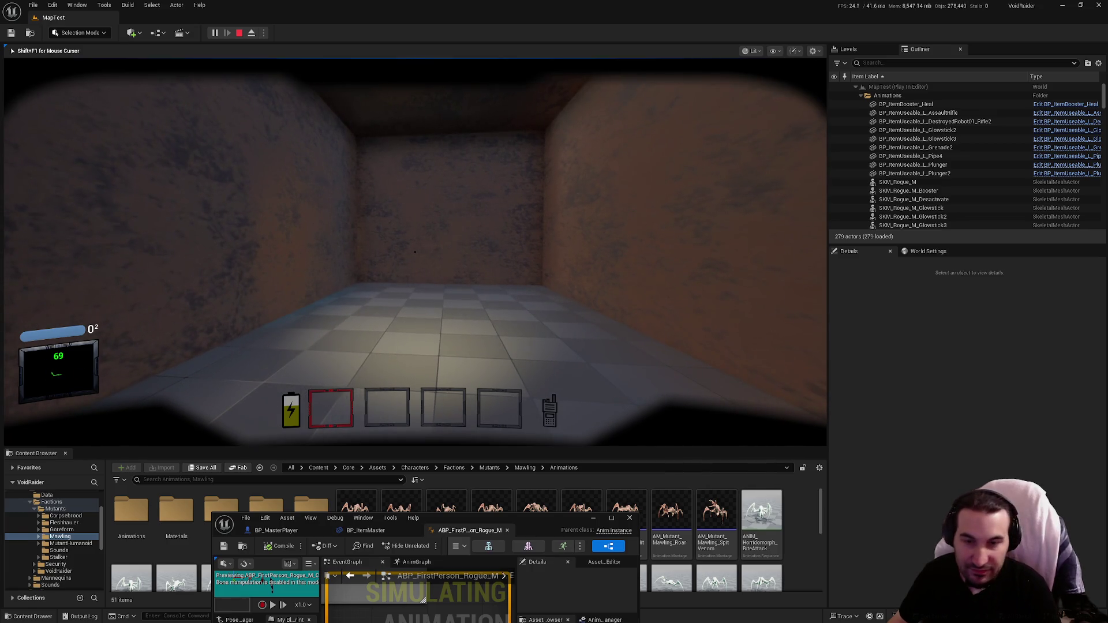
{"action": "key", "text": "w"}
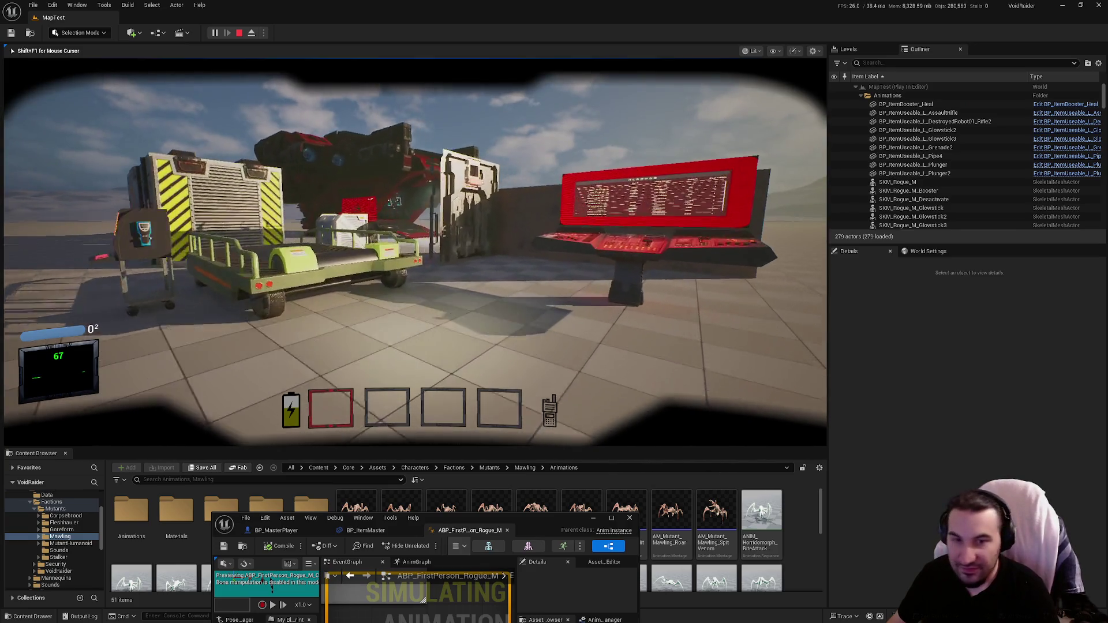
{"action": "key", "text": "Escape"}
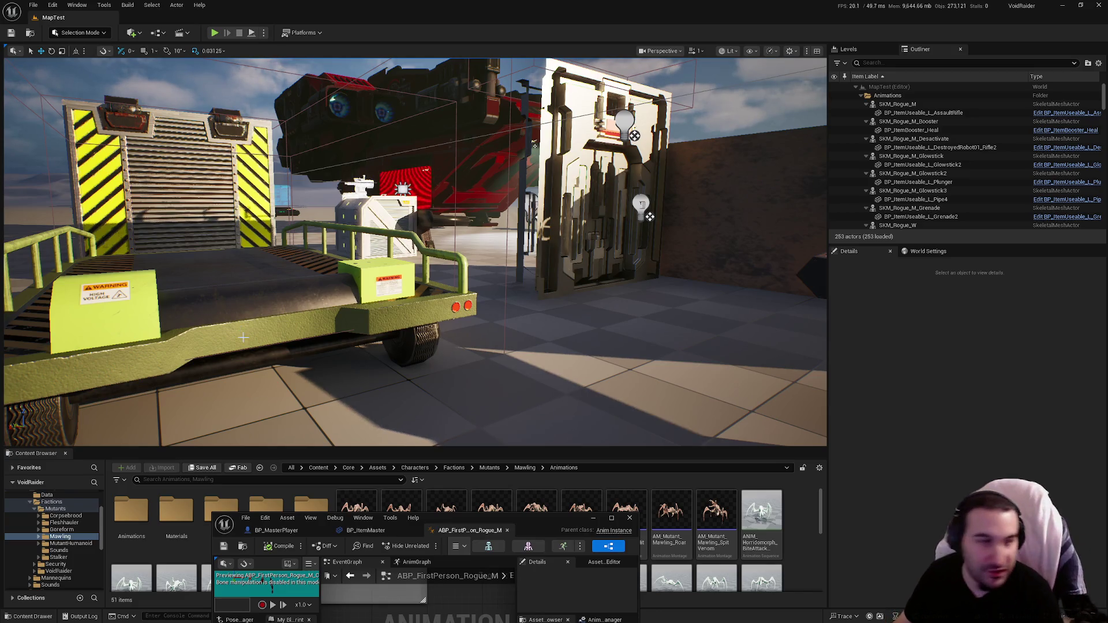
Fly the editor camera back from the door and ship to a wide view of the level.
{"action": "mouse_move", "coordinate": [416, 251]}
{"action": "left_mouse_down"}
{"action": "mouse_move", "coordinate": [300, 252]}
{"action": "mouse_move", "coordinate": [370, 248]}
{"action": "mouse_move", "coordinate": [381, 219]}
{"action": "mouse_move", "coordinate": [324, 252]}
{"action": "mouse_move", "coordinate": [393, 277]}
{"action": "left_mouse_up"}
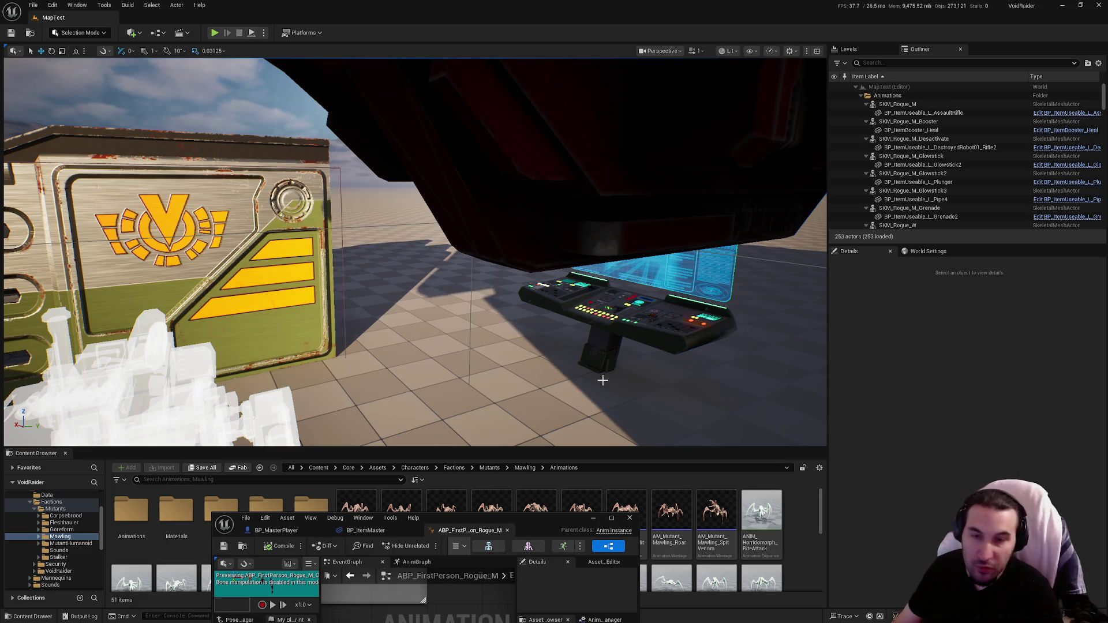
{"action": "left_click_drag", "start_coordinate": [626, 351], "coordinate": [439, 358]}
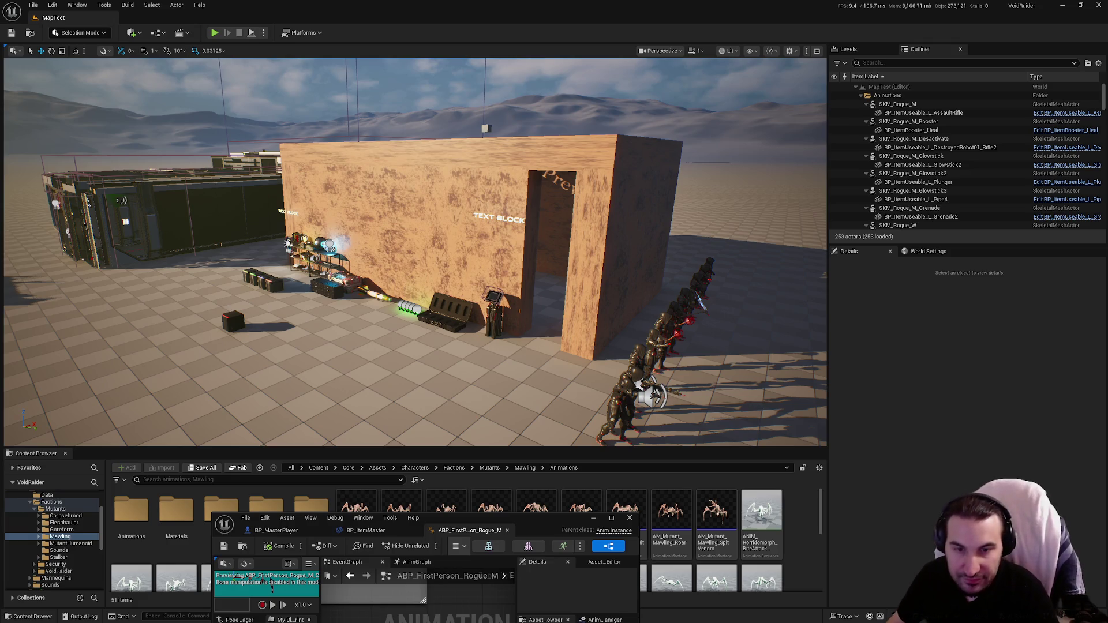
Fly the viewport camera past the tan building and rise over the brick-walled mutant enclosure.
{"action": "key", "text": "super"}
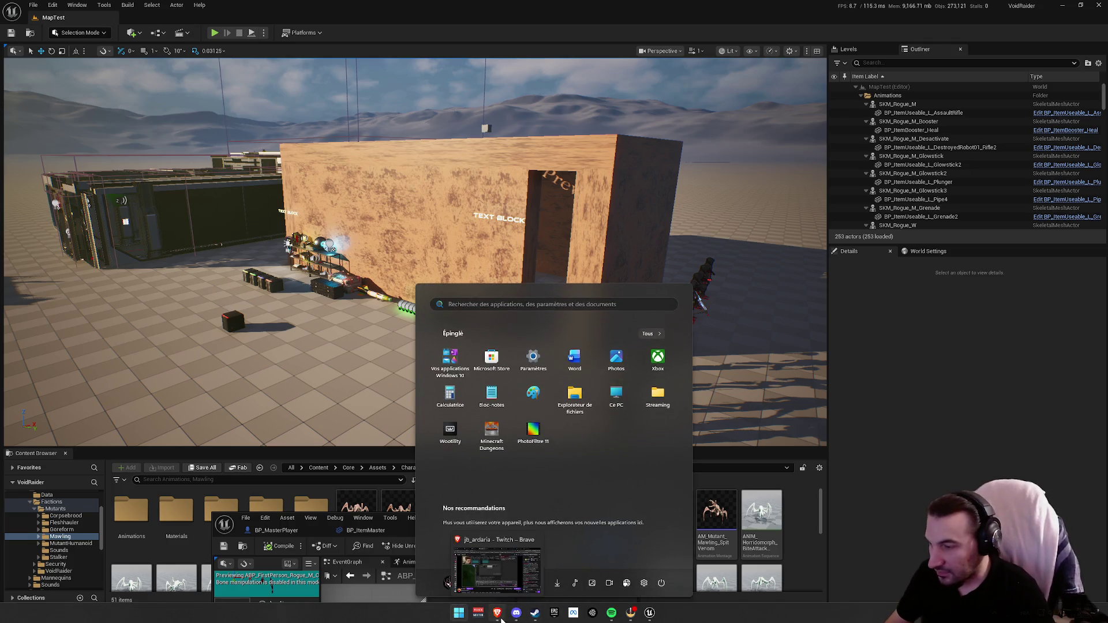
{"action": "key", "text": "super"}
{"action": "mouse_move", "coordinate": [782, 495]}
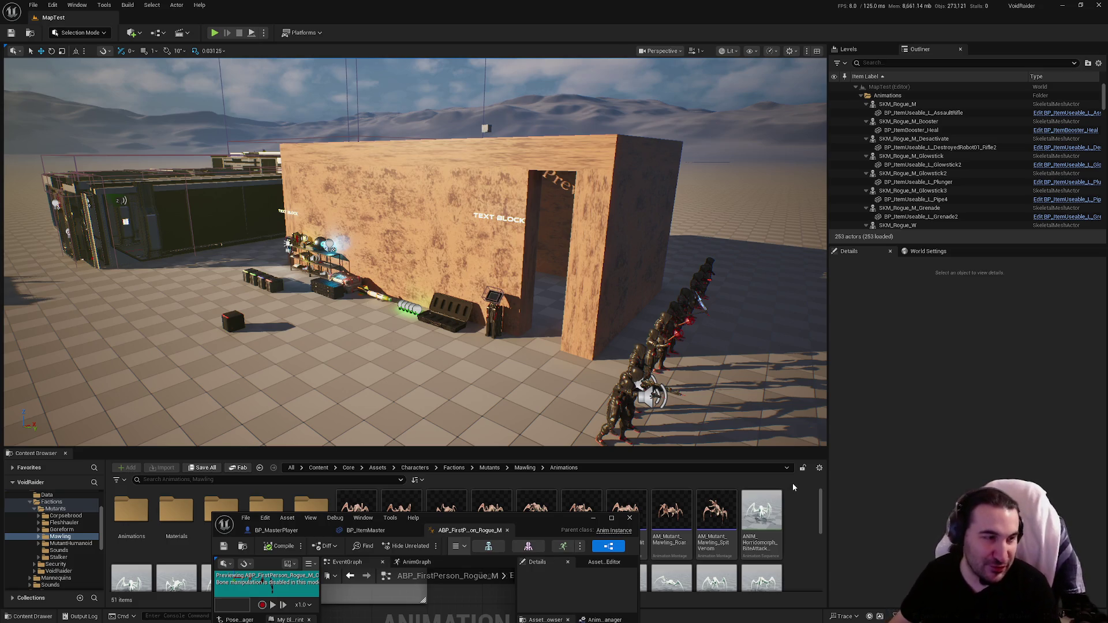
{"action": "left_click_drag", "start_coordinate": [593, 340], "coordinate": [576, 343]}
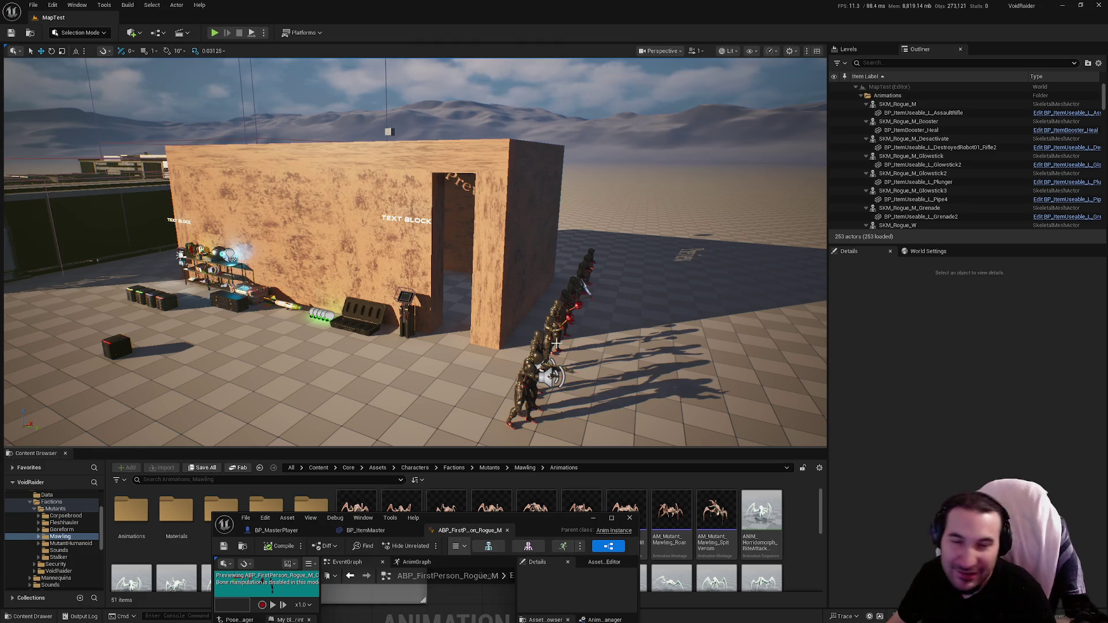
{"action": "mouse_move", "coordinate": [345, 313]}
{"action": "left_mouse_down"}
{"action": "mouse_move", "coordinate": [288, 277]}
{"action": "mouse_move", "coordinate": [242, 272]}
{"action": "left_mouse_up"}
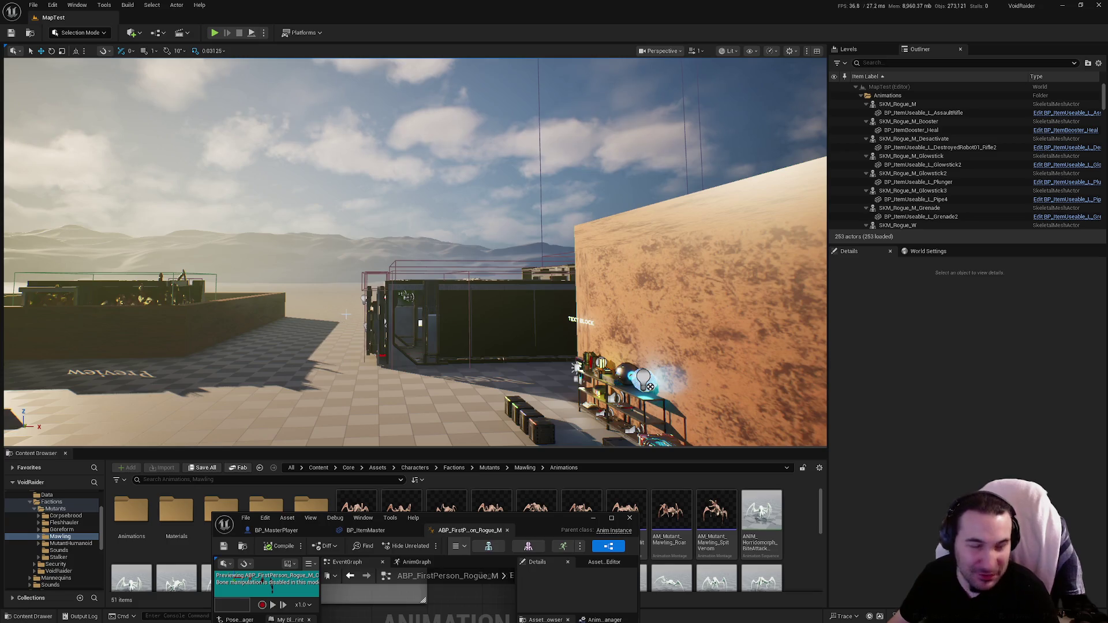
{"action": "mouse_move", "coordinate": [344, 313]}
{"action": "left_mouse_down"}
{"action": "mouse_move", "coordinate": [318, 329]}
{"action": "mouse_move", "coordinate": [365, 287]}
{"action": "left_mouse_up"}
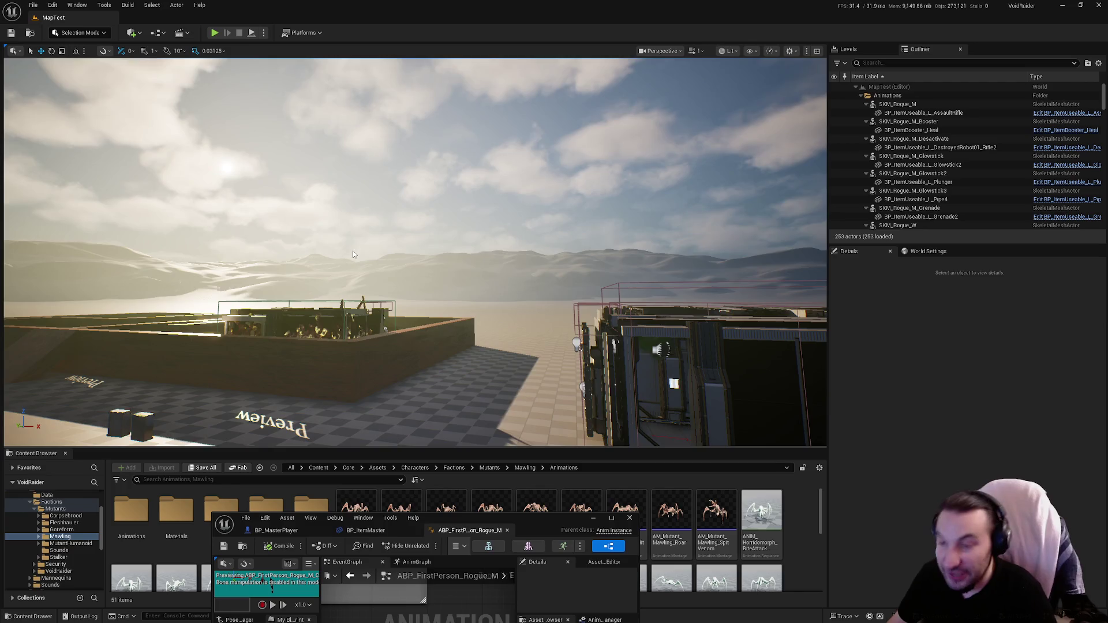
{"action": "mouse_move", "coordinate": [355, 254]}
{"action": "left_mouse_down"}
{"action": "mouse_move", "coordinate": [355, 278]}
{"action": "mouse_move", "coordinate": [367, 242]}
{"action": "left_mouse_up"}
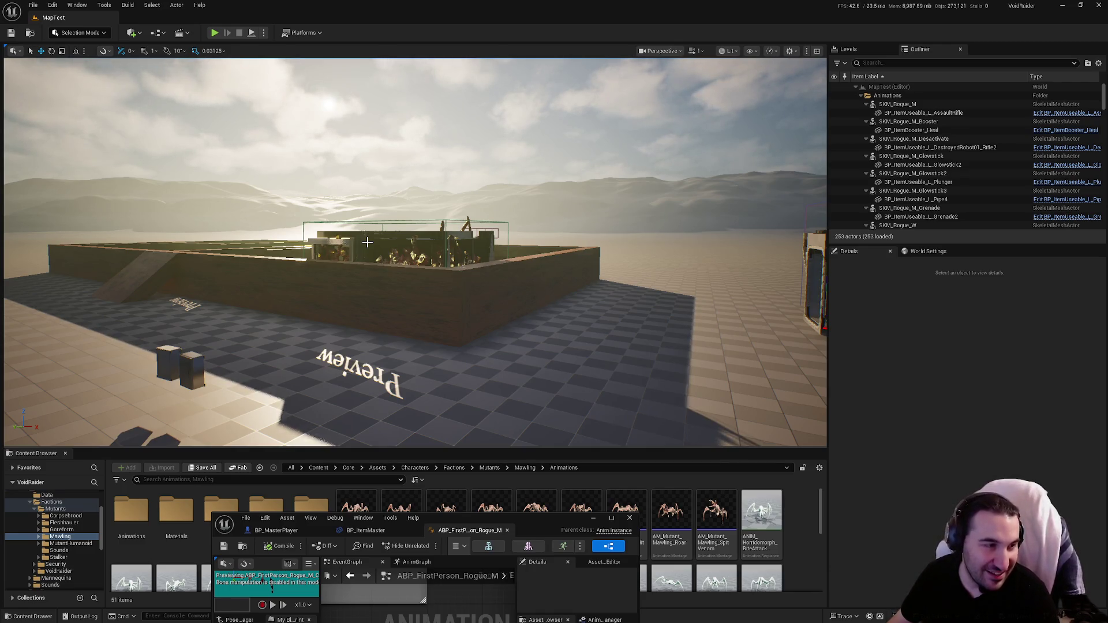
{"action": "scroll", "coordinate": [336, 252], "scroll_direction": "up", "scroll_amount": 10}
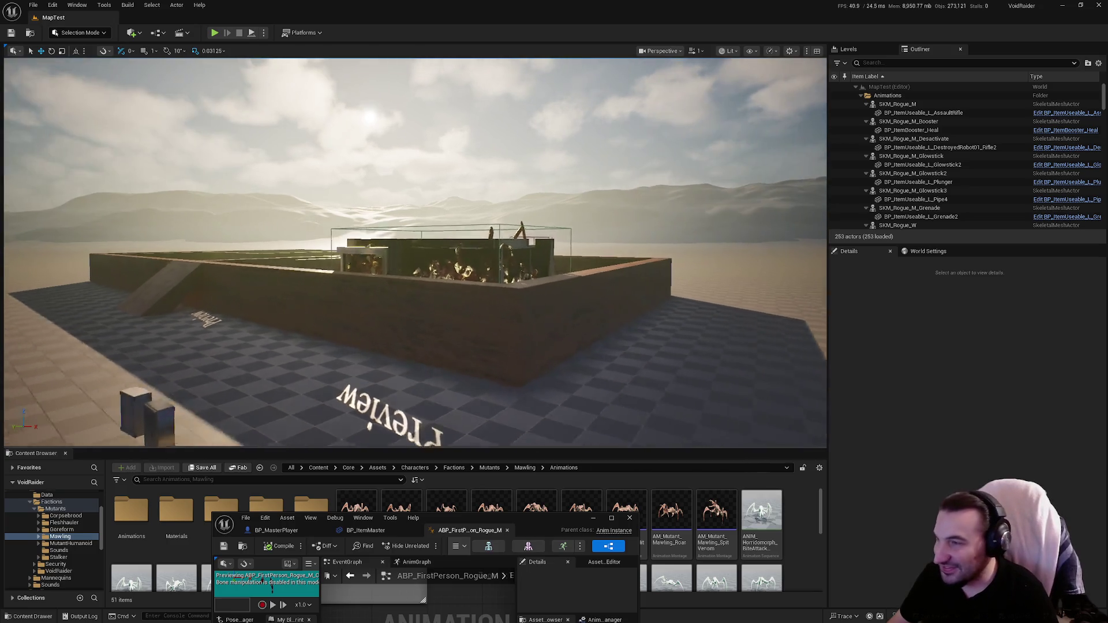
Fly the camera out of the enclosure back to the mutant row beside the tan building's shelves.
{"action": "key", "text": "s"}
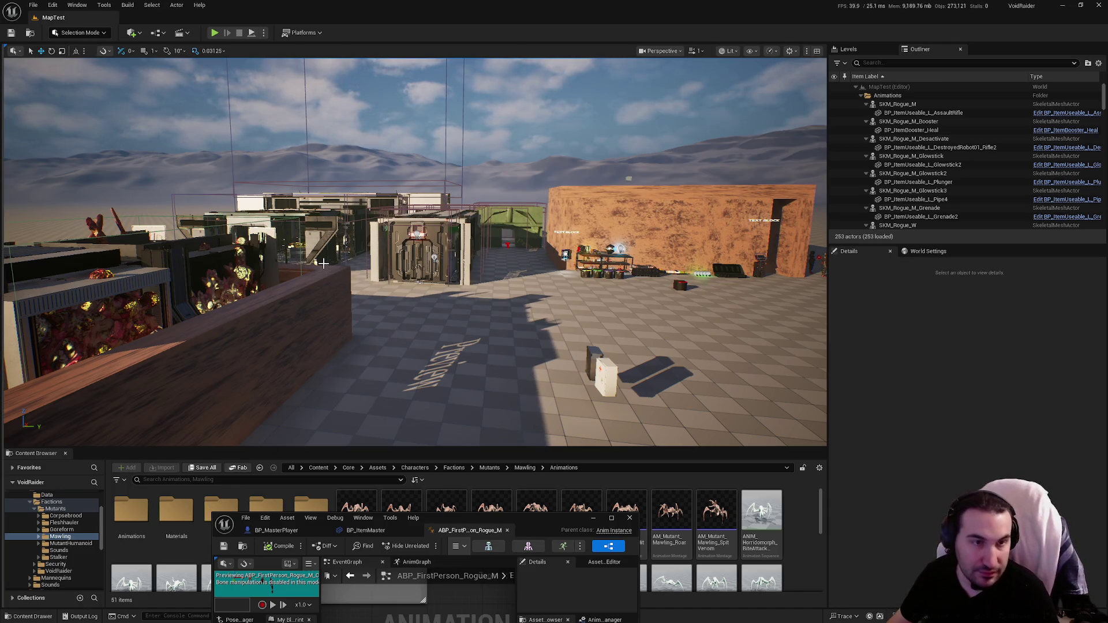
{"action": "scroll", "coordinate": [226, 338], "scroll_direction": "up", "scroll_amount": 1}
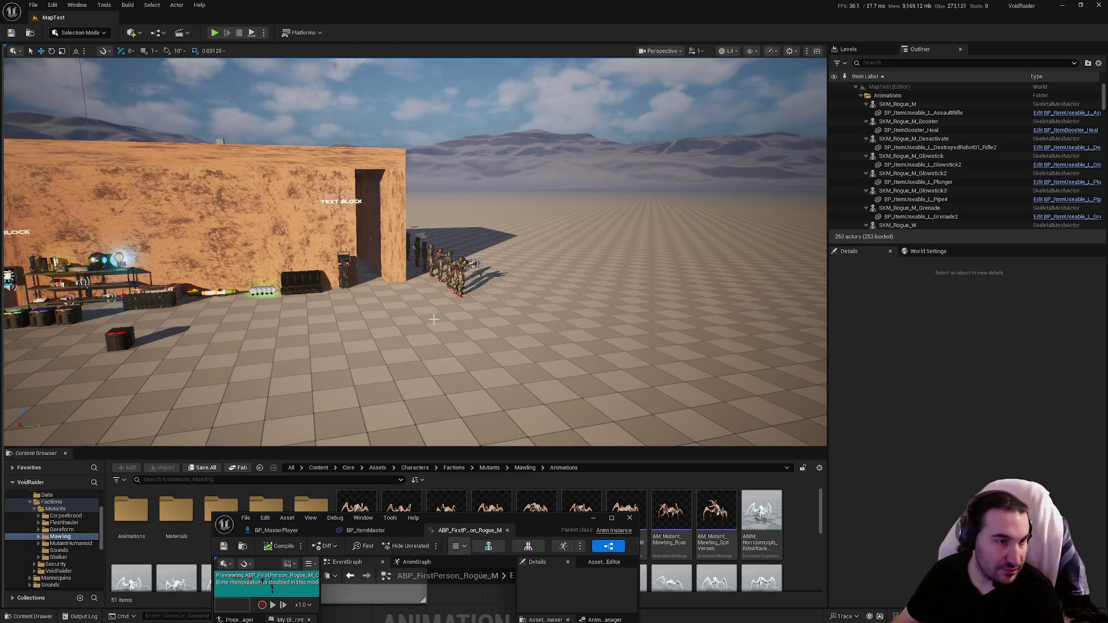
Maximize the anim blueprint editor, pan across BP_ItemMaster's UseItem, SetPrice and Equip Item events, then return.
{"action": "double_click", "coordinate": [508, 523]}
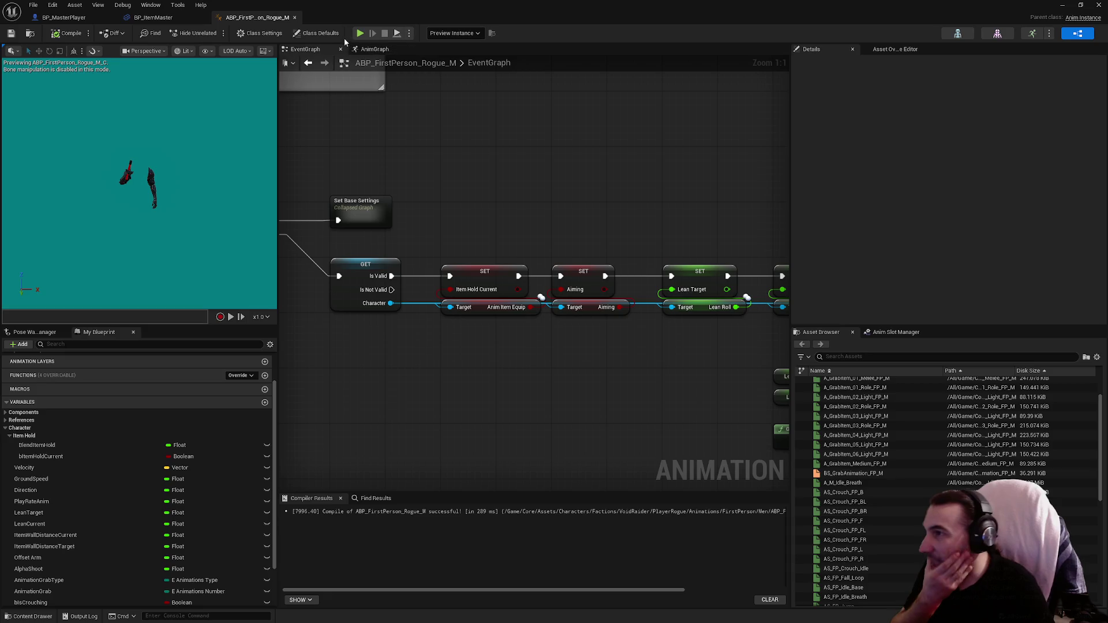
{"action": "left_click", "coordinate": [172, 18]}
{"action": "mouse_move", "coordinate": [751, 260]}
{"action": "left_mouse_down"}
{"action": "mouse_move", "coordinate": [601, 266]}
{"action": "mouse_move", "coordinate": [267, 341]}
{"action": "left_mouse_up"}
{"action": "mouse_move", "coordinate": [797, 277]}
{"action": "left_mouse_down"}
{"action": "mouse_move", "coordinate": [601, 347]}
{"action": "mouse_move", "coordinate": [490, 329]}
{"action": "left_mouse_up"}
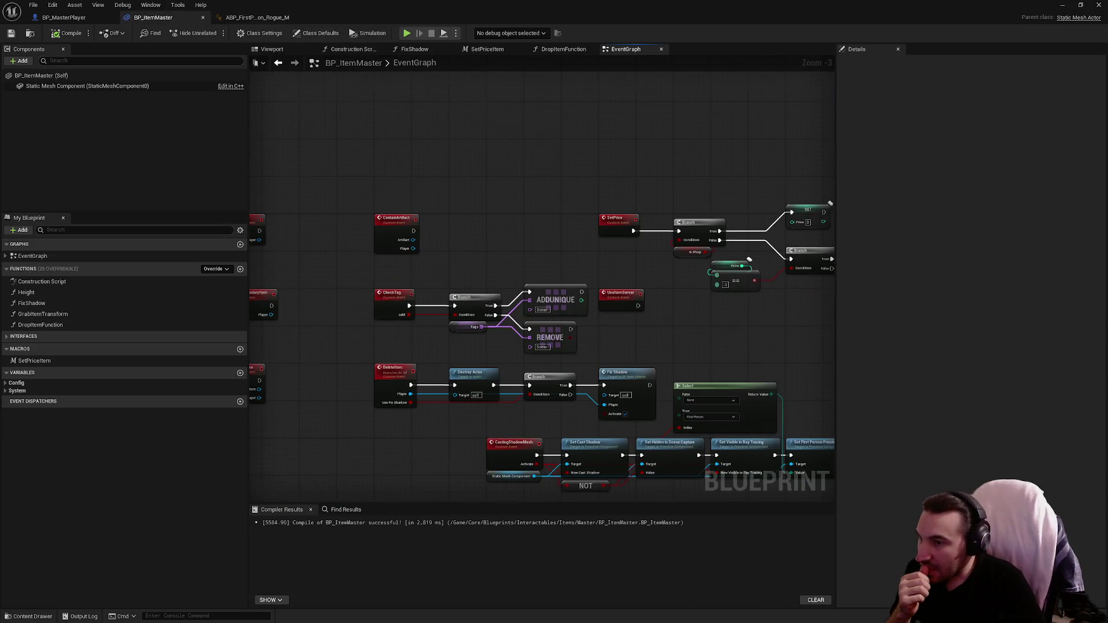
{"action": "mouse_move", "coordinate": [607, 321]}
{"action": "left_mouse_down"}
{"action": "mouse_move", "coordinate": [503, 203]}
{"action": "mouse_move", "coordinate": [28, 207]}
{"action": "left_mouse_up"}
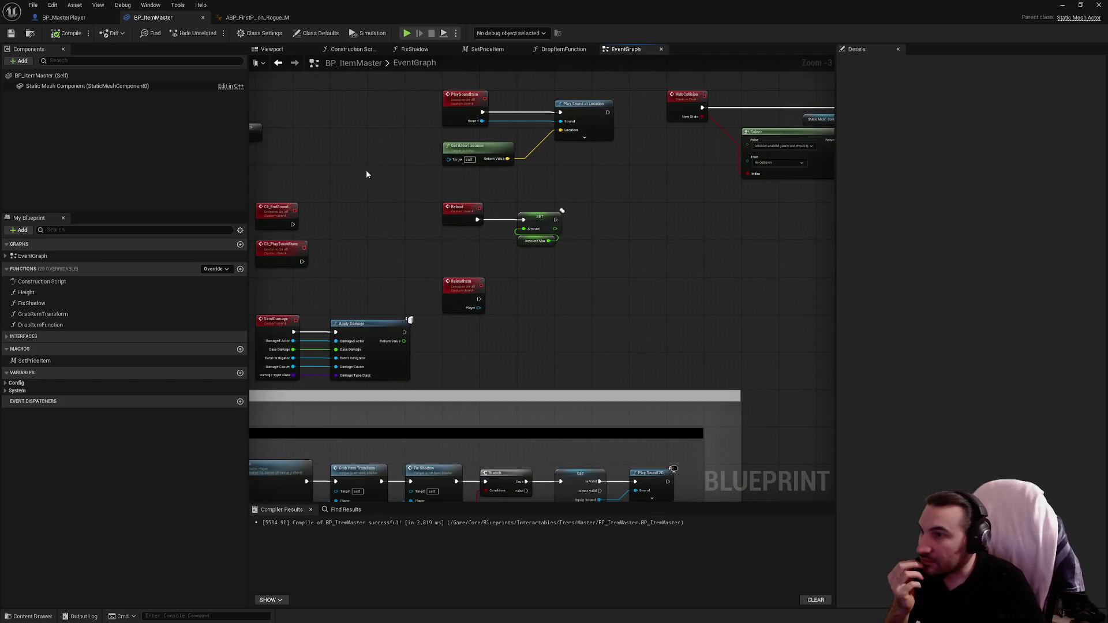
{"action": "left_click", "coordinate": [247, 19]}
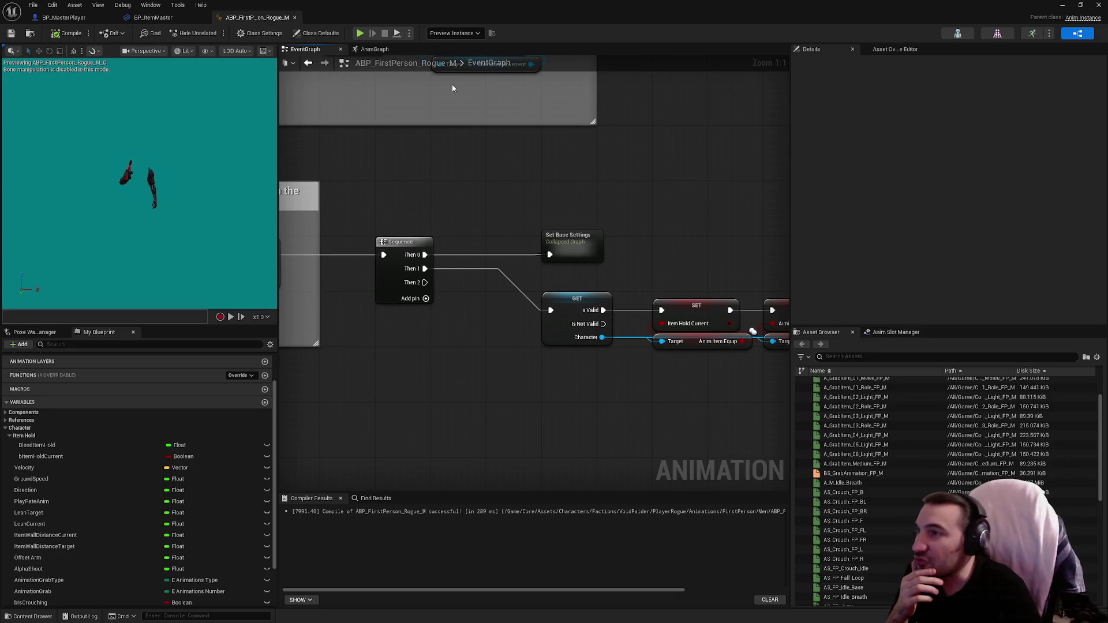
Check the Blend Item Hold variable and pan the event graph to the start of the setter chain.
{"action": "left_click", "coordinate": [368, 50]}
{"action": "scroll", "coordinate": [430, 354], "scroll_direction": "up", "scroll_amount": 2}
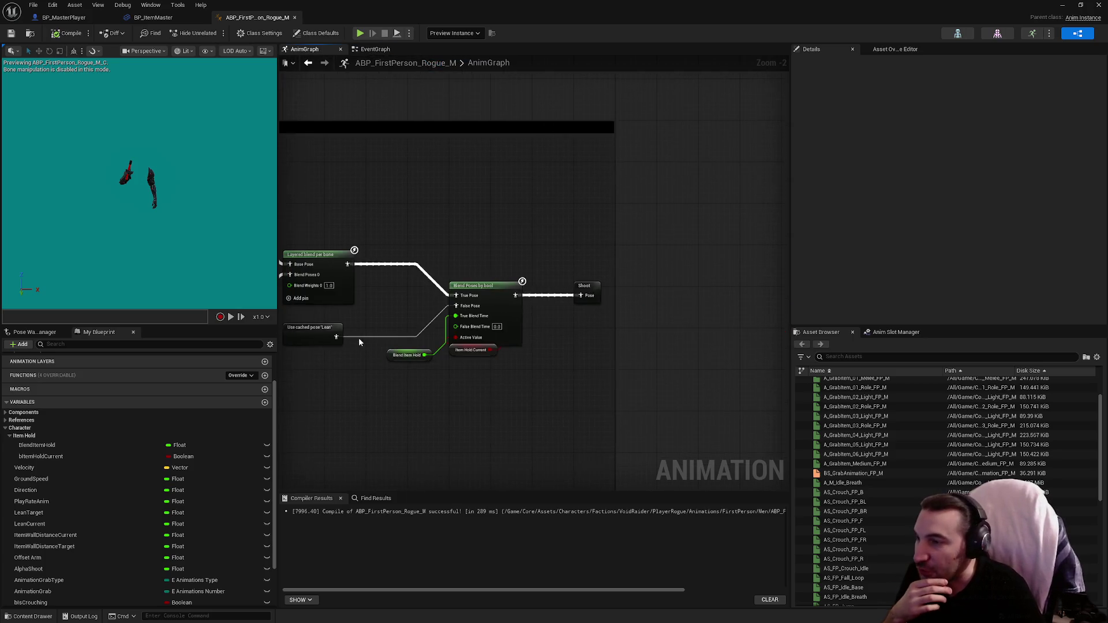
{"action": "left_click", "coordinate": [420, 357]}
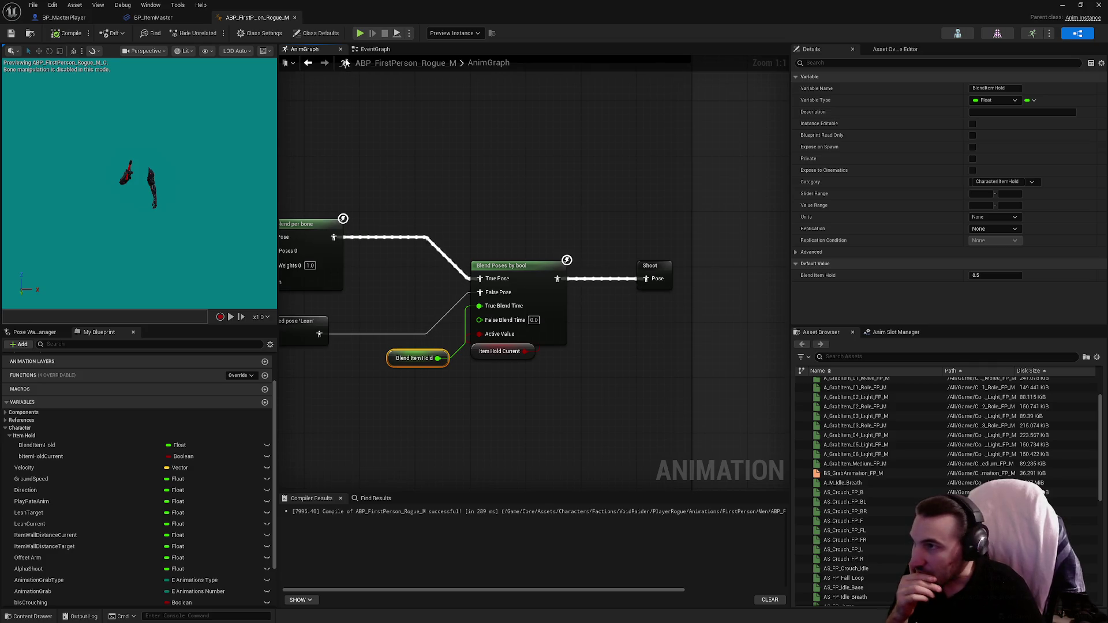
{"action": "left_click", "coordinate": [376, 50]}
{"action": "left_click_drag", "start_coordinate": [545, 195], "coordinate": [387, 198]}
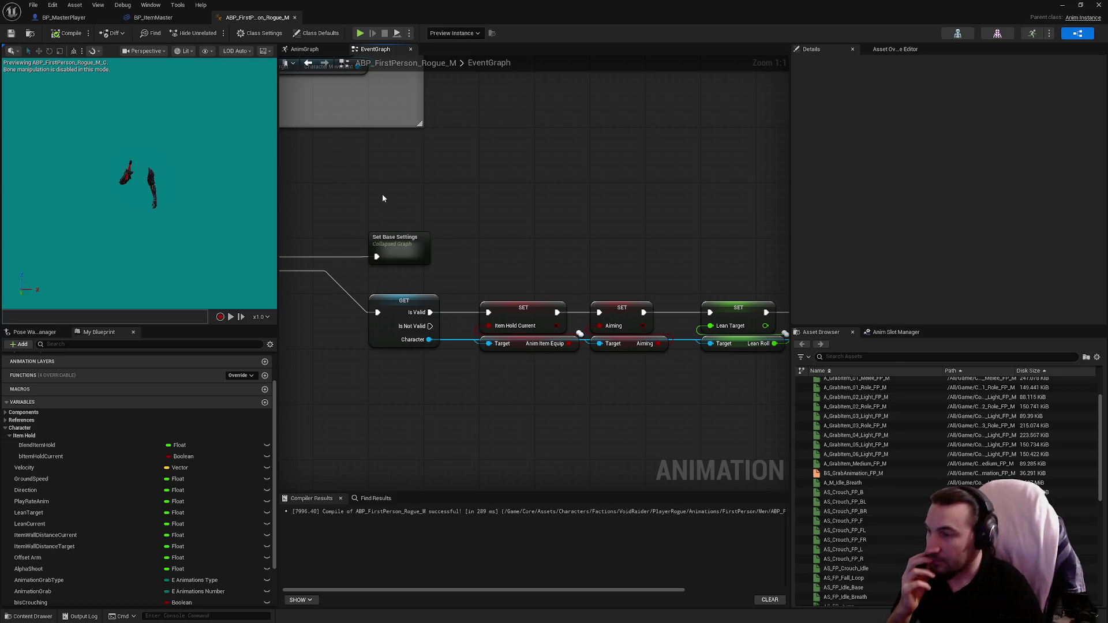
{"action": "scroll", "coordinate": [321, 210], "scroll_direction": "down", "scroll_amount": 5}
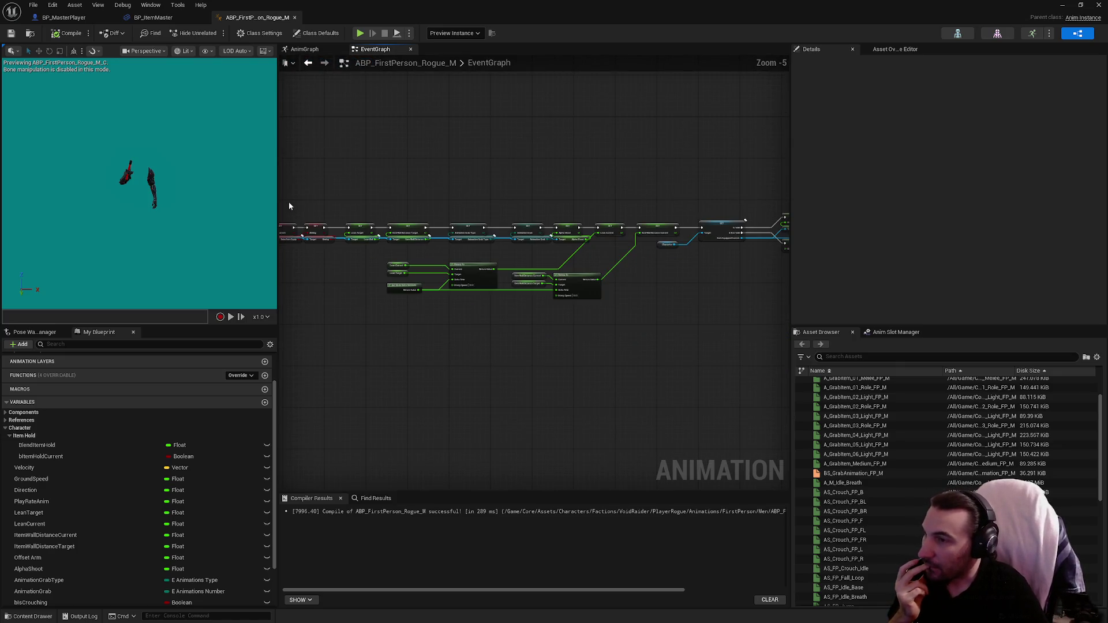
{"action": "scroll", "coordinate": [290, 206], "scroll_direction": "down", "scroll_amount": 1}
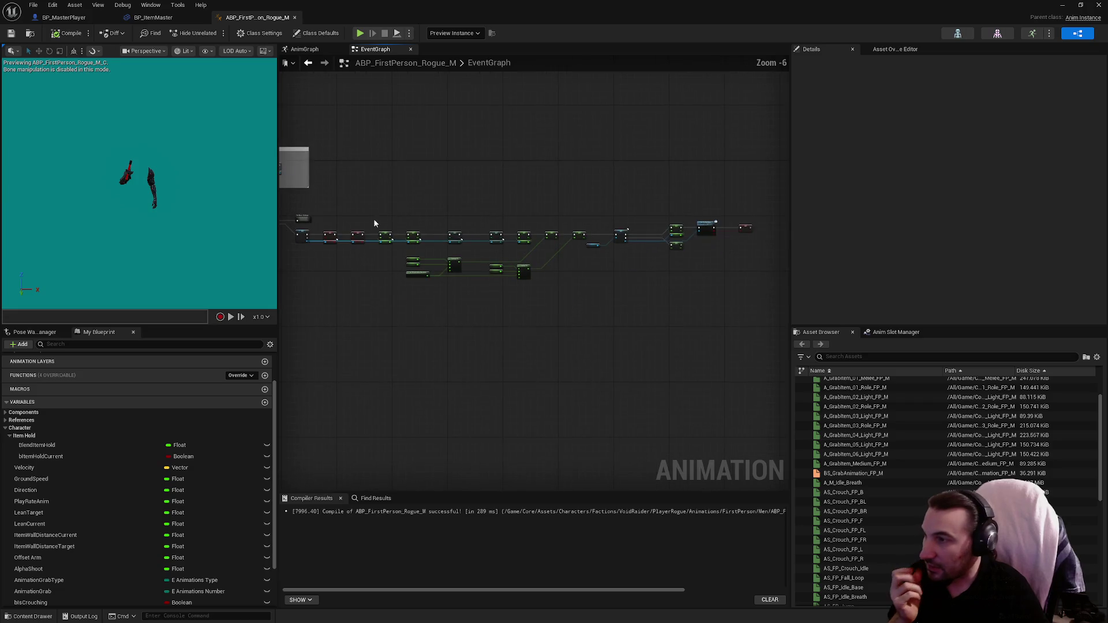
{"action": "left_click_drag", "start_coordinate": [355, 205], "coordinate": [756, 359]}
{"action": "left_click_drag", "start_coordinate": [576, 331], "coordinate": [716, 341]}
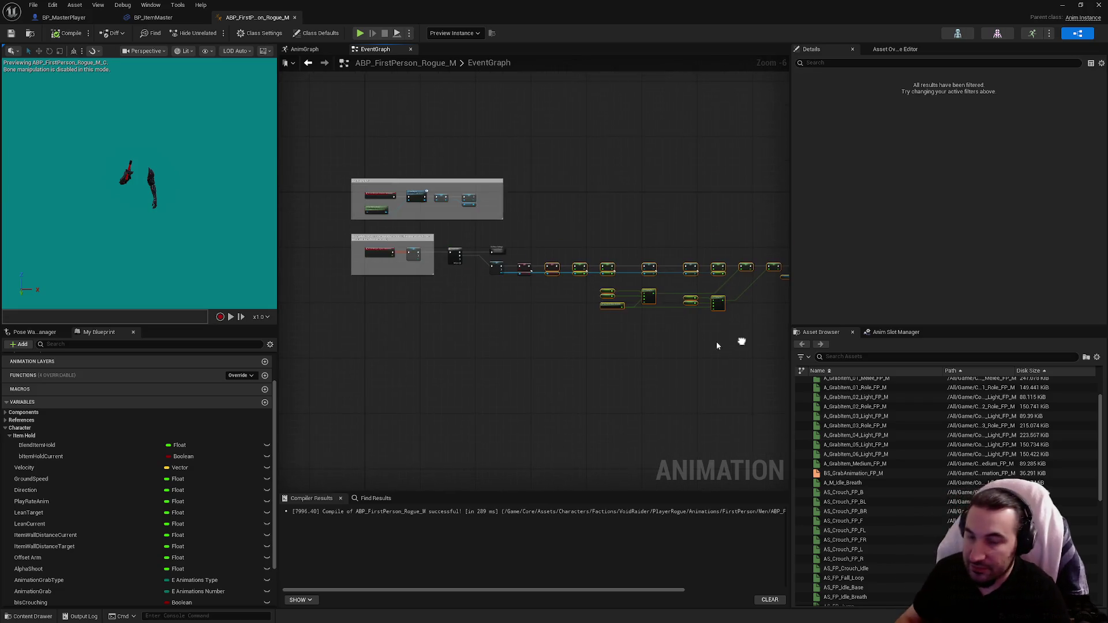
{"action": "scroll", "coordinate": [536, 188], "scroll_direction": "up", "scroll_amount": 7}
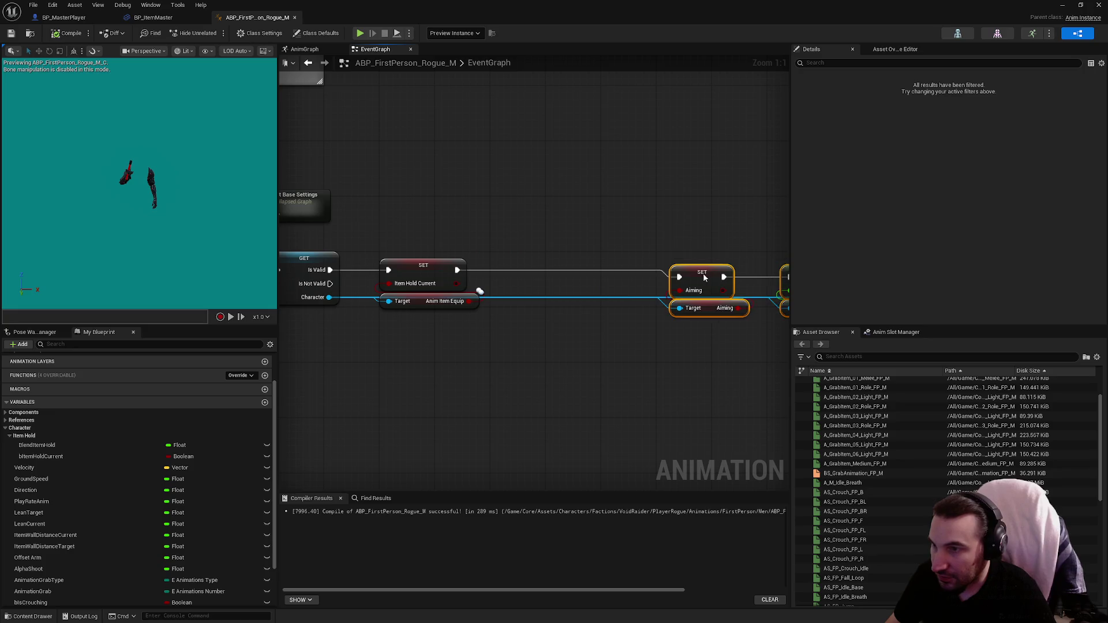
Insert a Branch driven by Item Hold Current after its setter, moving SET Aiming aside.
{"action": "left_click_drag", "start_coordinate": [704, 278], "coordinate": [745, 271]}
{"action": "mouse_move", "coordinate": [457, 284]}
{"action": "left_mouse_down"}
{"action": "mouse_move", "coordinate": [543, 235]}
{"action": "mouse_move", "coordinate": [532, 234]}
{"action": "left_mouse_up"}
{"action": "type", "text": "branch"}
{"action": "key", "text": "Return"}
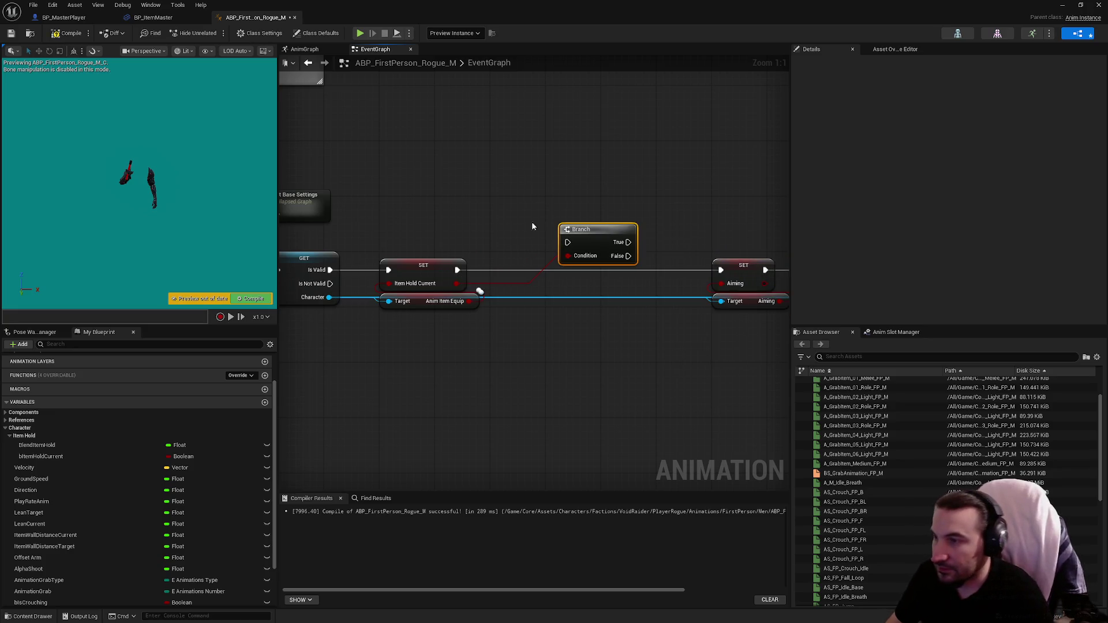
{"action": "mouse_move", "coordinate": [457, 270]}
{"action": "left_mouse_down"}
{"action": "mouse_move", "coordinate": [568, 243]}
{"action": "mouse_move", "coordinate": [560, 218]}
{"action": "mouse_move", "coordinate": [531, 218]}
{"action": "left_mouse_up"}
Add a SET BlendItemHold node on the Branch's True path.
{"action": "left_click_drag", "start_coordinate": [614, 220], "coordinate": [559, 257]}
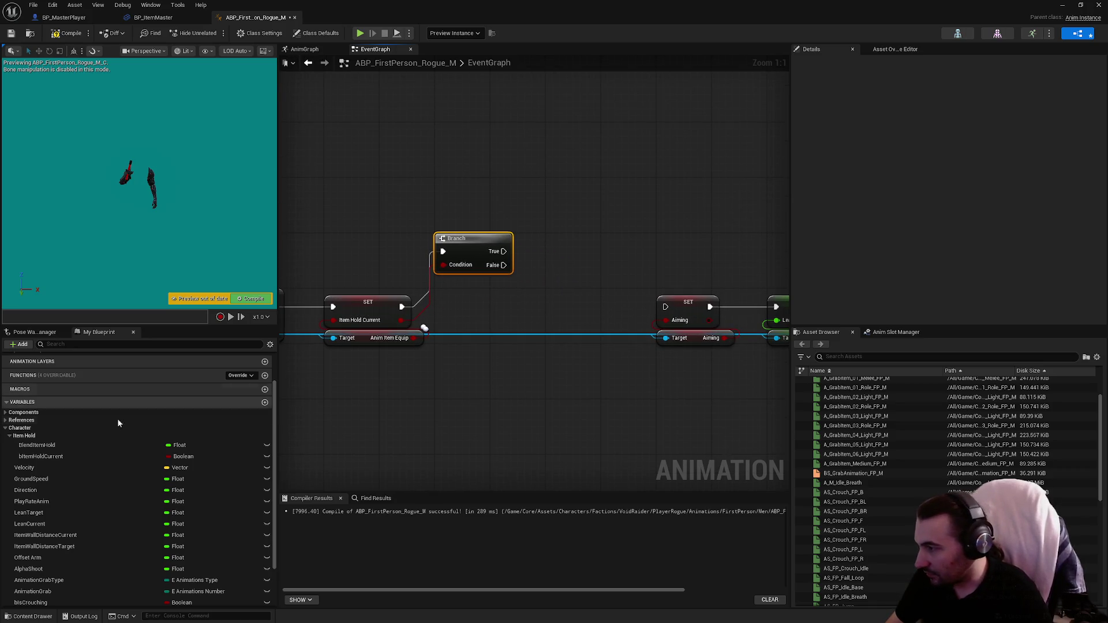
{"action": "left_click_drag", "start_coordinate": [81, 445], "coordinate": [570, 237]}
{"action": "left_click", "coordinate": [589, 261]}
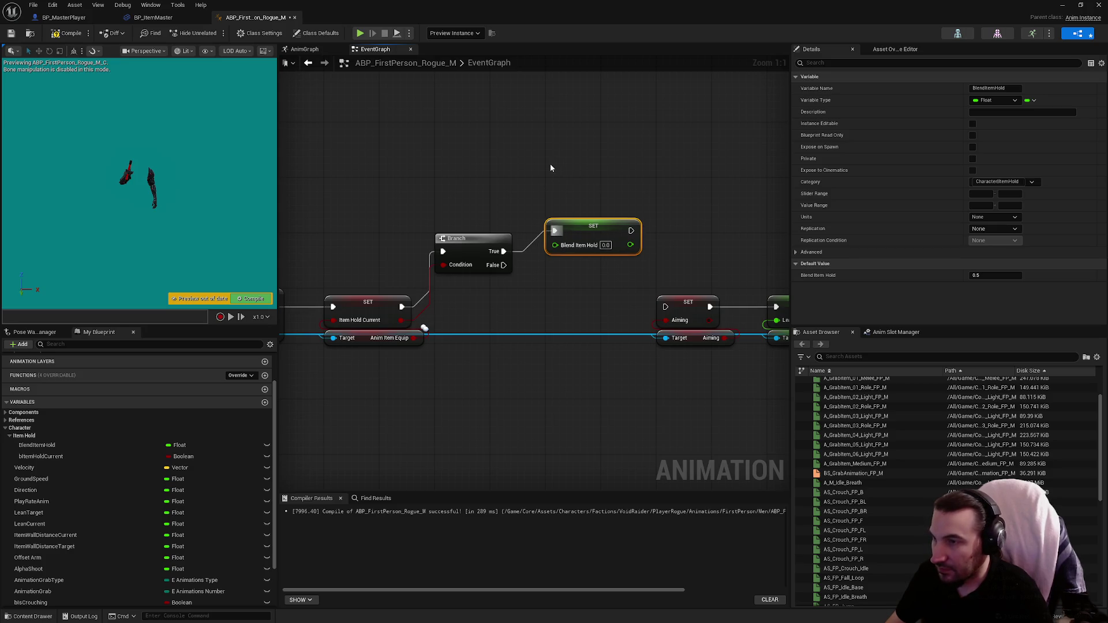
{"action": "left_click", "coordinate": [550, 164]}
{"action": "left_click_drag", "start_coordinate": [587, 174], "coordinate": [532, 193]}
Duplicate the BlendItemHold setter, chain it after the first, and set its value to 0.5.
{"action": "left_click", "coordinate": [575, 247]}
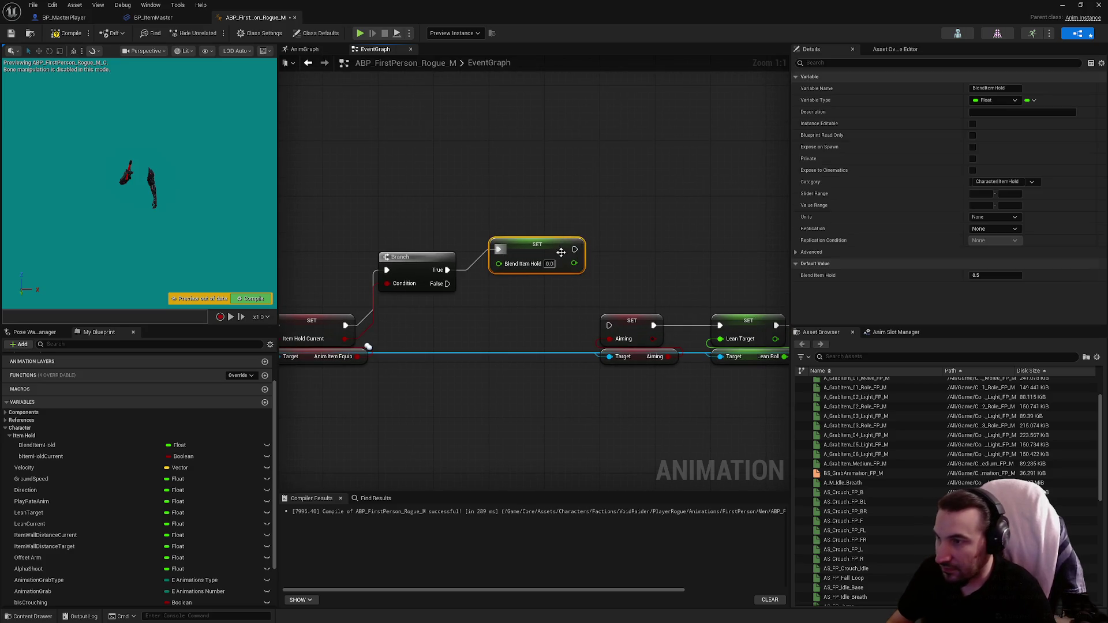
{"action": "key", "text": "ctrl+c"}
{"action": "key", "text": "ctrl+v"}
{"action": "left_click_drag", "start_coordinate": [624, 246], "coordinate": [609, 249]}
{"action": "left_click", "coordinate": [660, 264]}
{"action": "type", "text": "0.5"}
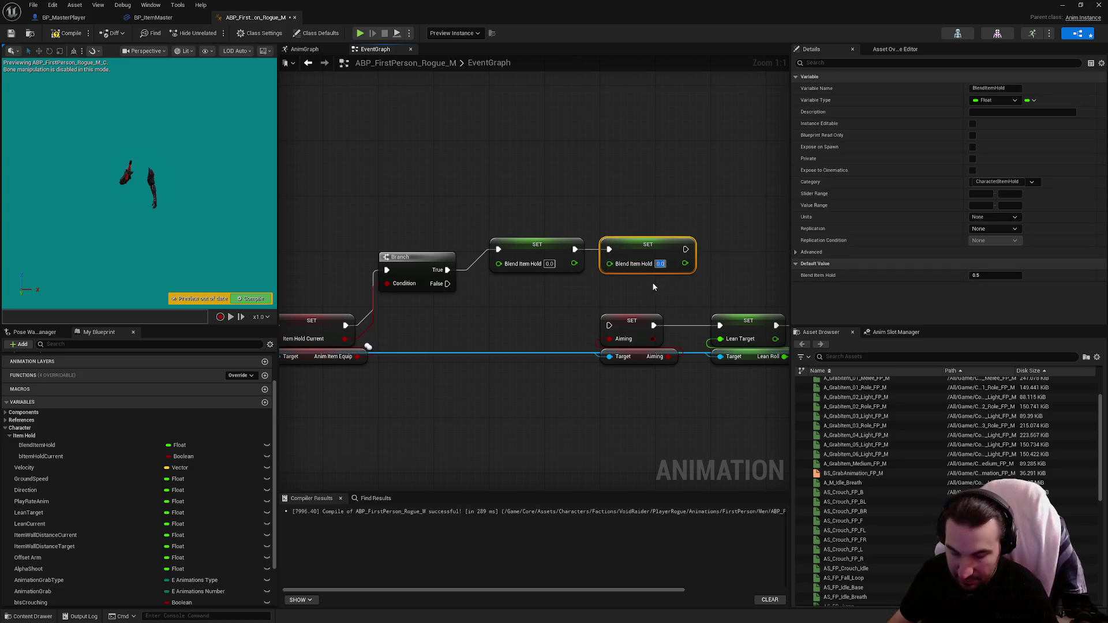
{"action": "key", "text": "Return"}
Wire the second setter and the Branch's False path into SET Aiming, then compile and save.
{"action": "mouse_move", "coordinate": [686, 249]}
{"action": "left_mouse_down"}
{"action": "mouse_move", "coordinate": [675, 330]}
{"action": "mouse_move", "coordinate": [610, 325]}
{"action": "left_mouse_up"}
{"action": "left_click_drag", "start_coordinate": [609, 325], "coordinate": [447, 283]}
{"action": "left_click", "coordinate": [467, 320]}
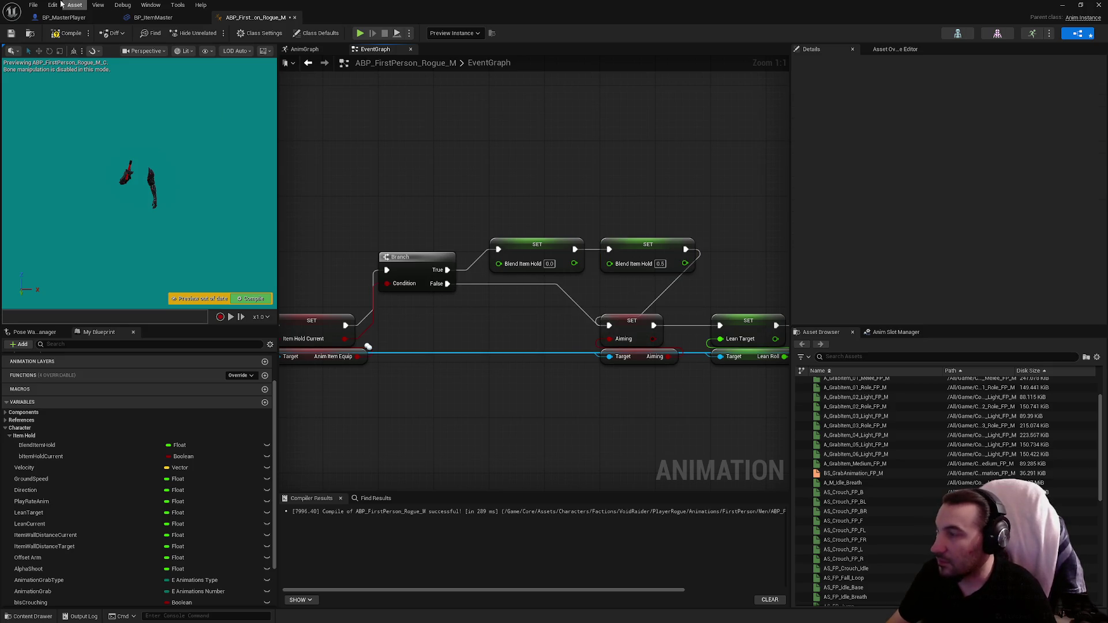
{"action": "left_click", "coordinate": [67, 33]}
{"action": "left_click", "coordinate": [11, 33]}
{"action": "key", "text": "super+Down"}
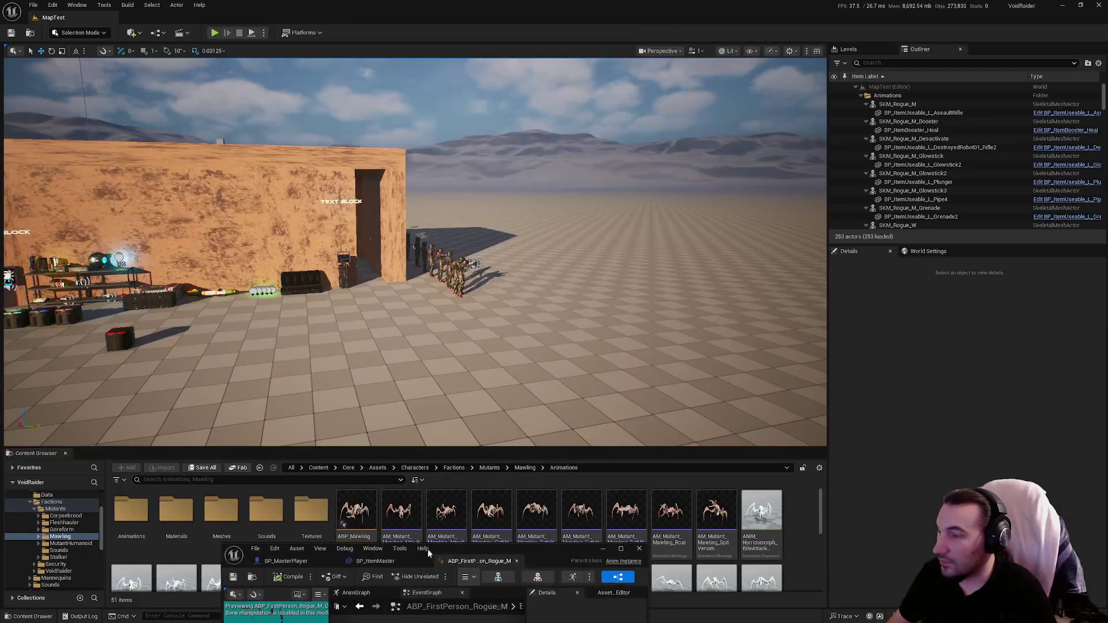
{"action": "left_click", "coordinate": [212, 34]}
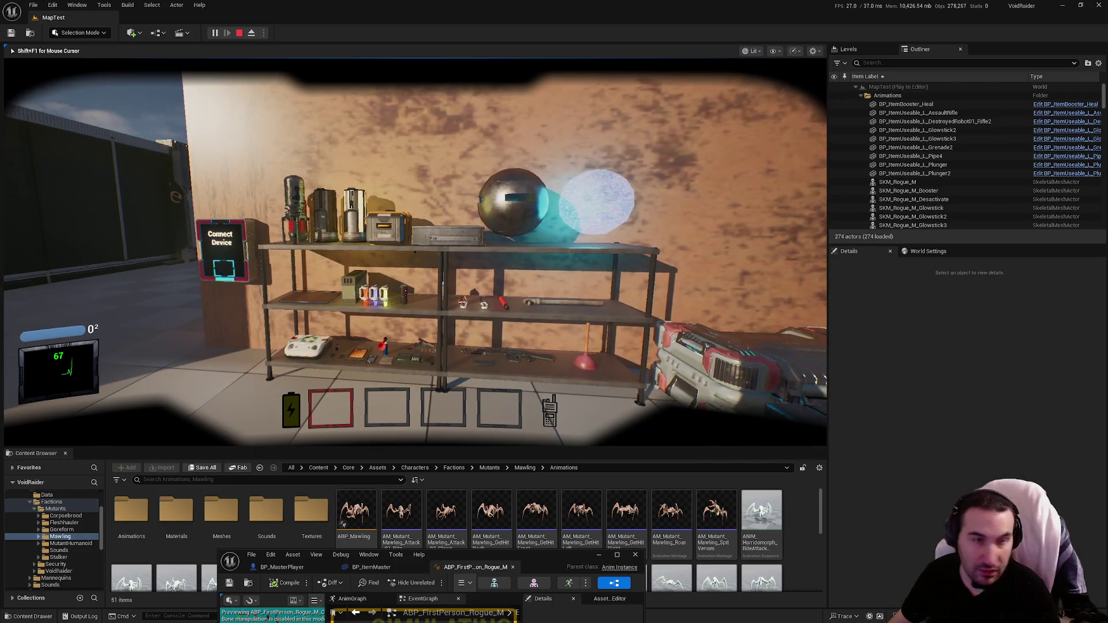
{"action": "key", "text": "w"}
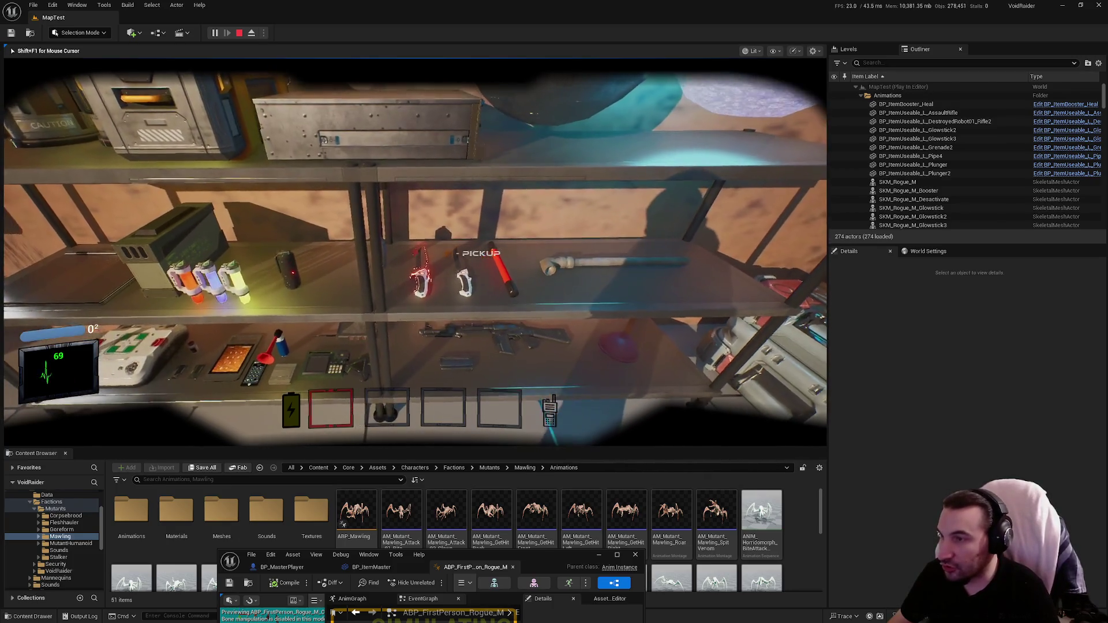
{"action": "key", "text": "s"}
{"action": "key", "text": "a"}
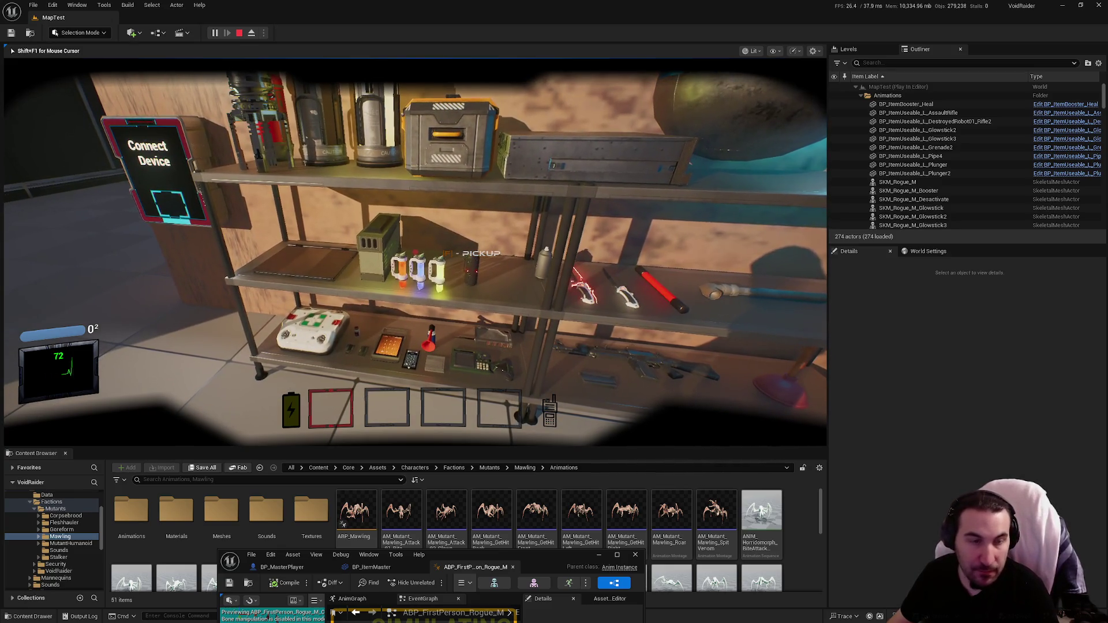
{"action": "key", "text": "d"}
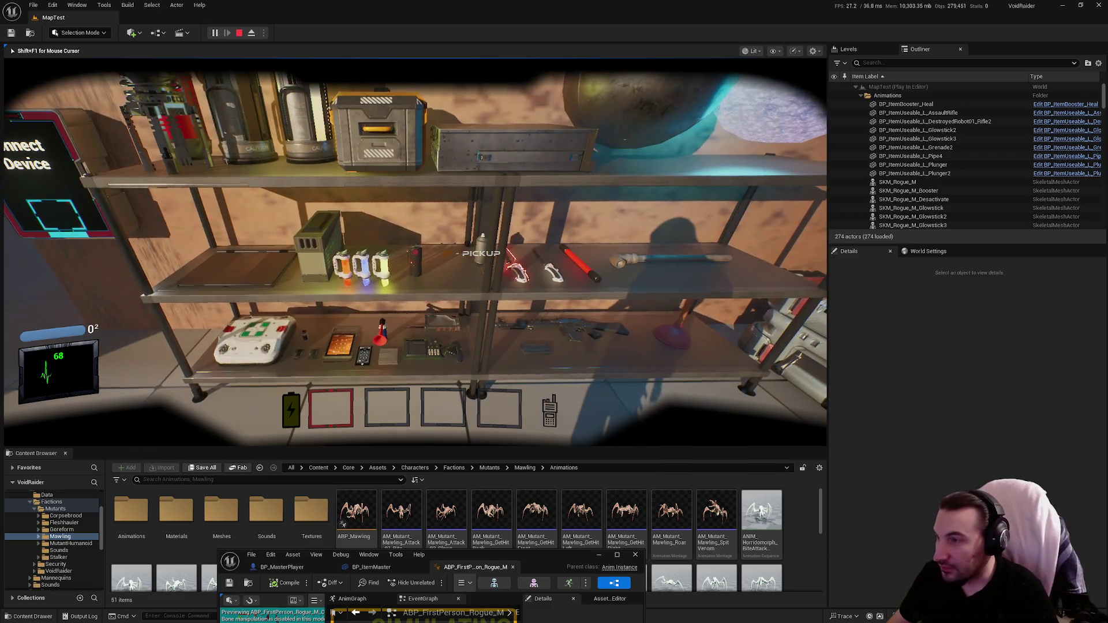
{"action": "mouse_move", "coordinate": [414, 252]}
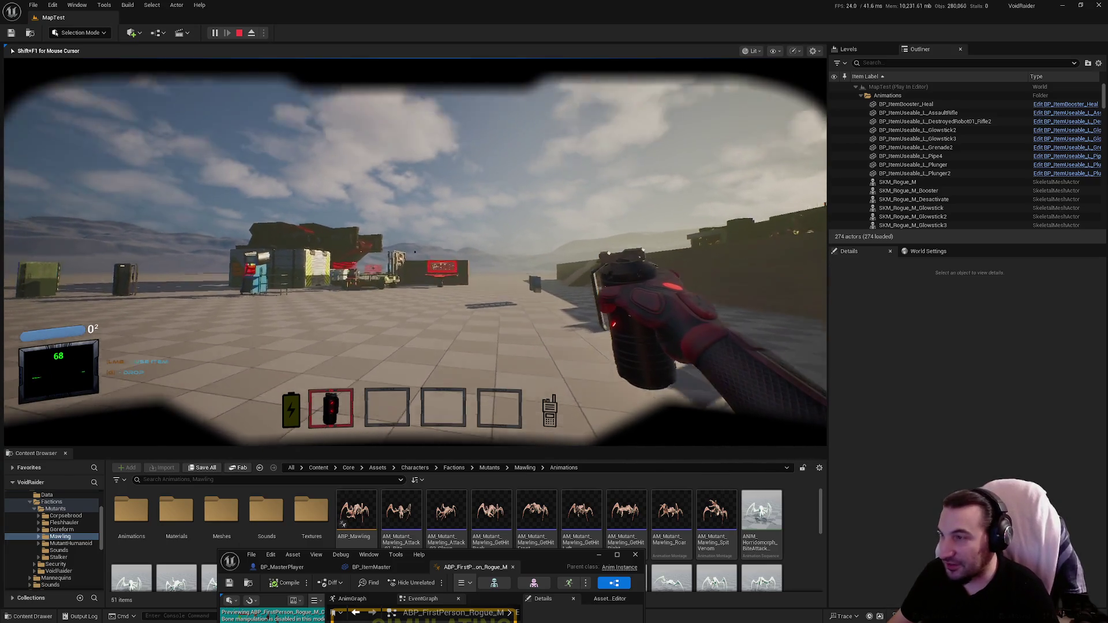
{"action": "left_click", "coordinate": [415, 252]}
{"action": "key", "text": "w"}
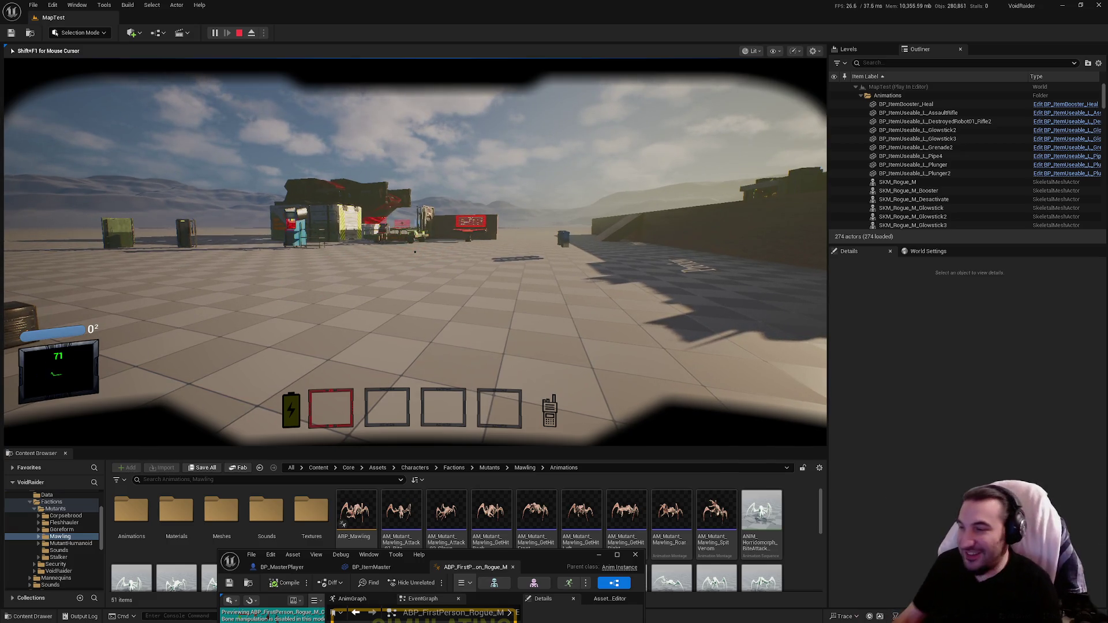
{"action": "key", "text": "w"}
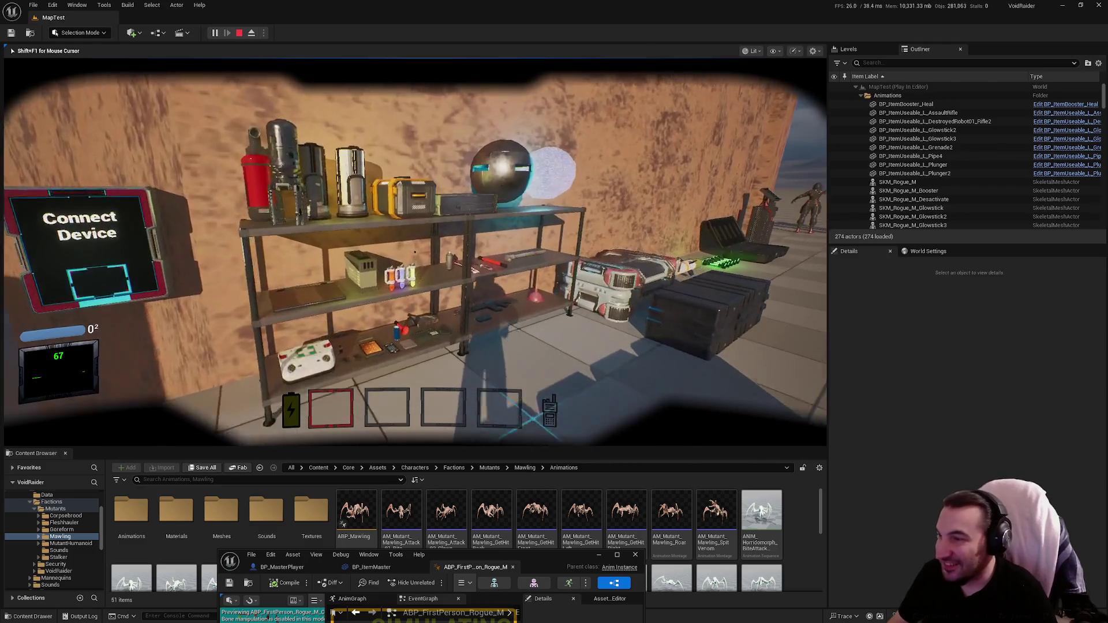
{"action": "mouse_move", "coordinate": [414, 252]}
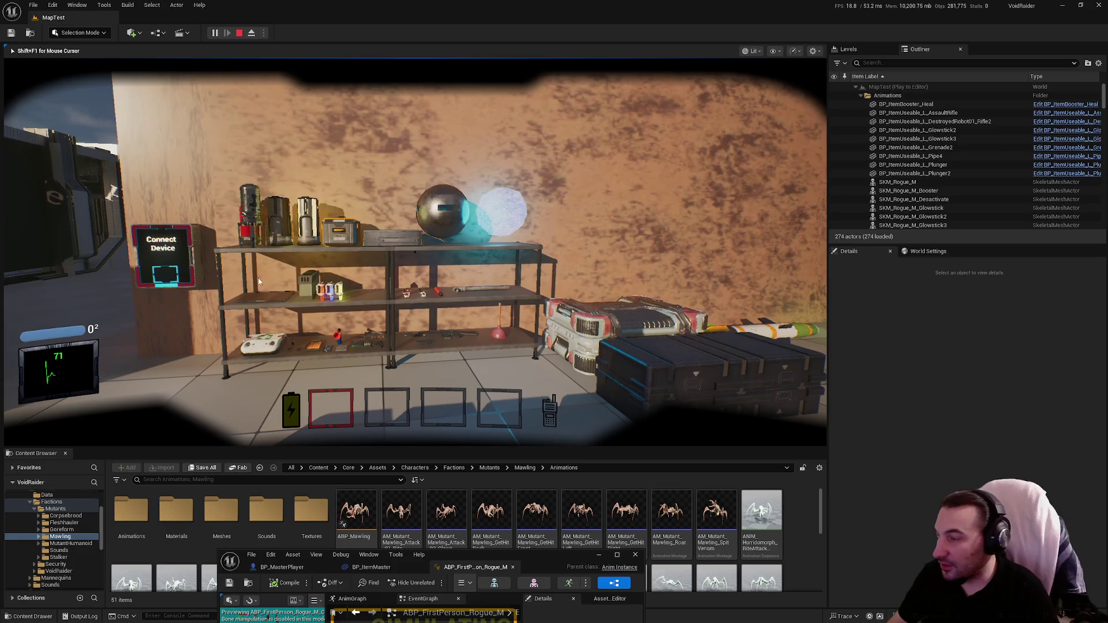
{"action": "key", "text": "Escape"}
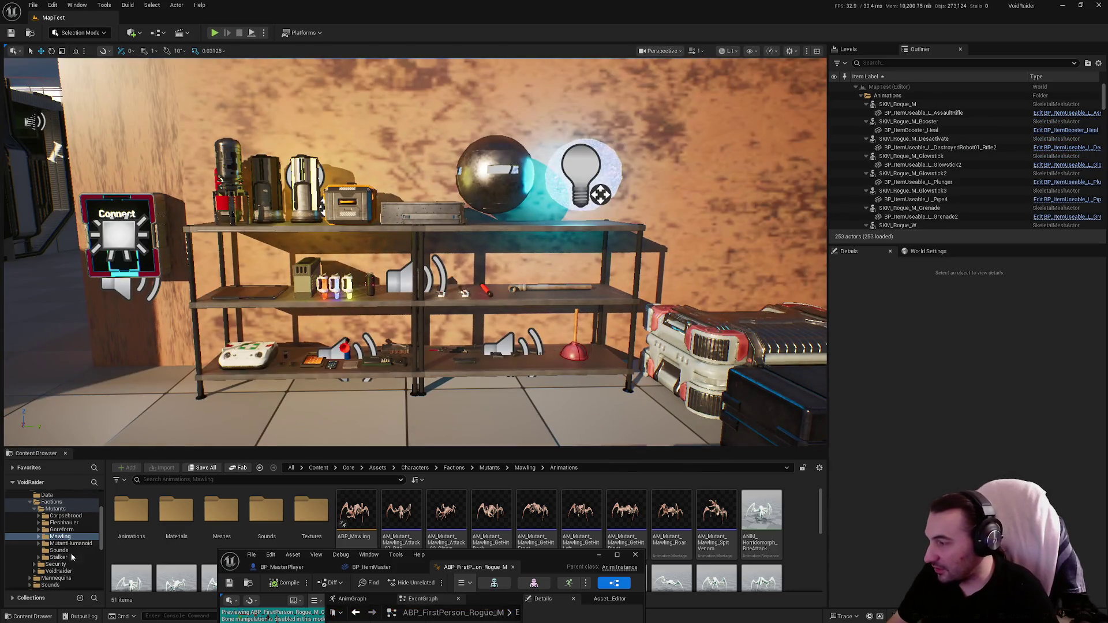
Start a play test of the Defence map and pick up an item from the crates.
{"action": "scroll", "coordinate": [72, 557], "scroll_direction": "down", "scroll_amount": 5}
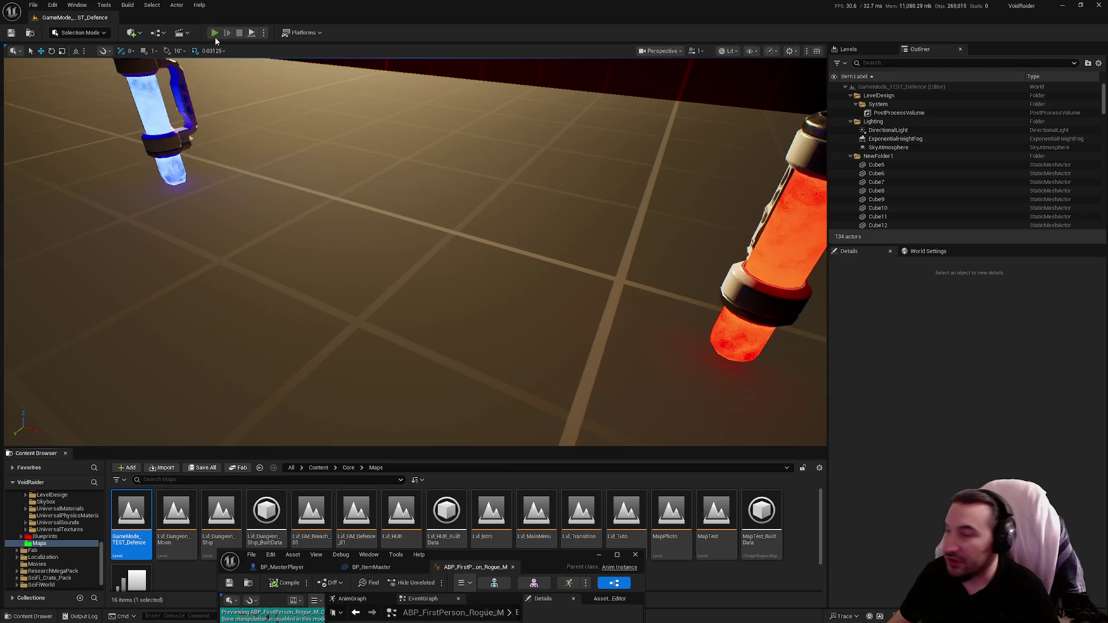
{"action": "left_click", "coordinate": [215, 33]}
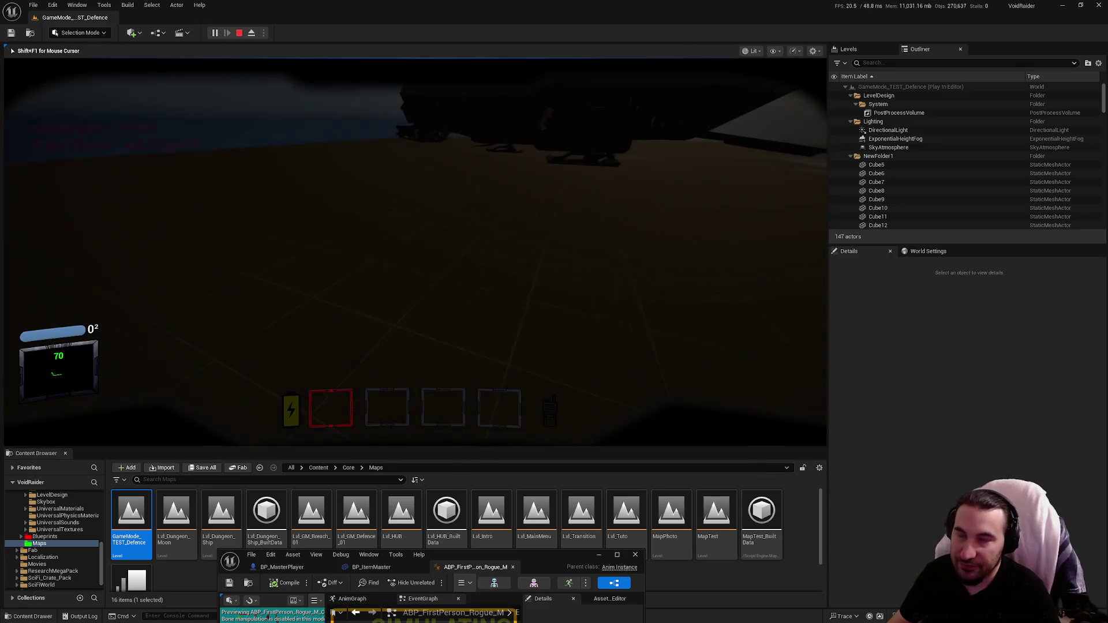
{"action": "key", "text": "w"}
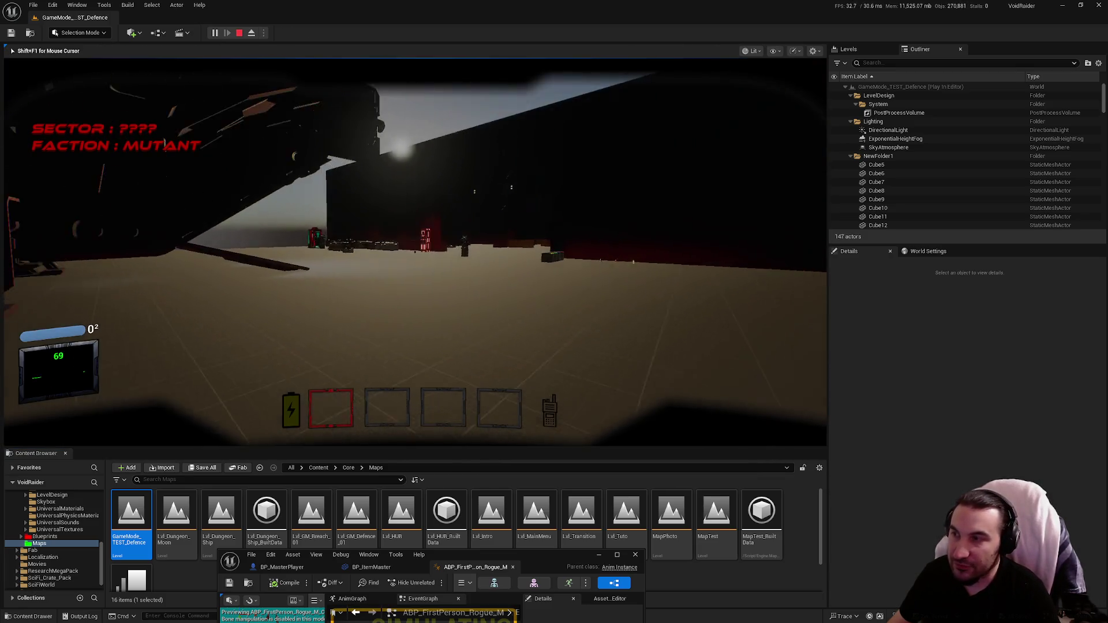
{"action": "key", "text": "w"}
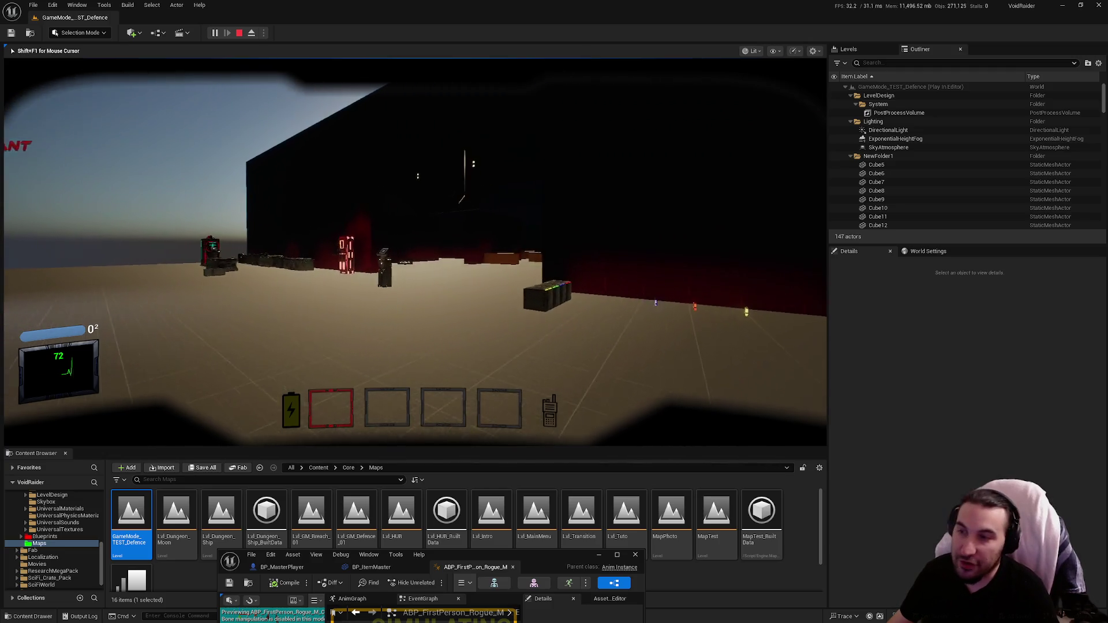
{"action": "key", "text": "f"}
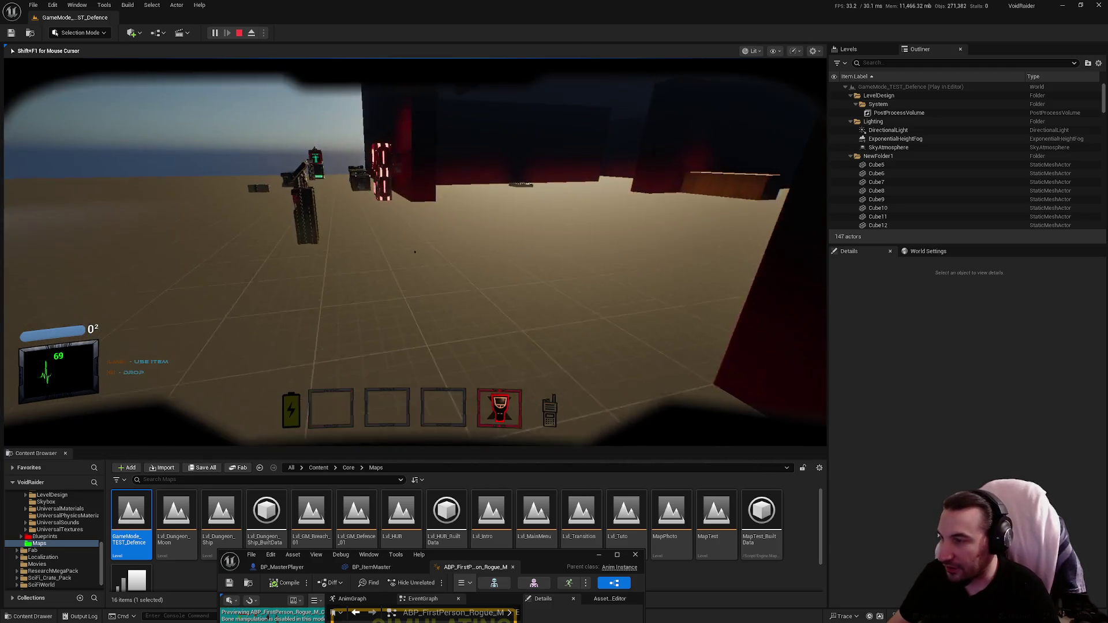
Select inventory slot 1, open the green-lit locker, walk toward the arena pickups, then stop playing.
{"action": "key", "text": "w"}
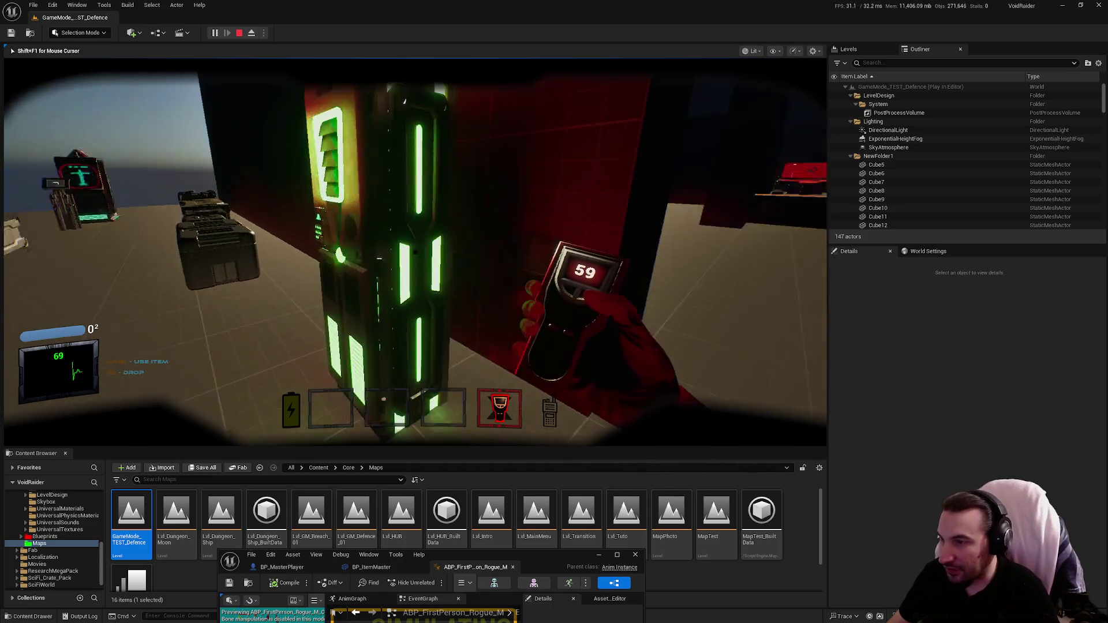
{"action": "key", "text": "1"}
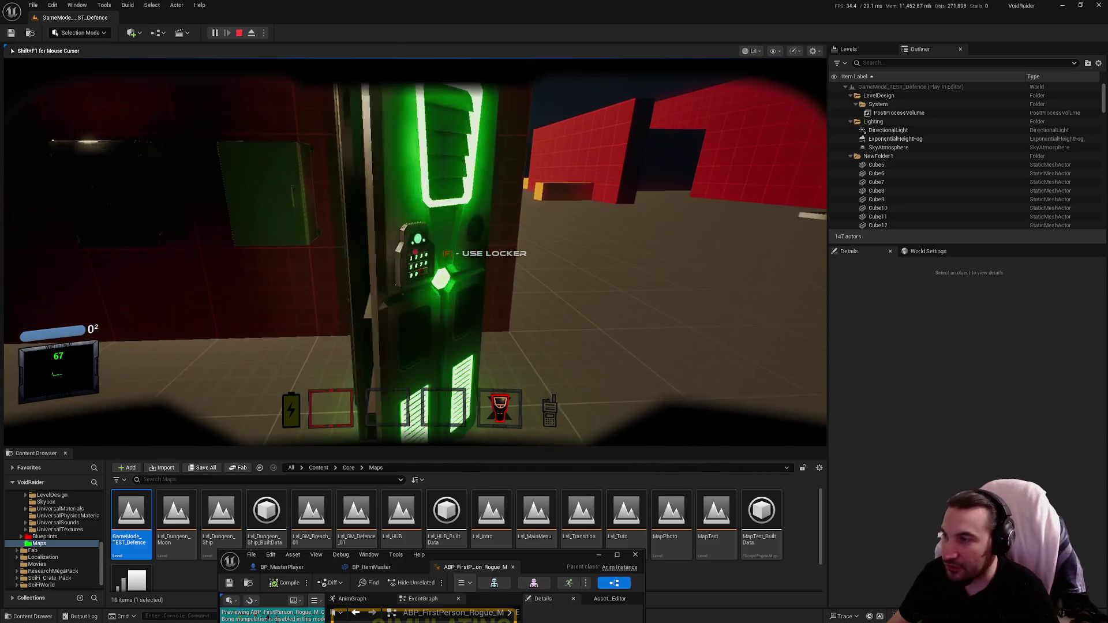
{"action": "key", "text": "f"}
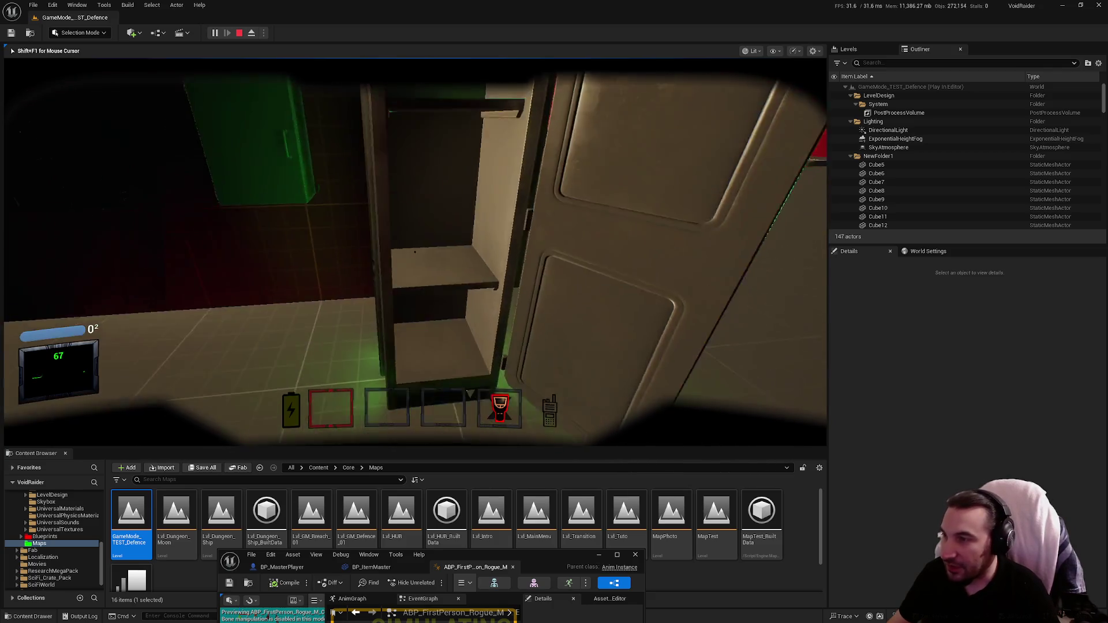
{"action": "key", "text": "s"}
{"action": "key", "text": "w"}
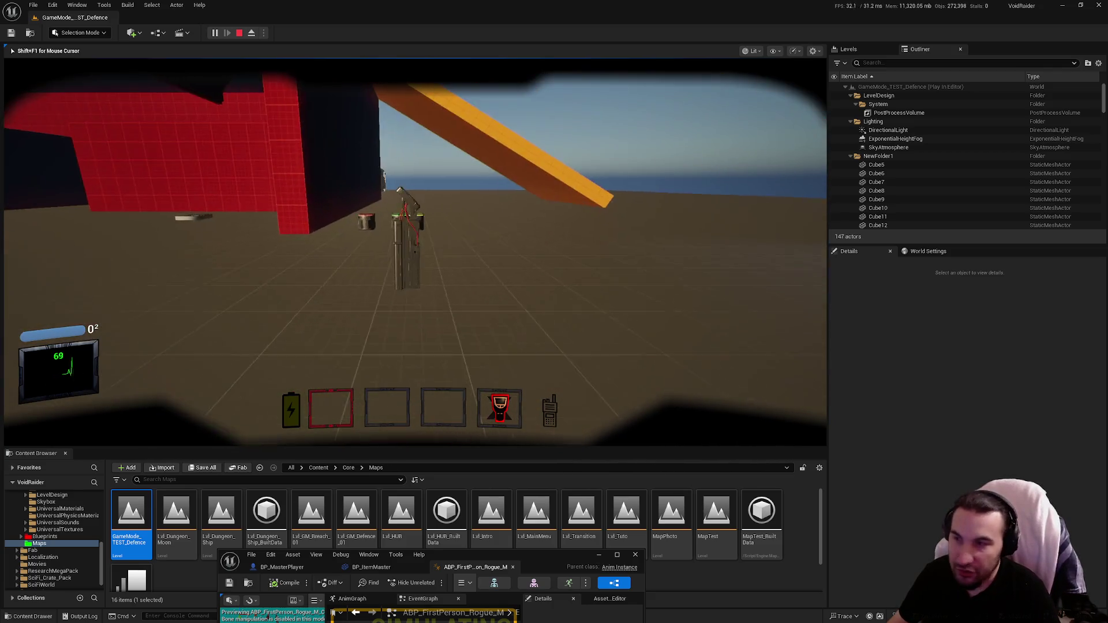
{"action": "key", "text": "w"}
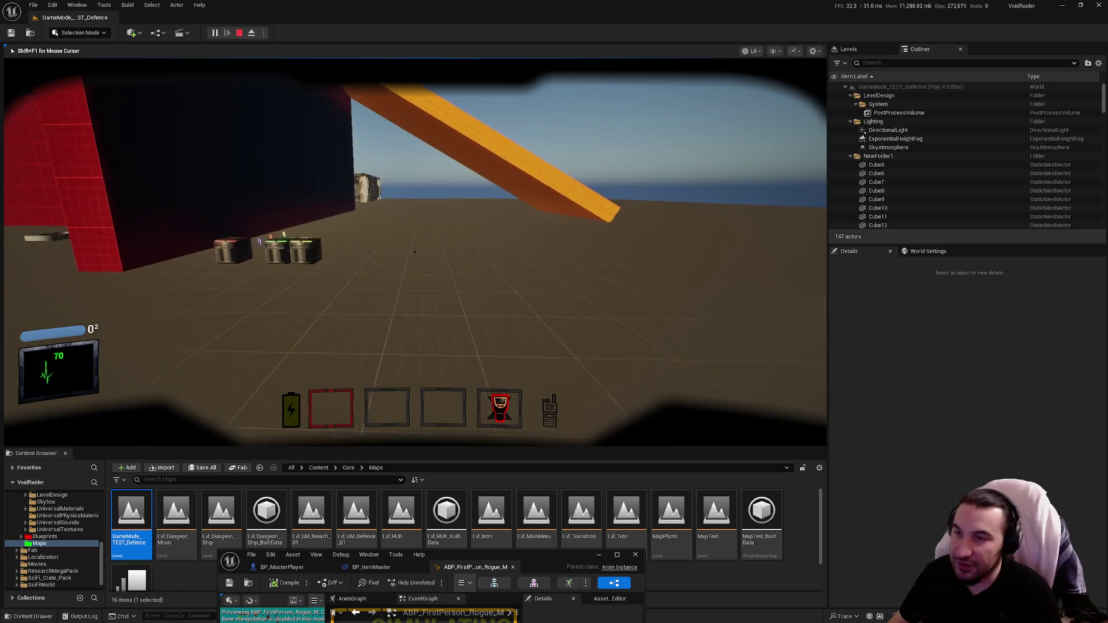
{"action": "key", "text": "w"}
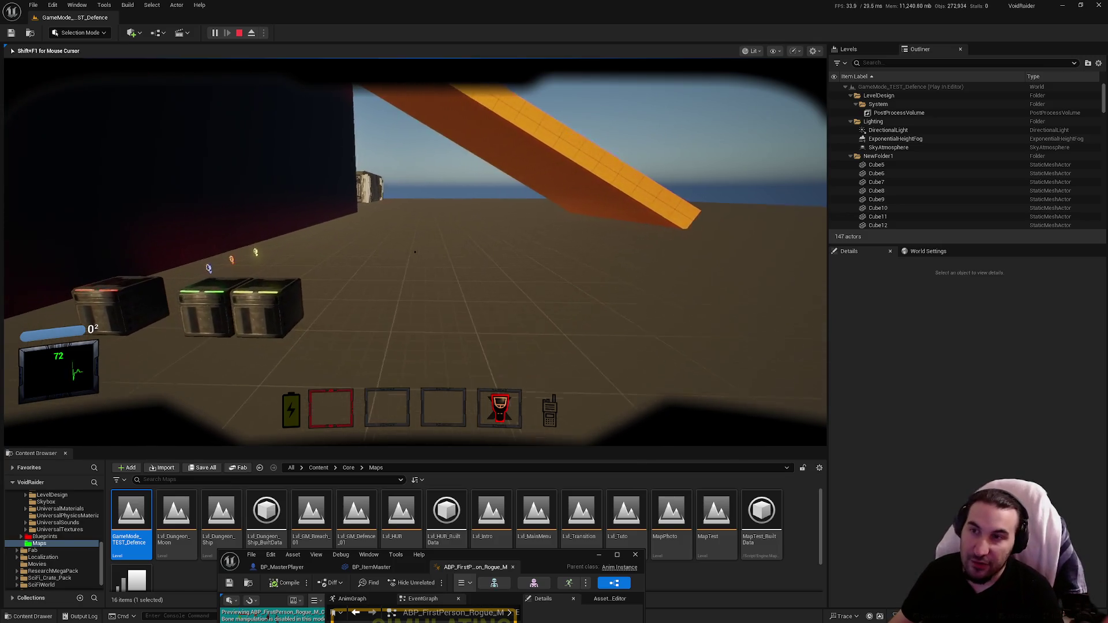
{"action": "key", "text": "w"}
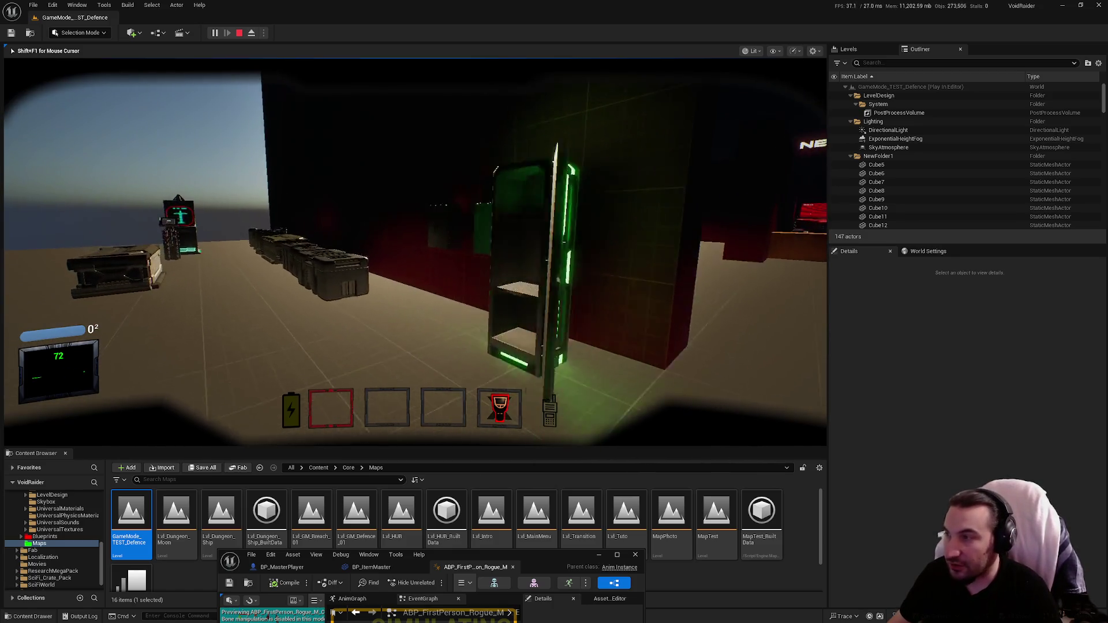
{"action": "key", "text": "Escape"}
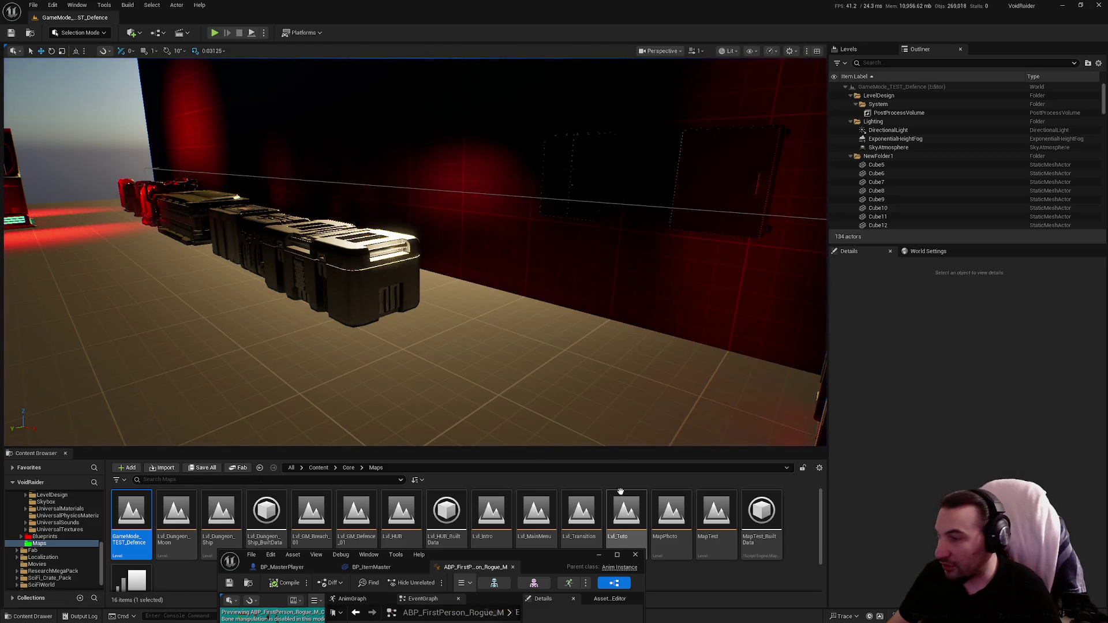
Open MapTest, start Play In Editor, and open and close the medical cabinet door.
{"action": "double_click", "coordinate": [717, 516]}
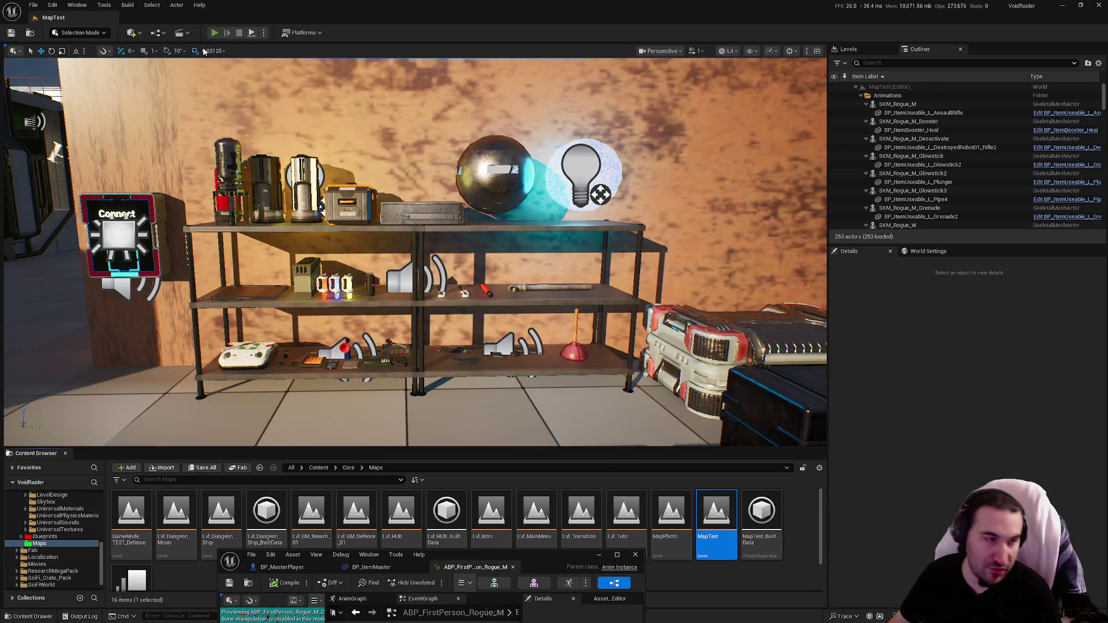
{"action": "left_click", "coordinate": [214, 33]}
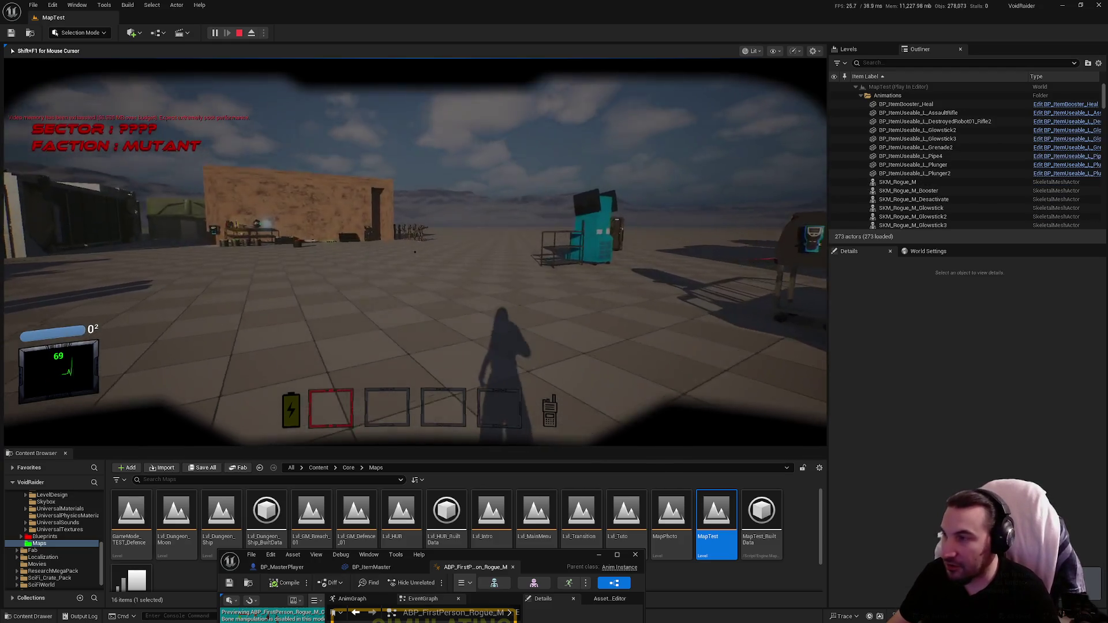
{"action": "key", "text": "w"}
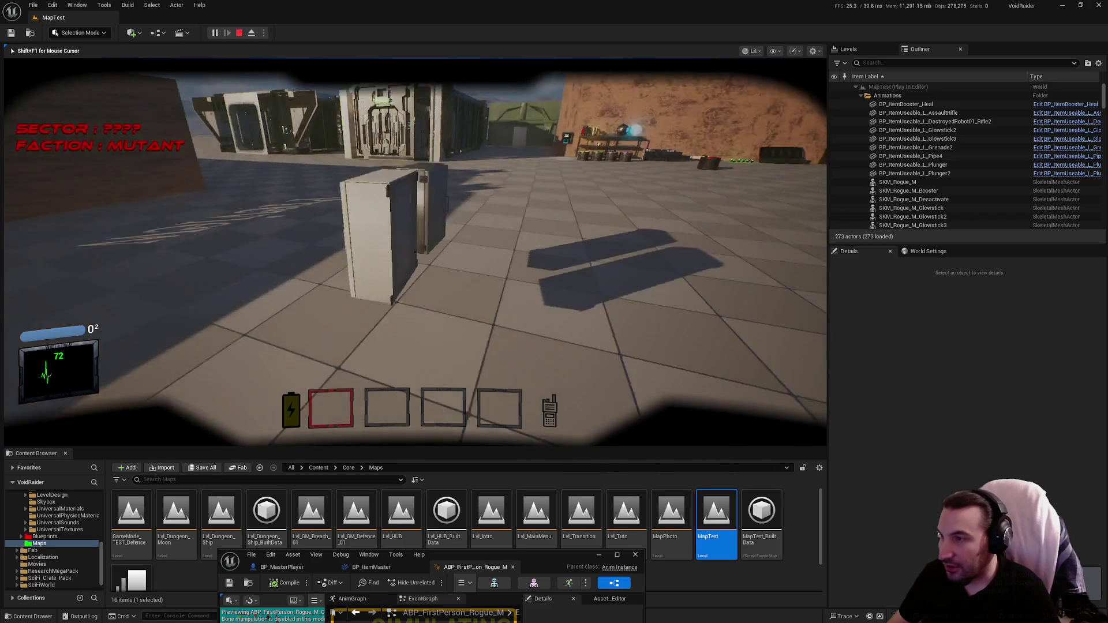
{"action": "key", "text": "s"}
{"action": "key", "text": "e"}
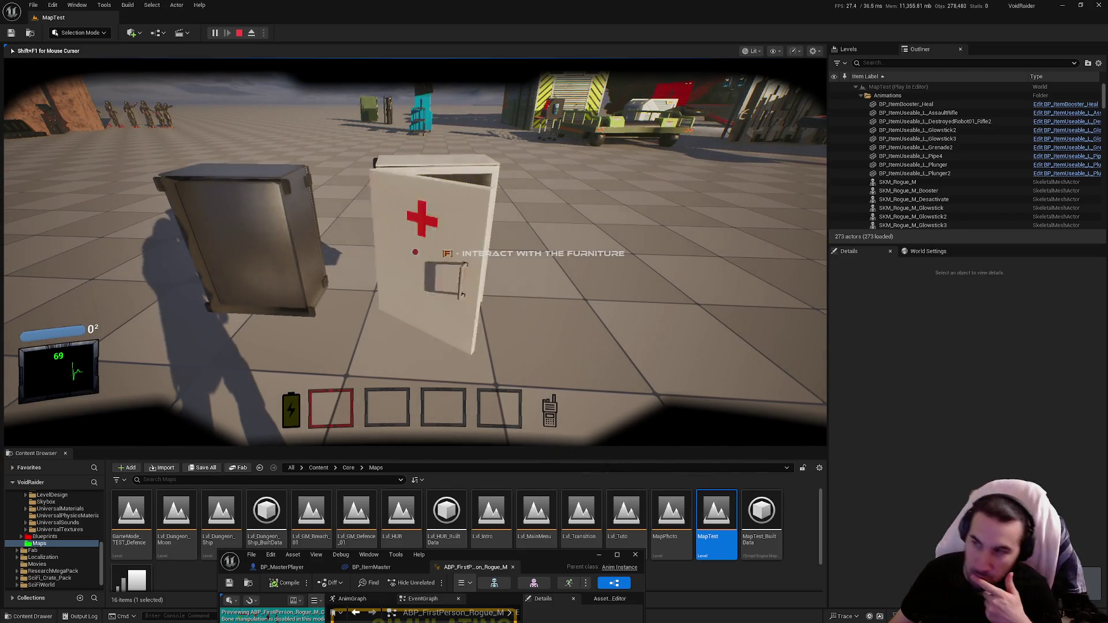
{"action": "key", "text": "f"}
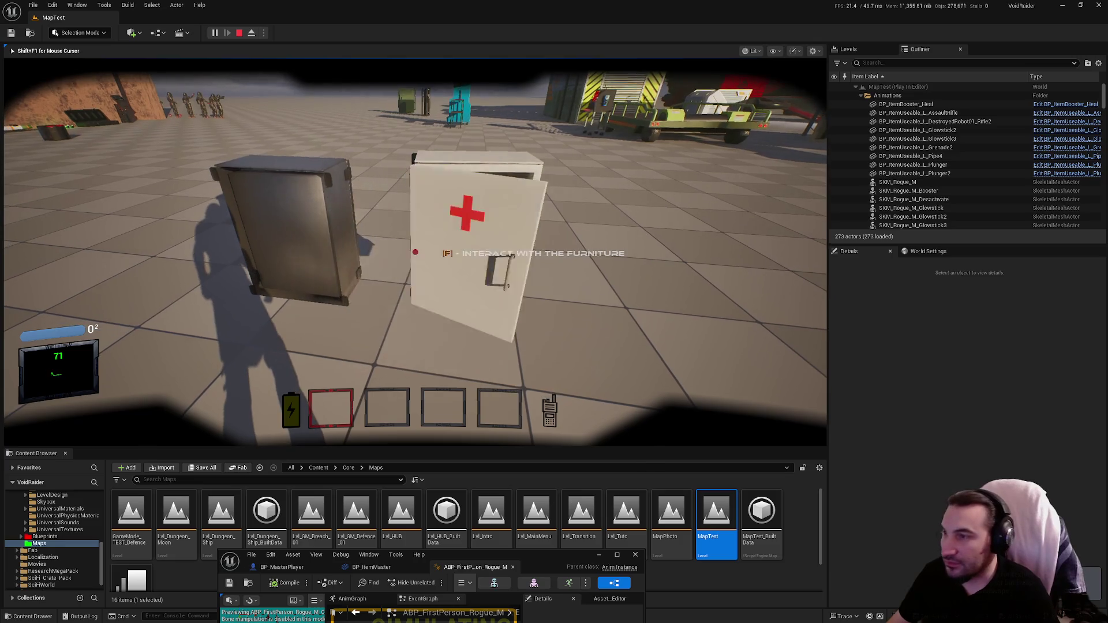
Move around the medical cabinet toward the vehicles, stop the session, and raise the anim blueprint window.
{"action": "key", "text": "w"}
{"action": "key", "text": "s"}
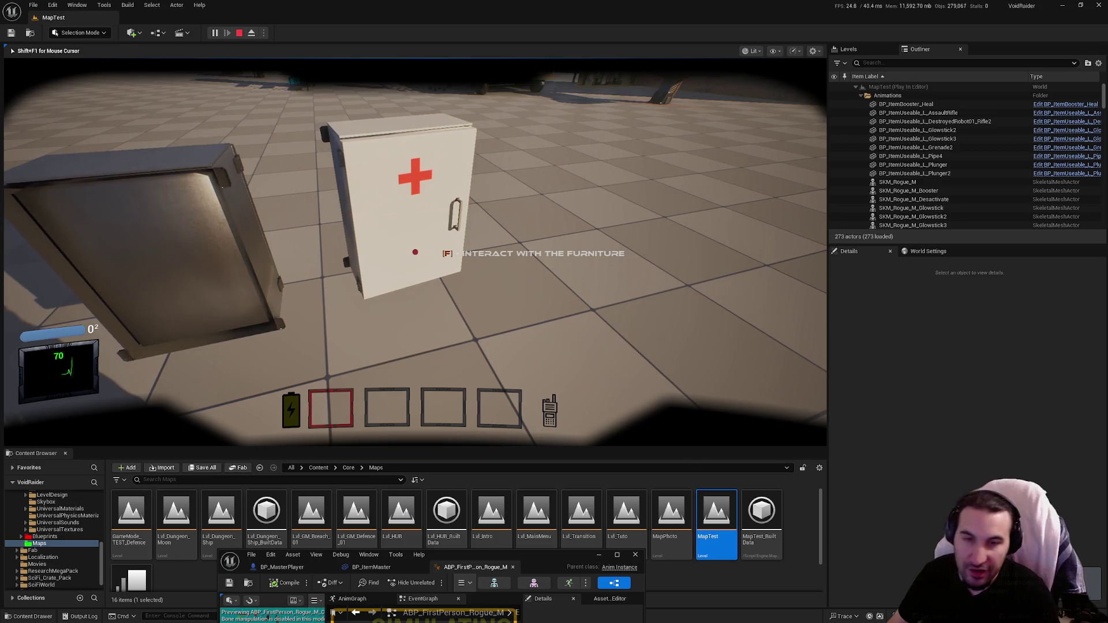
{"action": "key", "text": "w"}
{"action": "key", "text": "s"}
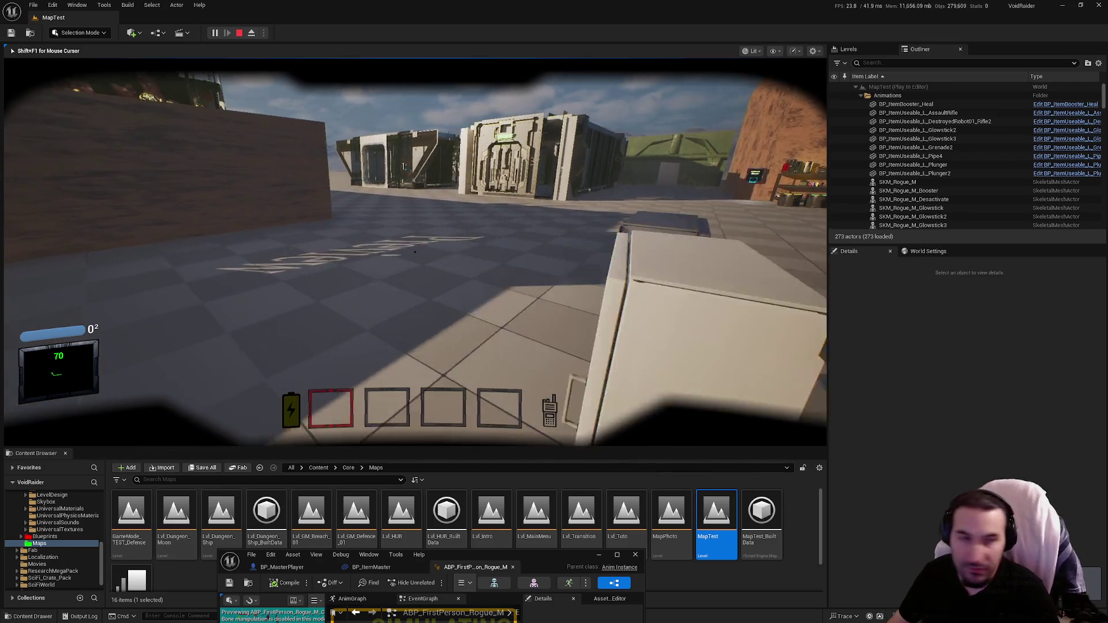
{"action": "key", "text": "s"}
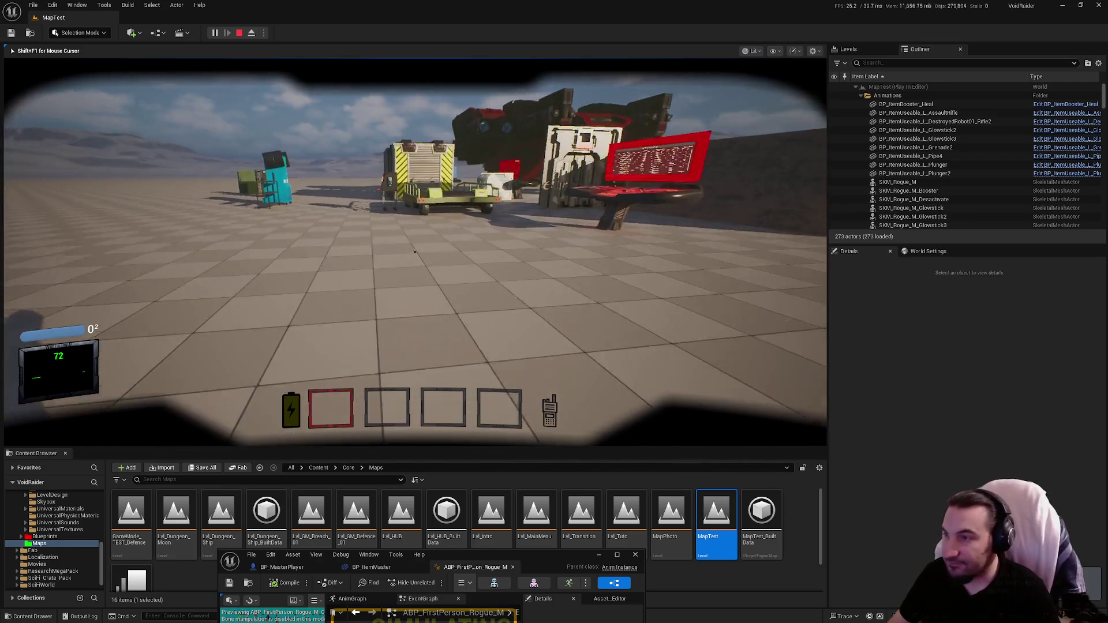
{"action": "key", "text": "Escape"}
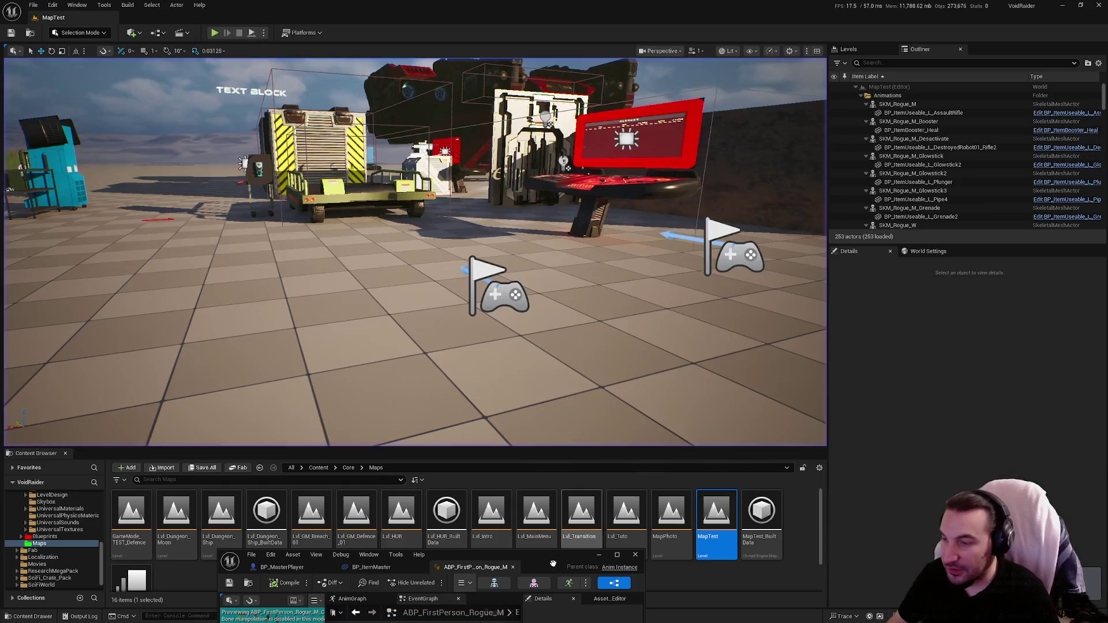
{"action": "left_click_drag", "start_coordinate": [553, 556], "coordinate": [635, 264]}
{"action": "double_click", "coordinate": [635, 264]}
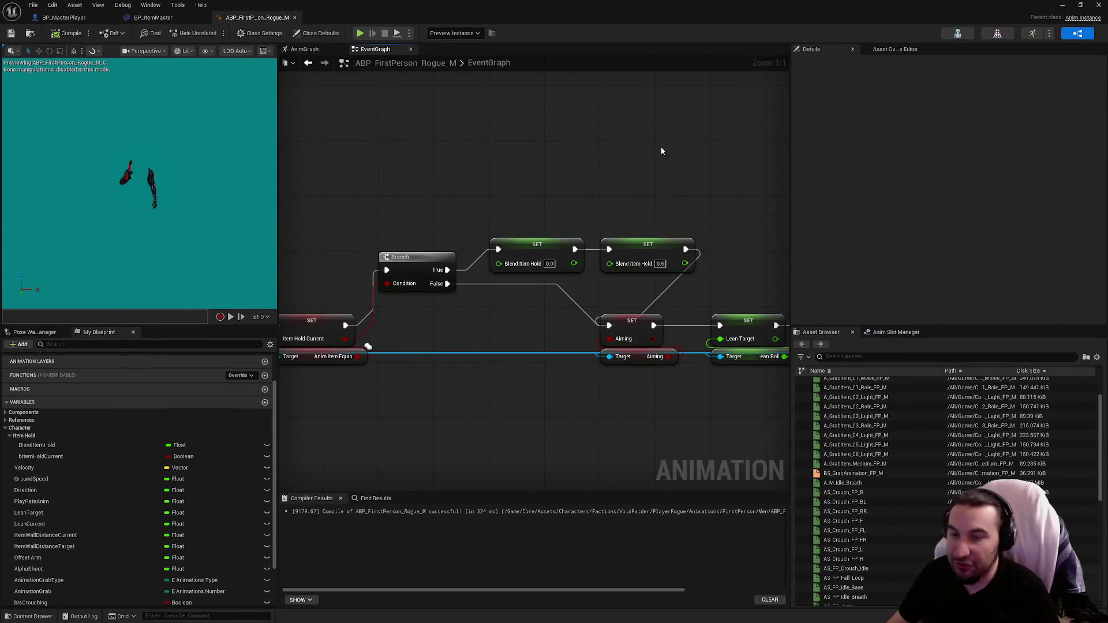
{"action": "key", "text": "super+Down"}
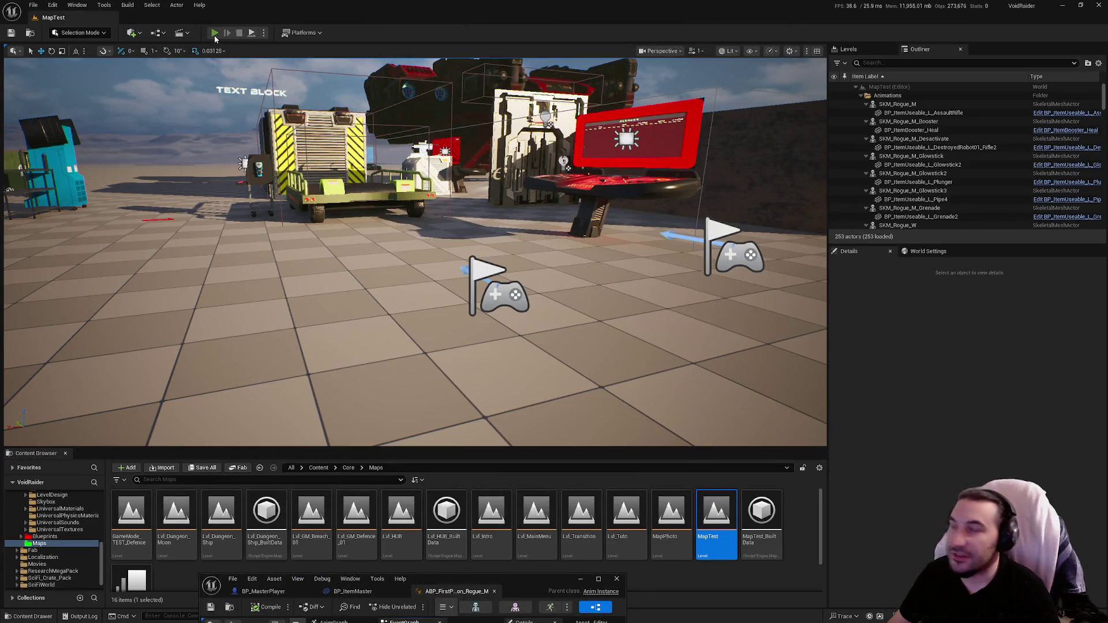
{"action": "key", "text": "alt+p"}
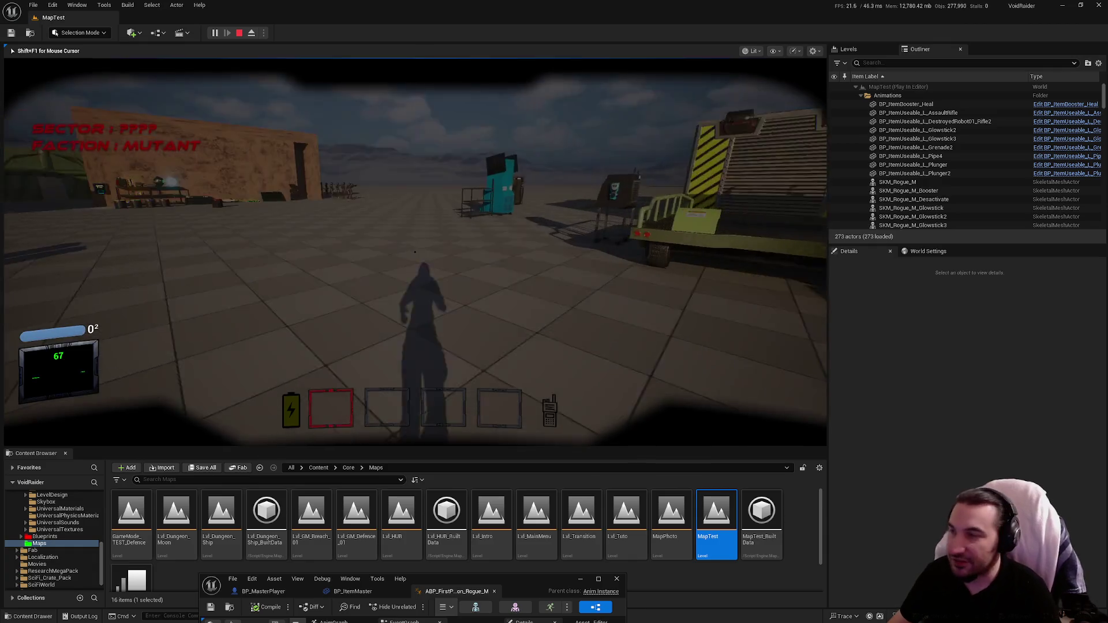
{"action": "key", "text": "w"}
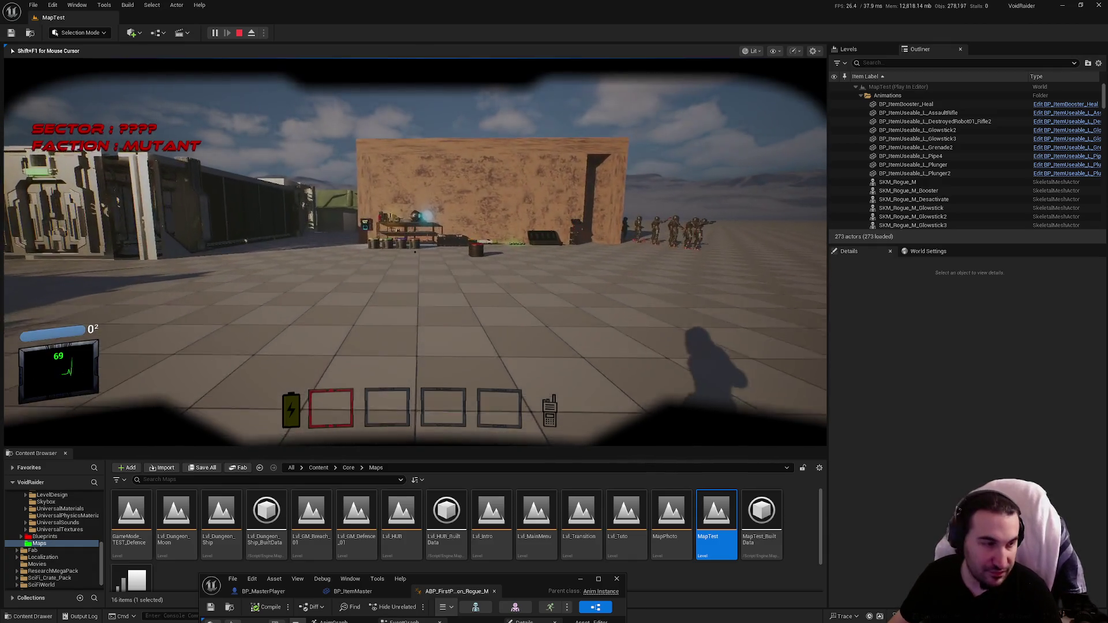
{"action": "key", "text": "w"}
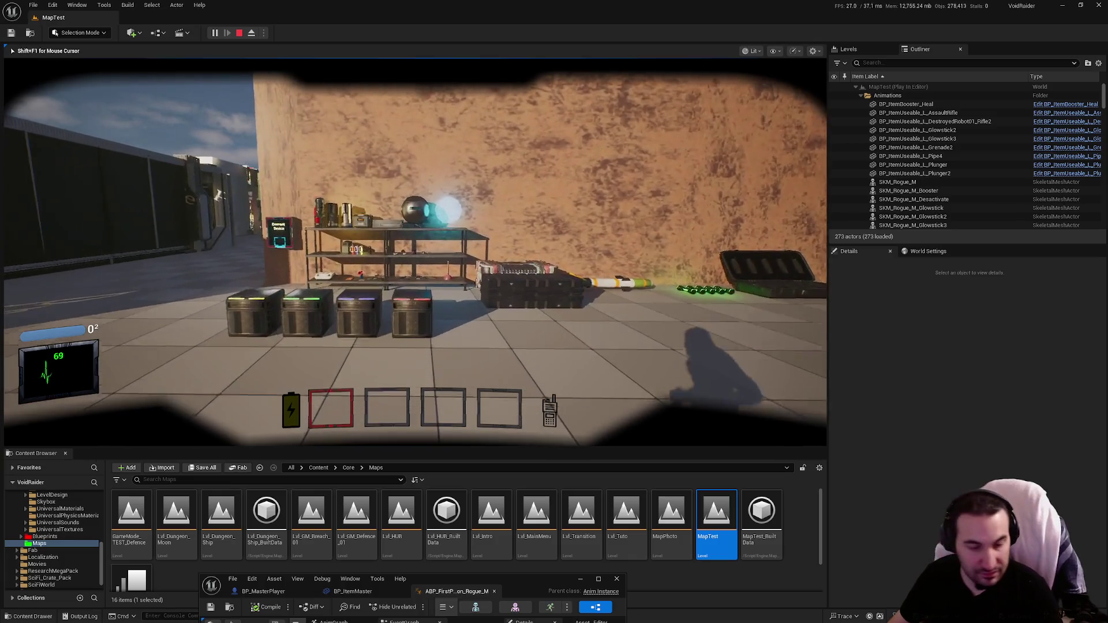
{"action": "key", "text": "w"}
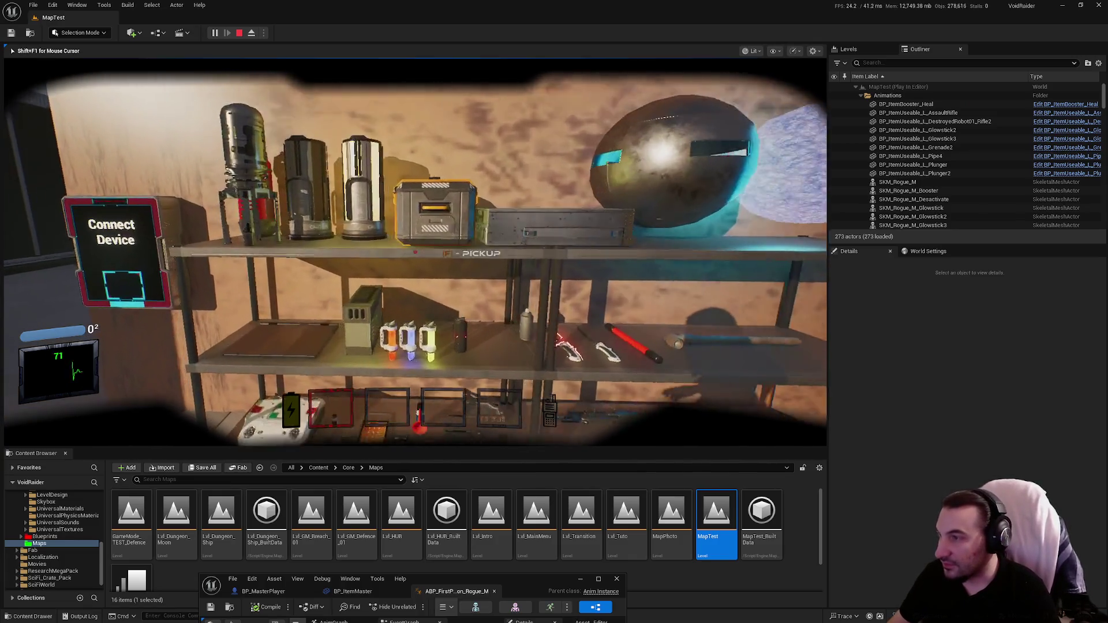
{"action": "key", "text": "e"}
{"action": "key", "text": "e"}
{"action": "key", "text": "e"}
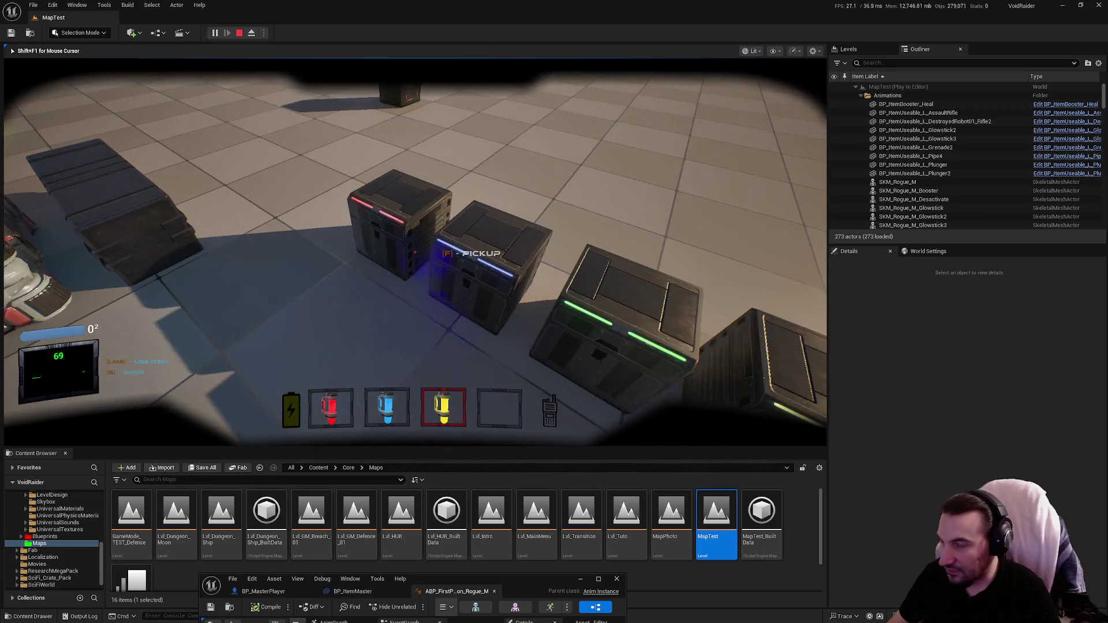
{"action": "scroll", "coordinate": [415, 254], "scroll_direction": "up", "scroll_amount": 1}
{"action": "scroll", "coordinate": [415, 254], "scroll_direction": "down", "scroll_amount": 1}
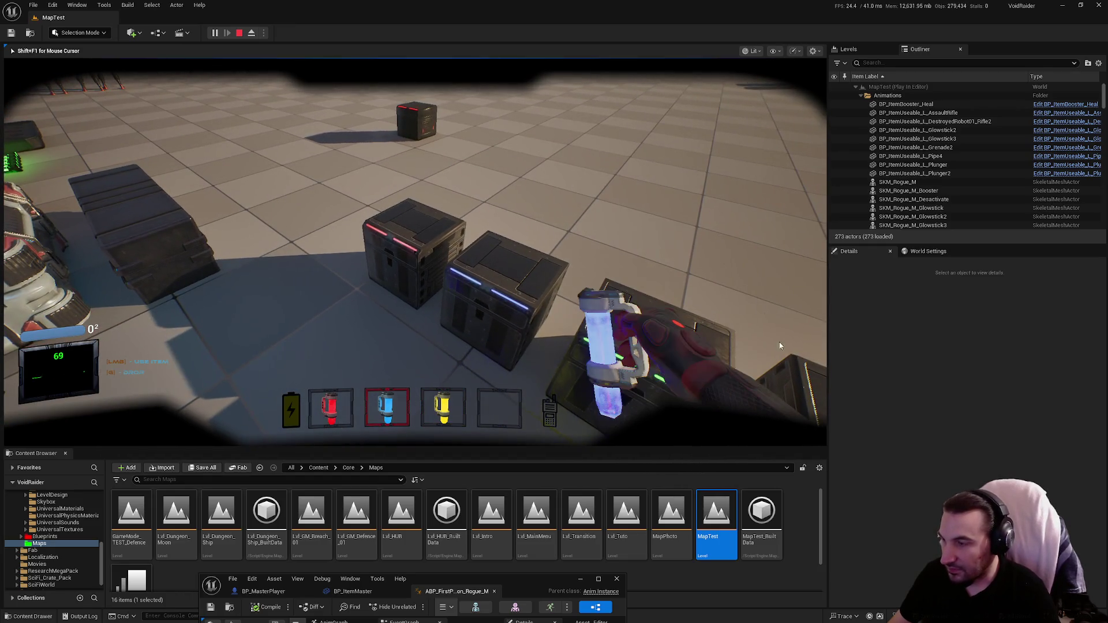
{"action": "key", "text": "Escape"}
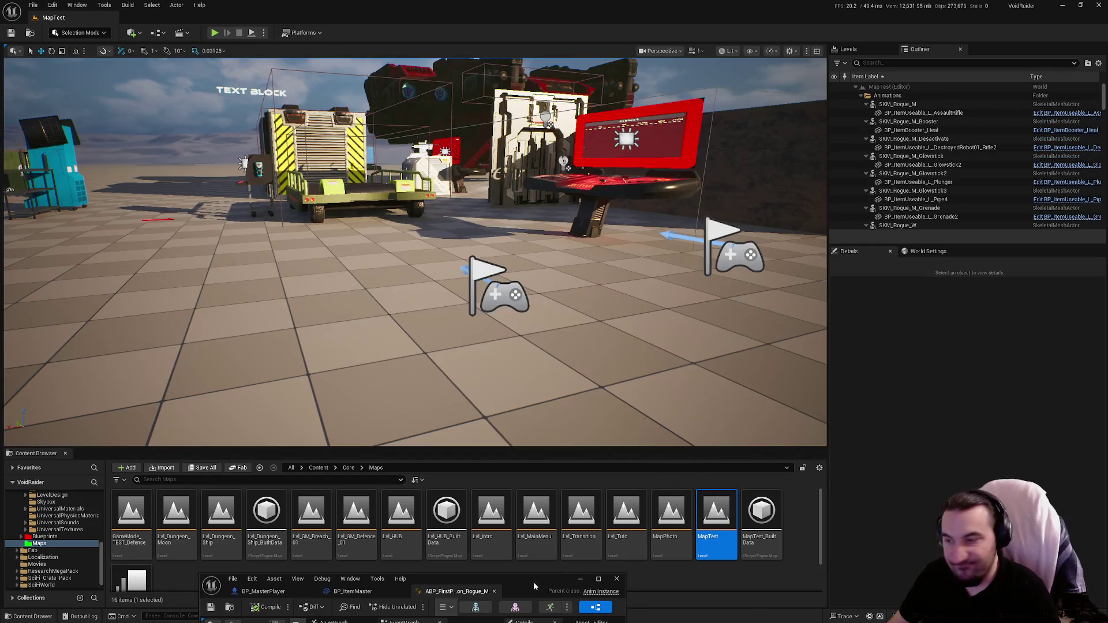
Maximize the anim blueprint and delete the Branch and Blend Item Hold setter nodes.
{"action": "left_click_drag", "start_coordinate": [533, 582], "coordinate": [588, 271]}
{"action": "double_click", "coordinate": [587, 272]}
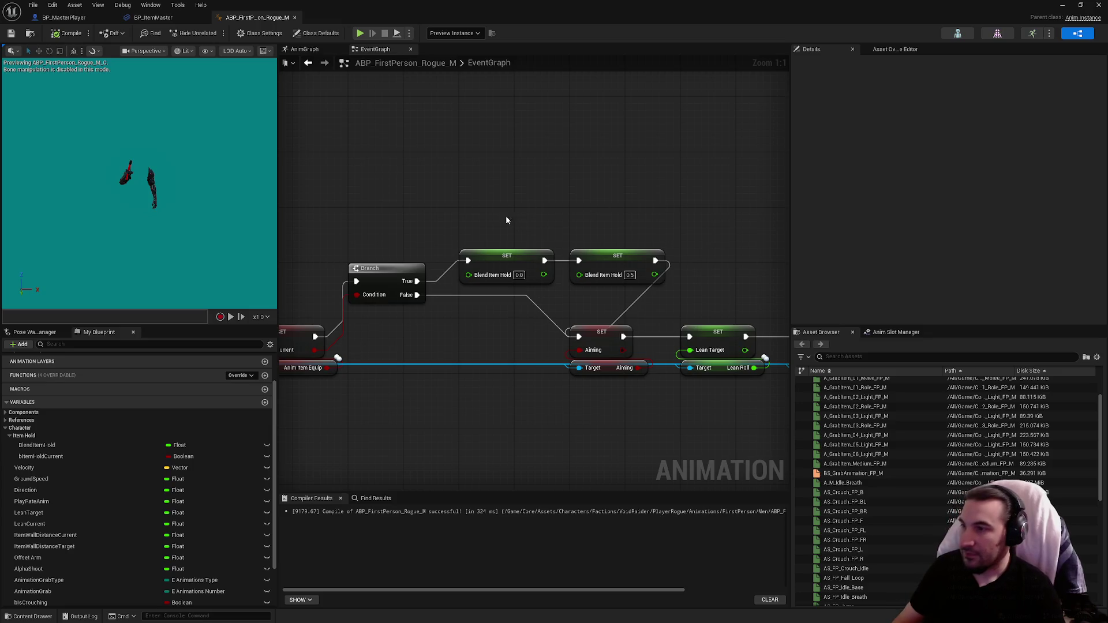
{"action": "left_click_drag", "start_coordinate": [505, 220], "coordinate": [670, 288]}
{"action": "key", "text": "Delete"}
{"action": "left_click", "coordinate": [500, 247]}
{"action": "key", "text": "Delete"}
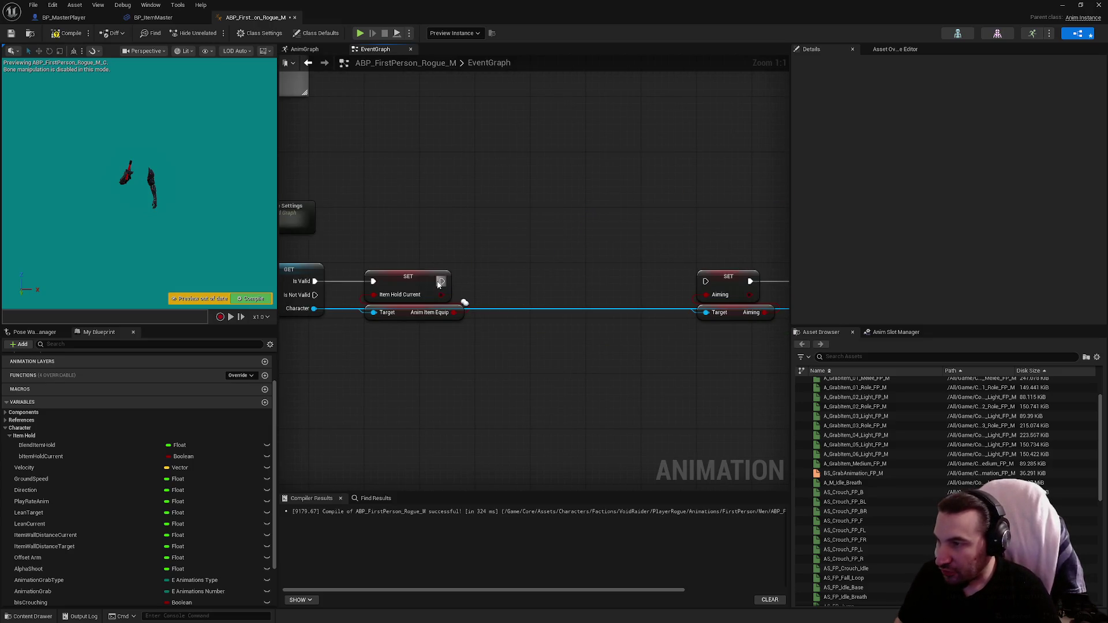
Reconnect the Item Hold Current setter to SET Aiming, then compile and save.
{"action": "left_click_drag", "start_coordinate": [441, 282], "coordinate": [706, 281]}
{"action": "scroll", "coordinate": [401, 300], "scroll_direction": "down", "scroll_amount": 9}
{"action": "mouse_move", "coordinate": [356, 223]}
{"action": "left_mouse_down"}
{"action": "mouse_move", "coordinate": [555, 344]}
{"action": "mouse_move", "coordinate": [633, 346]}
{"action": "left_mouse_up"}
{"action": "scroll", "coordinate": [366, 230], "scroll_direction": "up", "scroll_amount": 5}
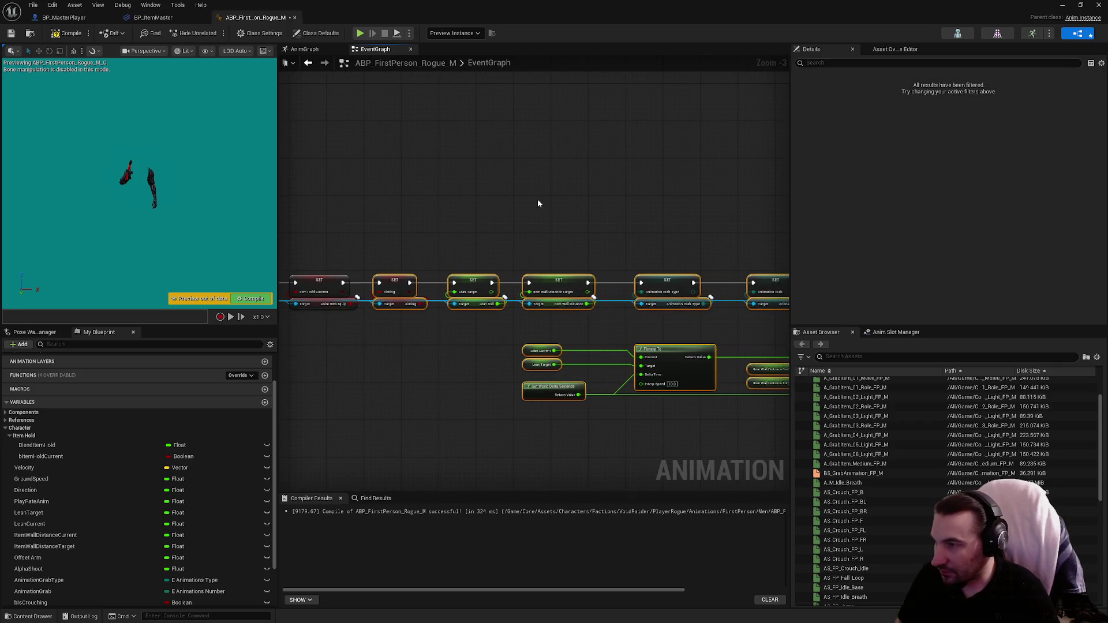
{"action": "left_click_drag", "start_coordinate": [529, 199], "coordinate": [420, 178]}
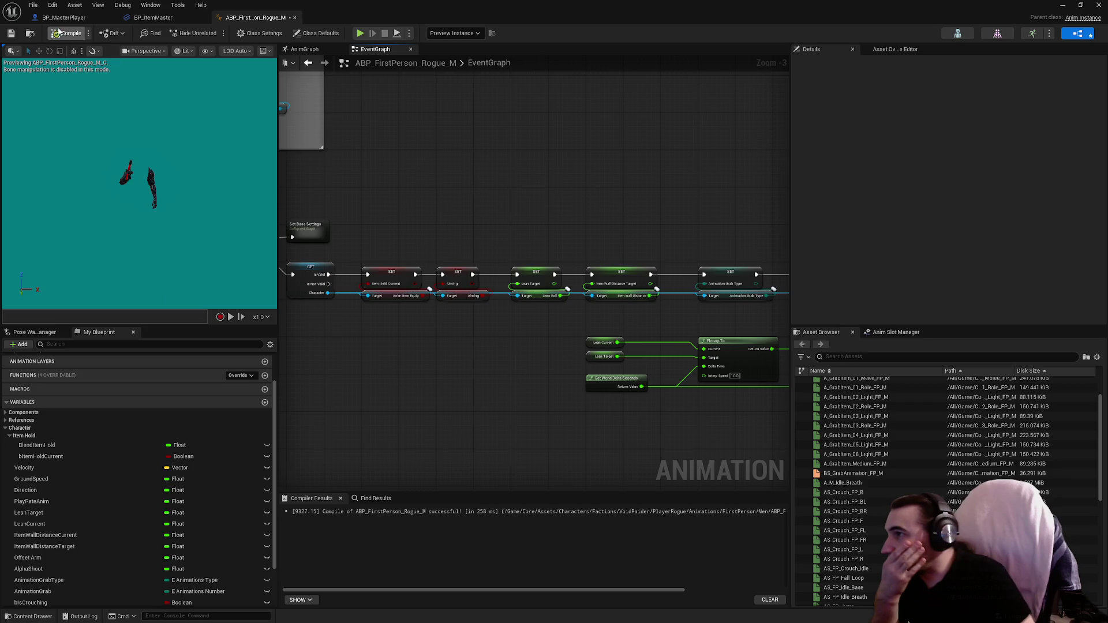
{"action": "left_click", "coordinate": [11, 36]}
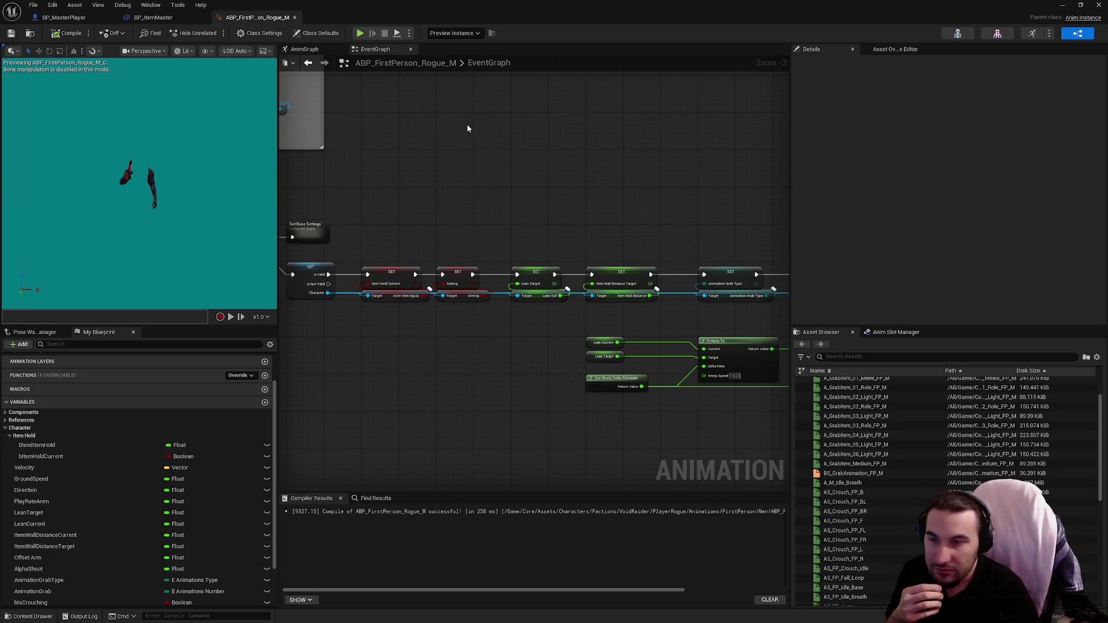
Review the Sequence node and AnimGraph, then switch to BP_MasterPlayer's Replicated graph.
{"action": "mouse_move", "coordinate": [466, 124]}
{"action": "left_mouse_down"}
{"action": "mouse_move", "coordinate": [593, 159]}
{"action": "mouse_move", "coordinate": [672, 160]}
{"action": "left_mouse_up"}
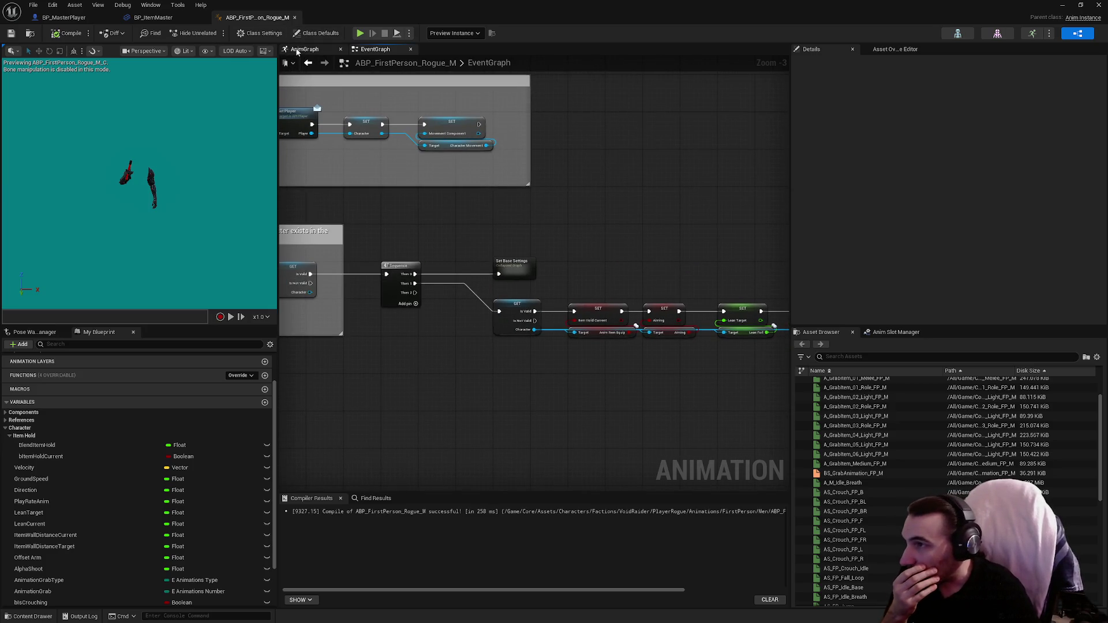
{"action": "left_click", "coordinate": [305, 49]}
{"action": "scroll", "coordinate": [666, 161], "scroll_direction": "down", "scroll_amount": 5}
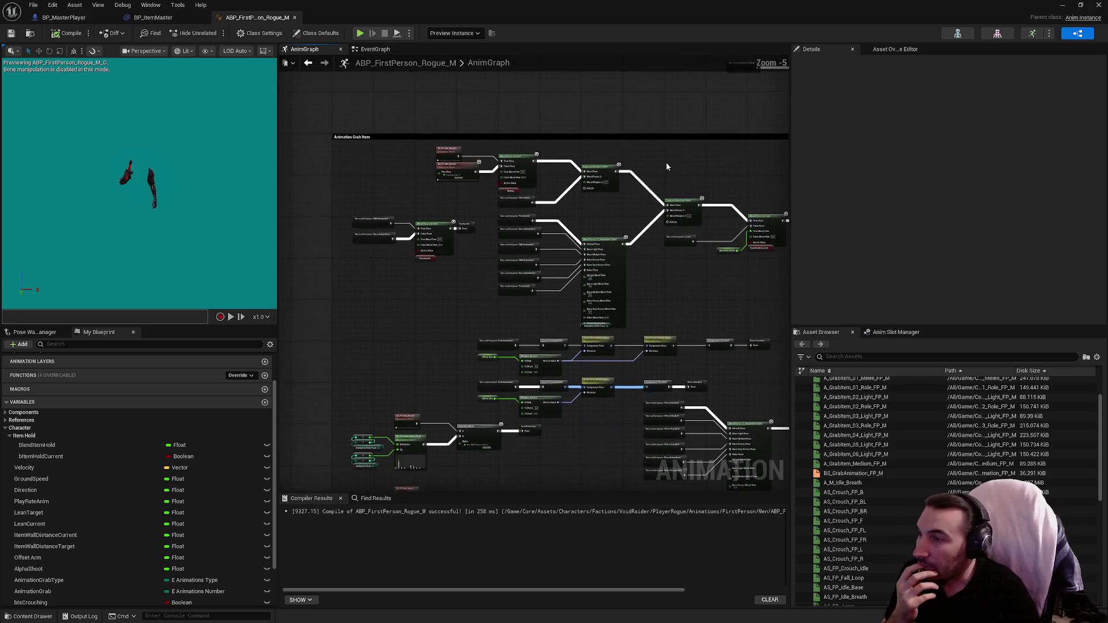
{"action": "left_click_drag", "start_coordinate": [569, 148], "coordinate": [577, 254]}
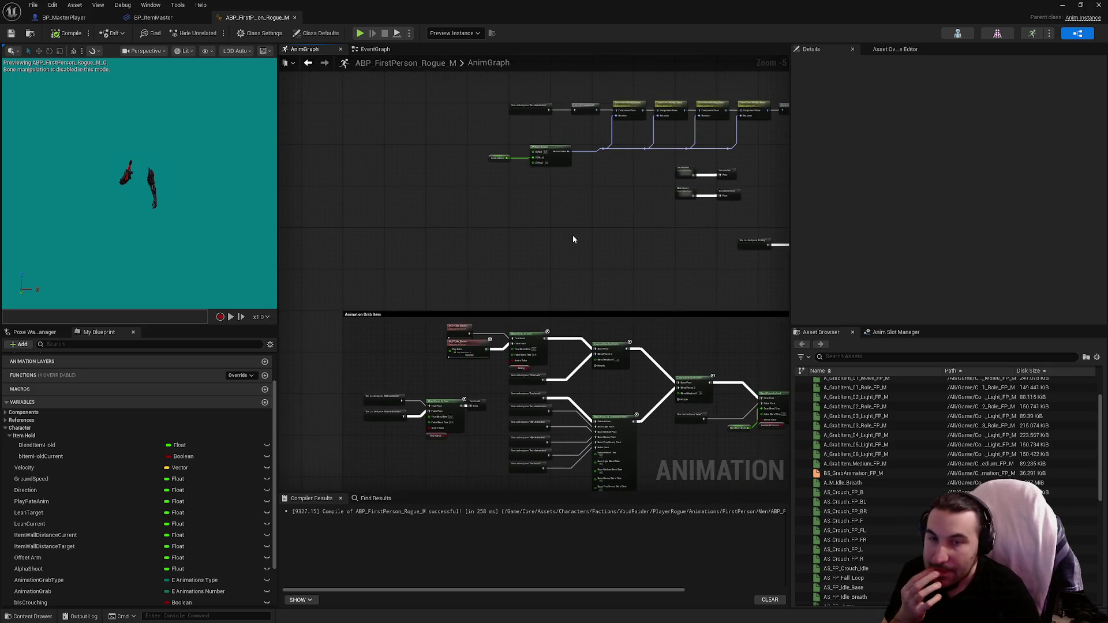
{"action": "left_click", "coordinate": [87, 18]}
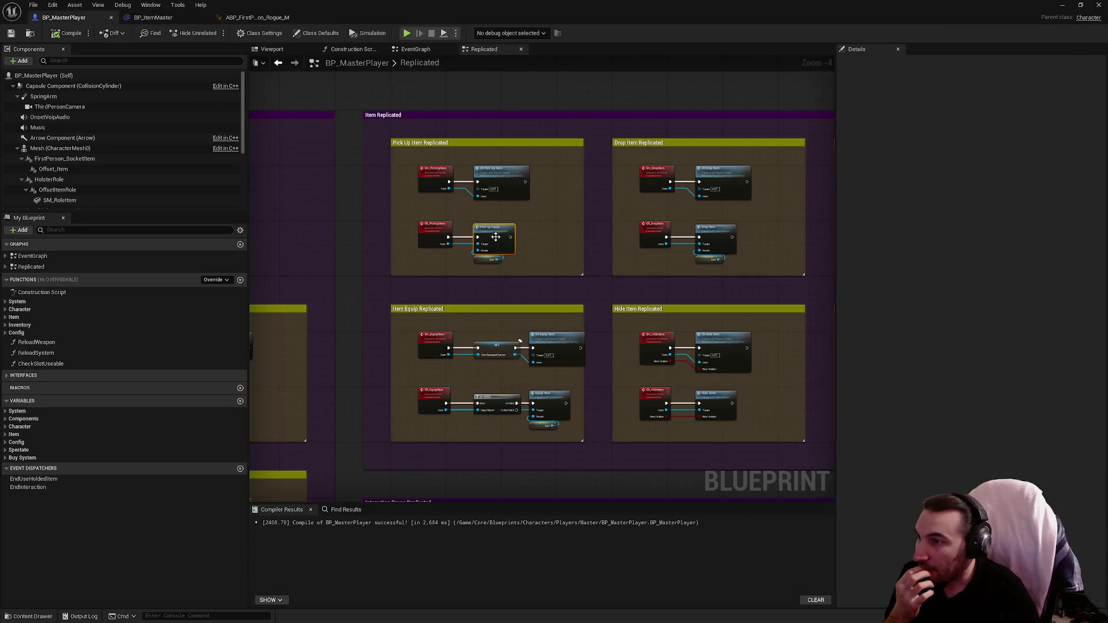
{"action": "left_click", "coordinate": [543, 252]}
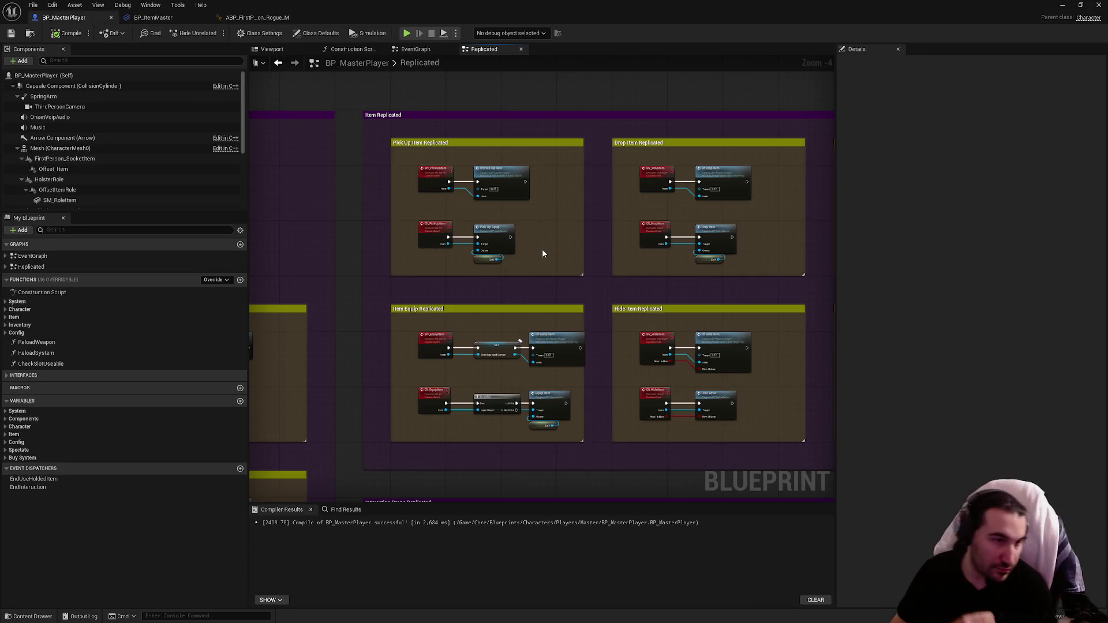
{"action": "scroll", "coordinate": [595, 259], "scroll_direction": "down", "scroll_amount": 3}
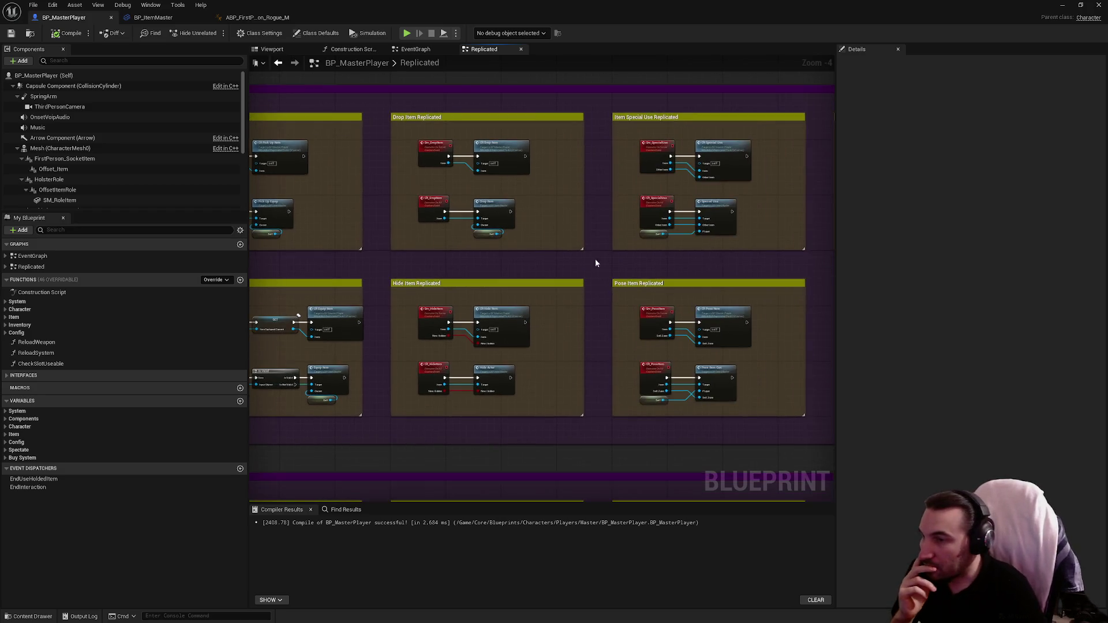
{"action": "scroll", "coordinate": [483, 221], "scroll_direction": "up", "scroll_amount": 4}
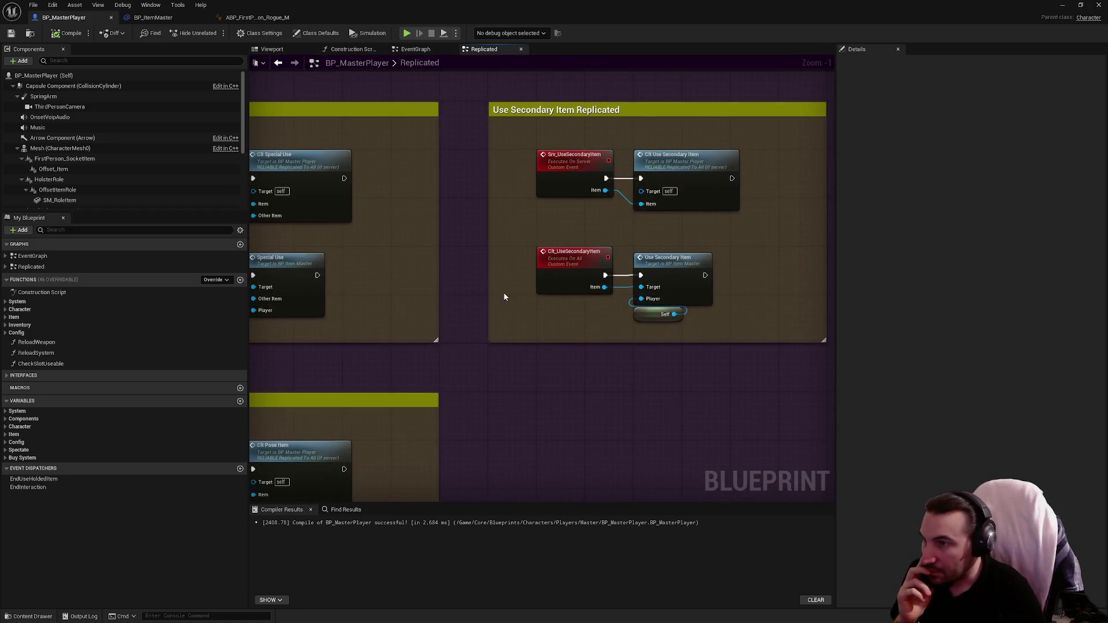
{"action": "mouse_move", "coordinate": [835, 319]}
{"action": "left_mouse_down"}
{"action": "mouse_move", "coordinate": [638, 247]}
{"action": "mouse_move", "coordinate": [508, 226]}
{"action": "left_mouse_up"}
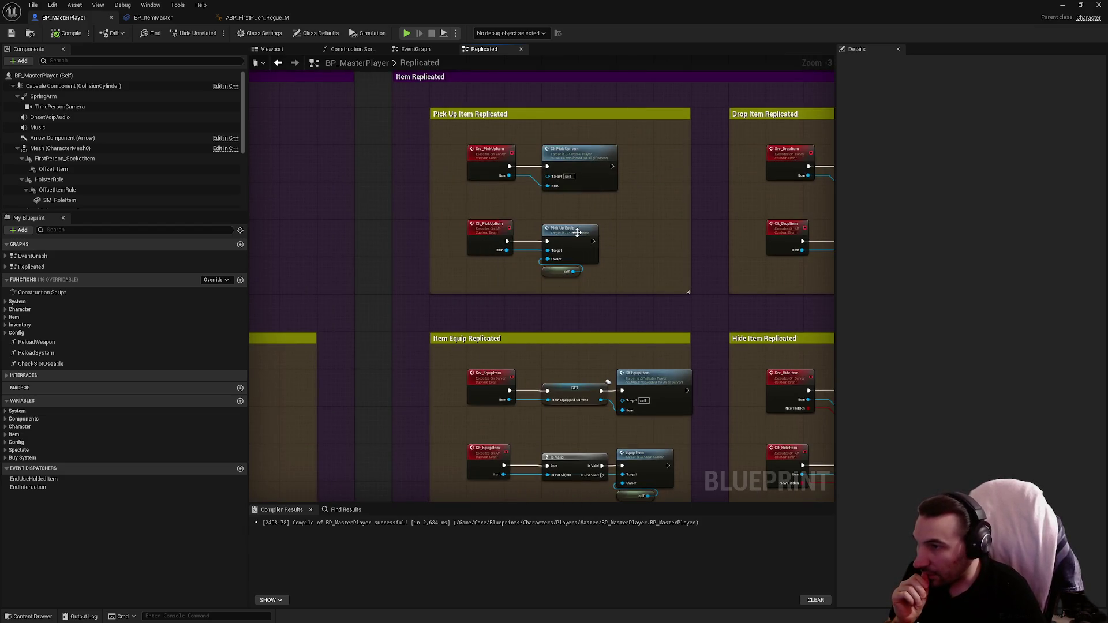
Jump to BP_ItemMaster's PickUpEquip event and inspect the Attach Actor To Component and Switch Has Authority nodes.
{"action": "double_click", "coordinate": [577, 230]}
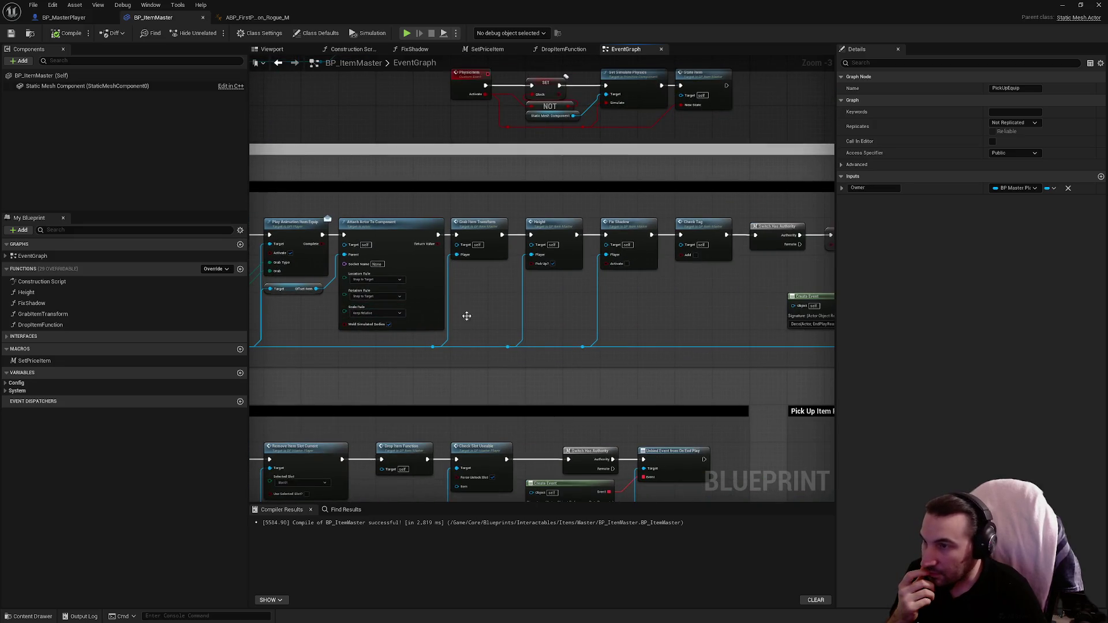
{"action": "mouse_move", "coordinate": [712, 319]}
{"action": "left_mouse_down"}
{"action": "mouse_move", "coordinate": [661, 304]}
{"action": "mouse_move", "coordinate": [437, 308]}
{"action": "left_mouse_up"}
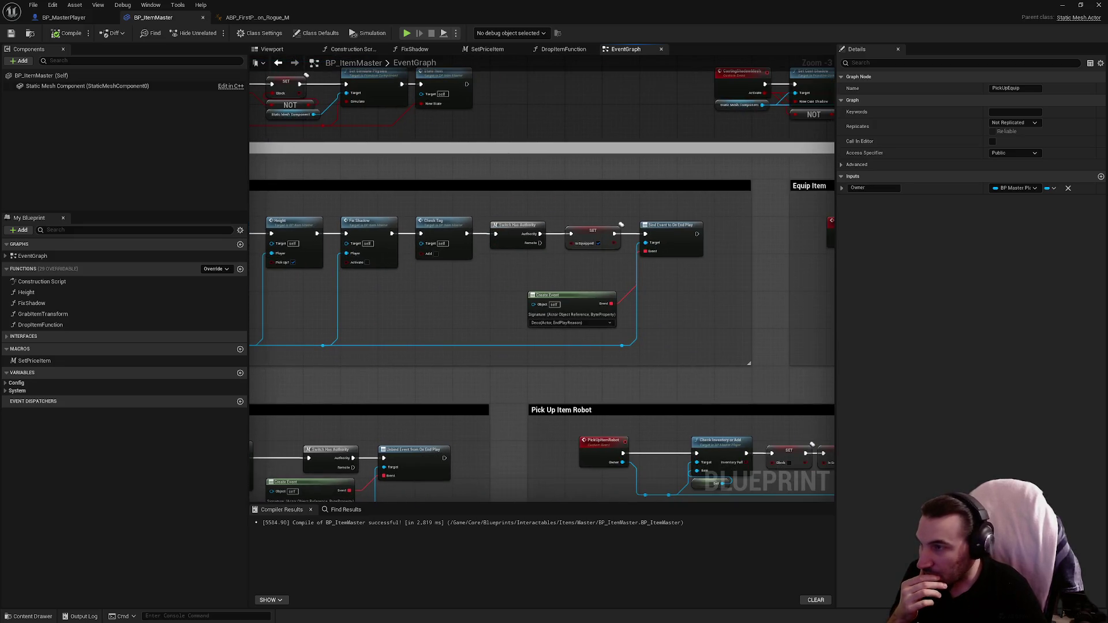
{"action": "mouse_move", "coordinate": [254, 271]}
{"action": "left_mouse_down"}
{"action": "mouse_move", "coordinate": [383, 333]}
{"action": "mouse_move", "coordinate": [584, 358]}
{"action": "left_mouse_up"}
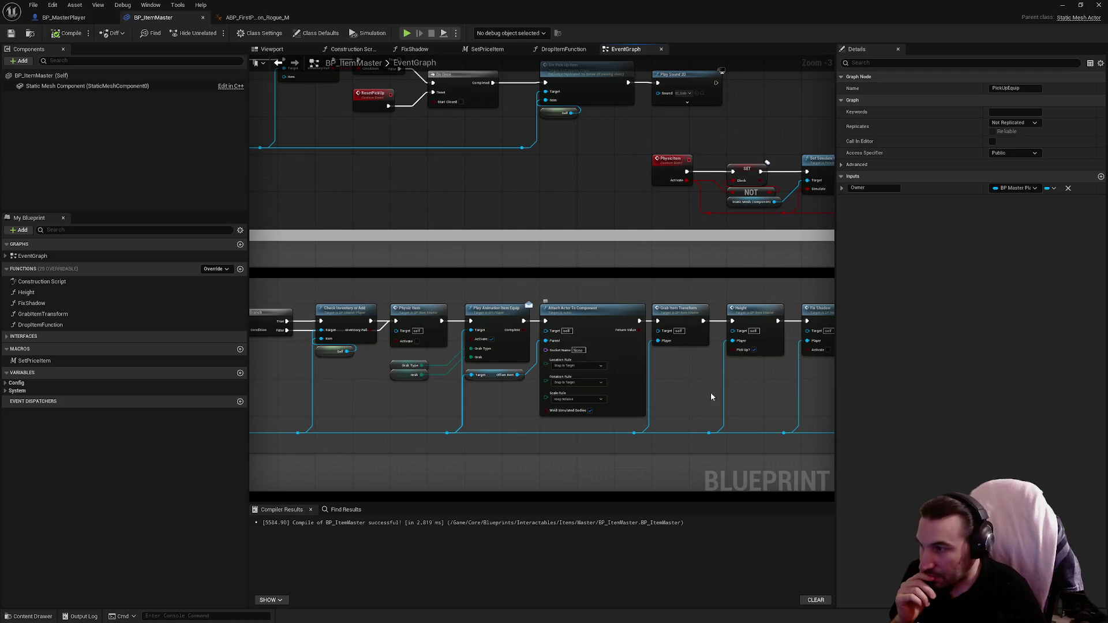
{"action": "left_click_drag", "start_coordinate": [789, 401], "coordinate": [617, 341]}
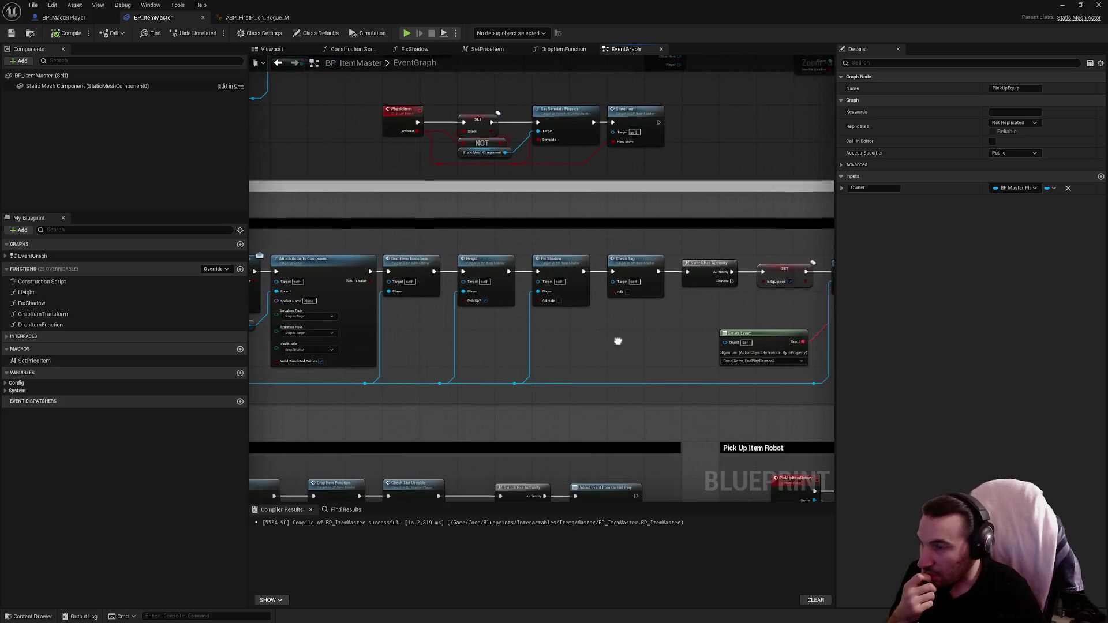
Check the Fix Shadow and Branch nodes, then bring up BP_MasterPlayer's Replicated graph.
{"action": "scroll", "coordinate": [618, 341], "scroll_direction": "down", "scroll_amount": 2}
{"action": "scroll", "coordinate": [372, 225], "scroll_direction": "up", "scroll_amount": 5}
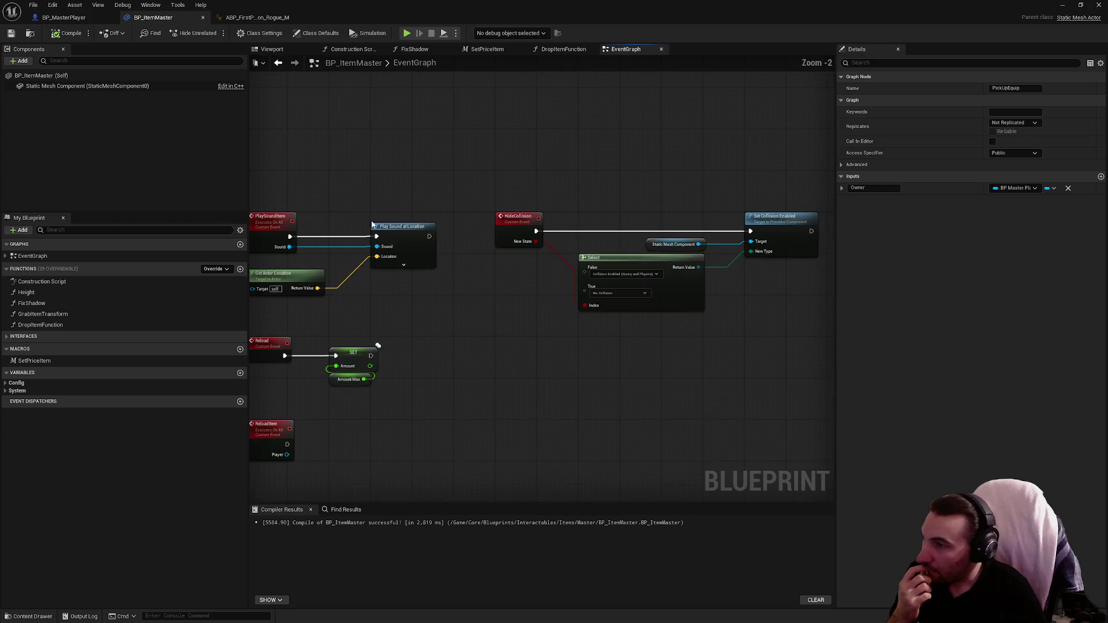
{"action": "left_click_drag", "start_coordinate": [411, 312], "coordinate": [545, 301]}
{"action": "scroll", "coordinate": [545, 300], "scroll_direction": "down", "scroll_amount": 3}
{"action": "scroll", "coordinate": [597, 391], "scroll_direction": "up", "scroll_amount": 3}
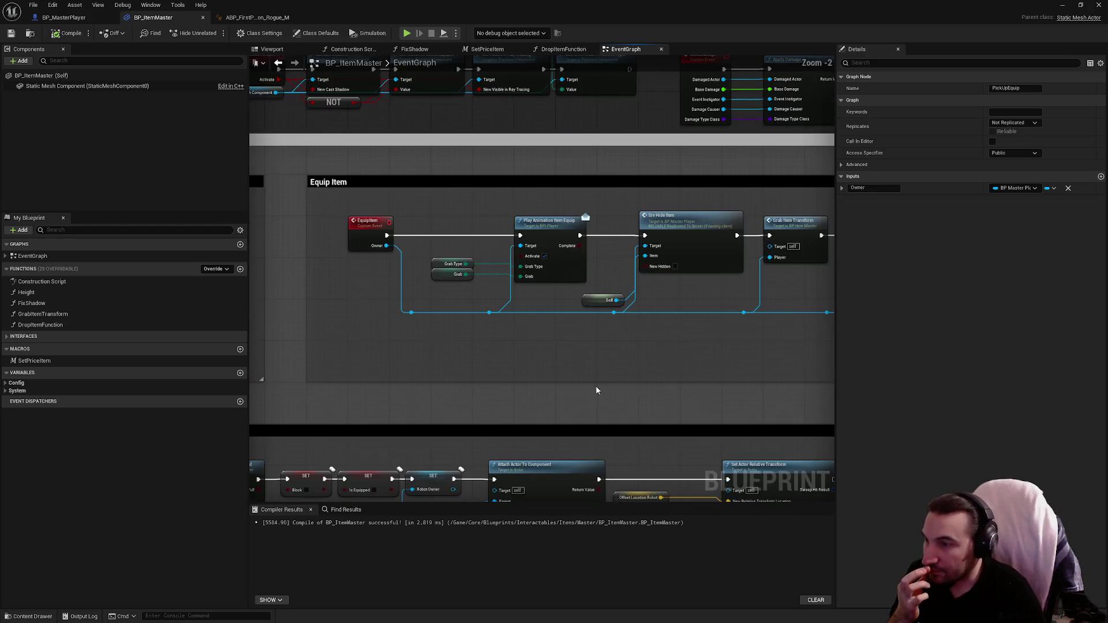
{"action": "mouse_move", "coordinate": [564, 364]}
{"action": "left_mouse_down"}
{"action": "mouse_move", "coordinate": [365, 348]}
{"action": "mouse_move", "coordinate": [507, 334]}
{"action": "left_mouse_up"}
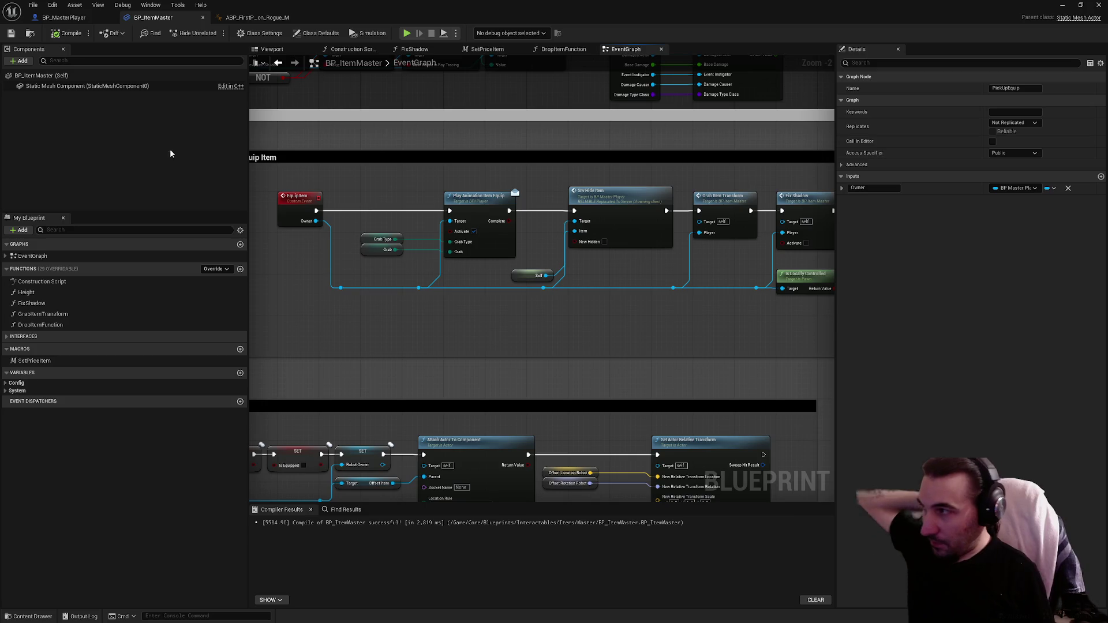
{"action": "key", "text": "ctrl+Tab"}
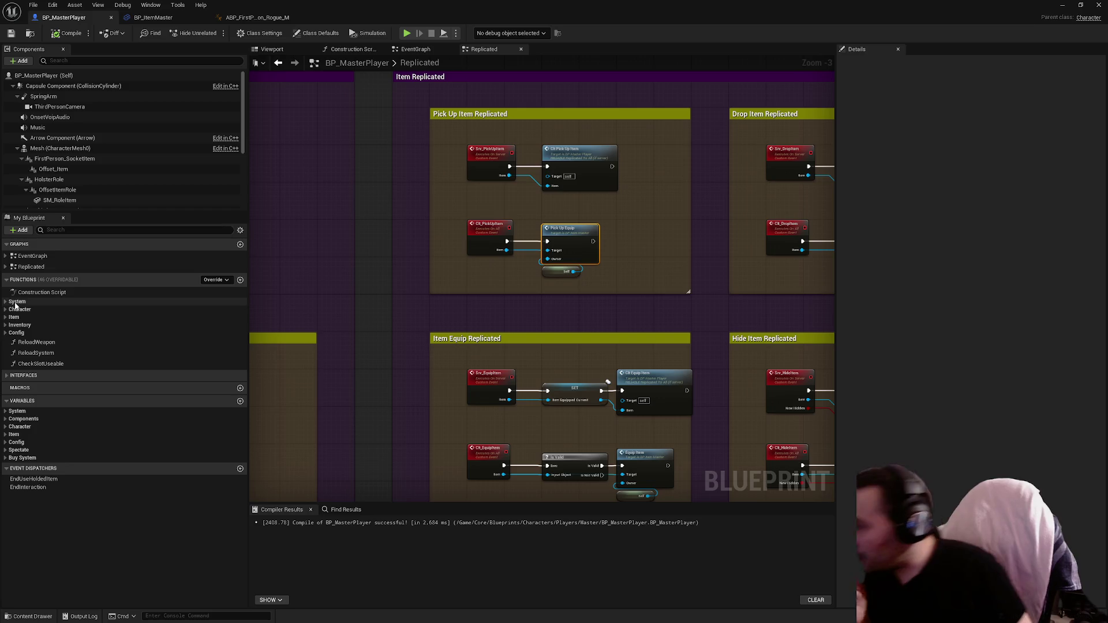
Expand and collapse the Character, System and Config function groups, leaving Inventory expanded.
{"action": "left_click", "coordinate": [6, 310]}
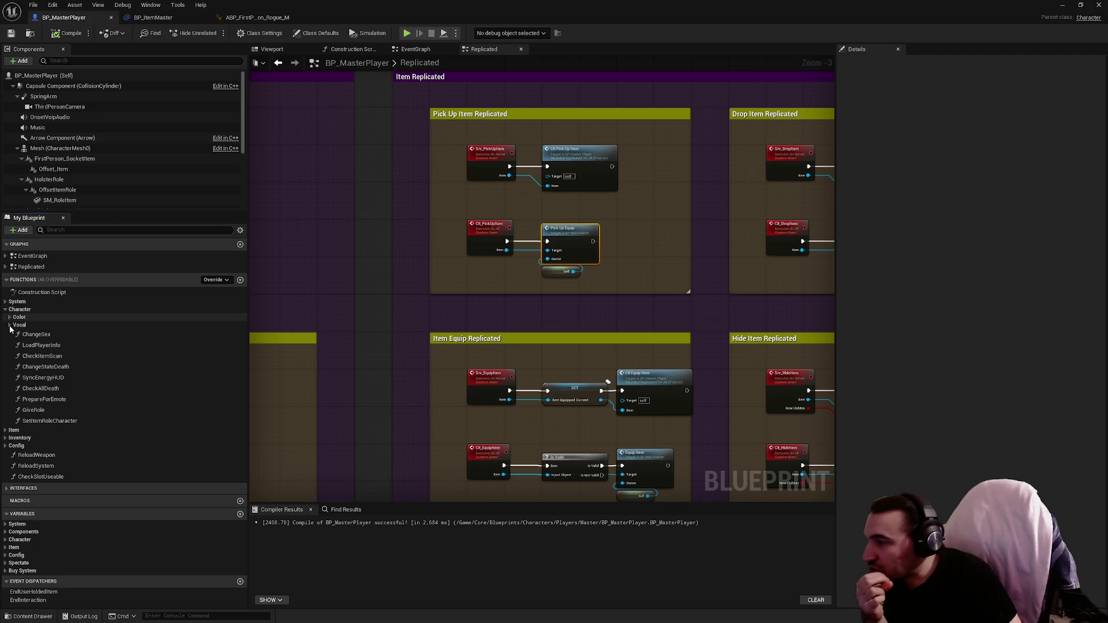
{"action": "left_click", "coordinate": [5, 310]}
{"action": "left_click", "coordinate": [5, 302]}
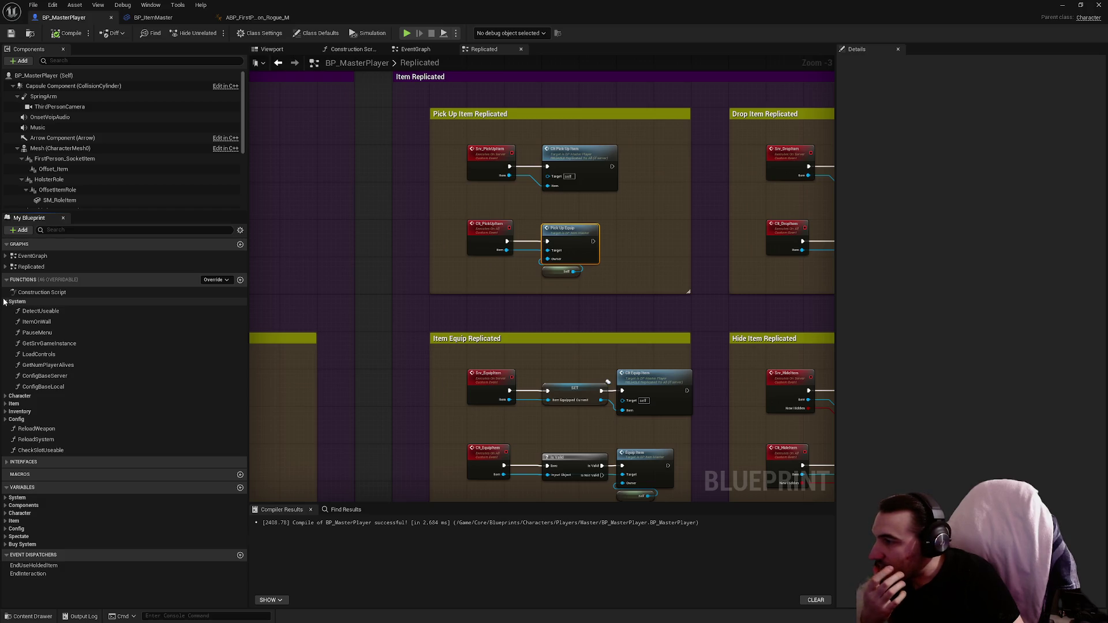
{"action": "left_click", "coordinate": [5, 302]}
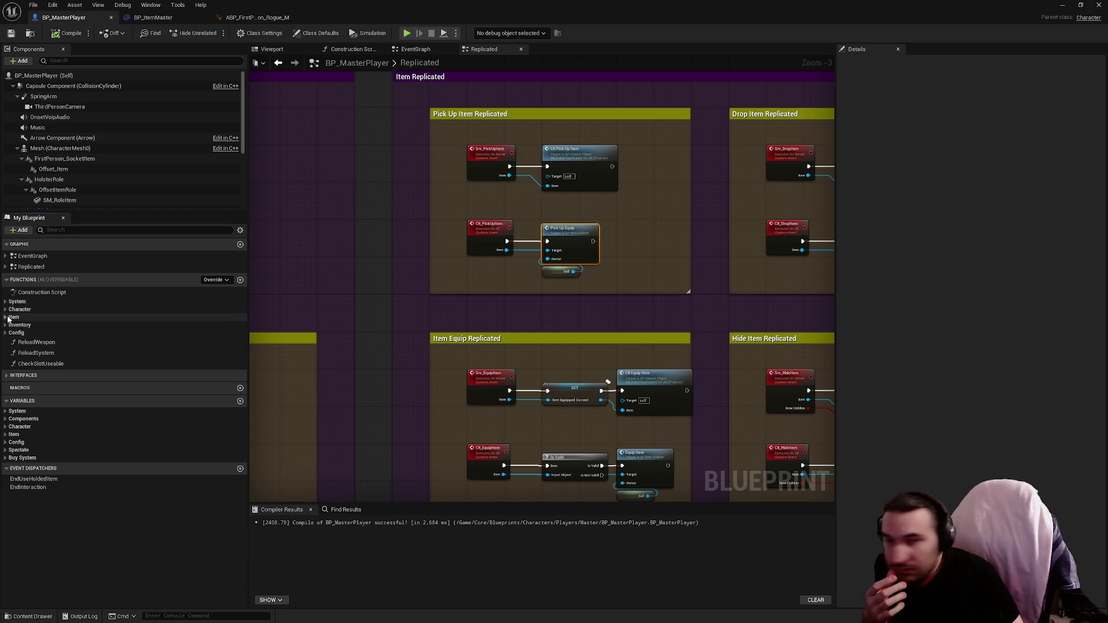
{"action": "left_click", "coordinate": [6, 334]}
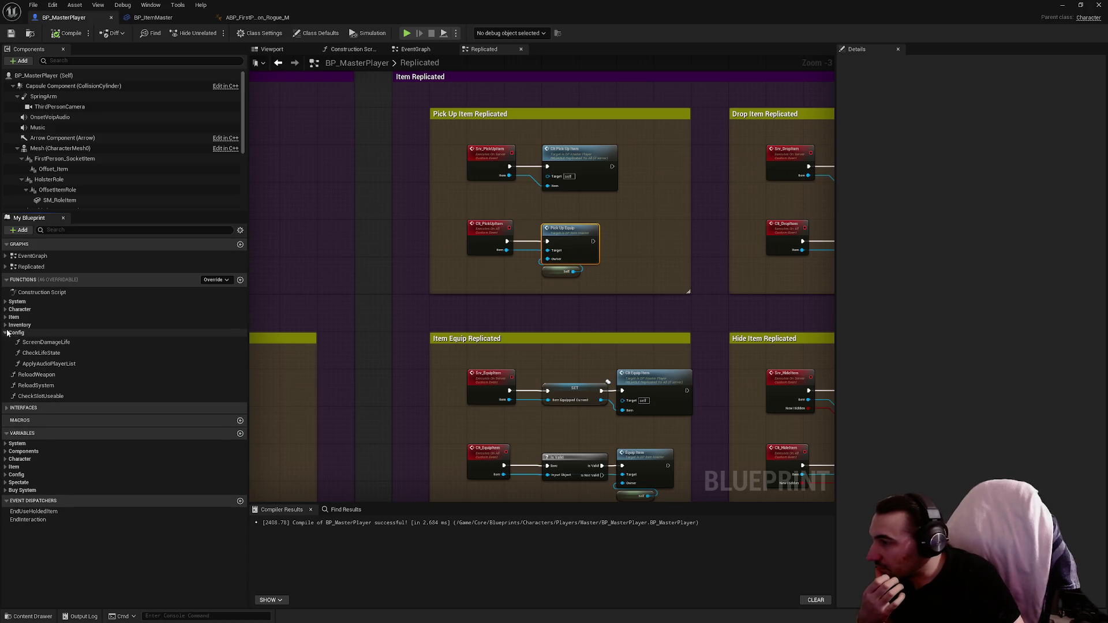
{"action": "left_click", "coordinate": [6, 333]}
{"action": "left_click", "coordinate": [5, 325]}
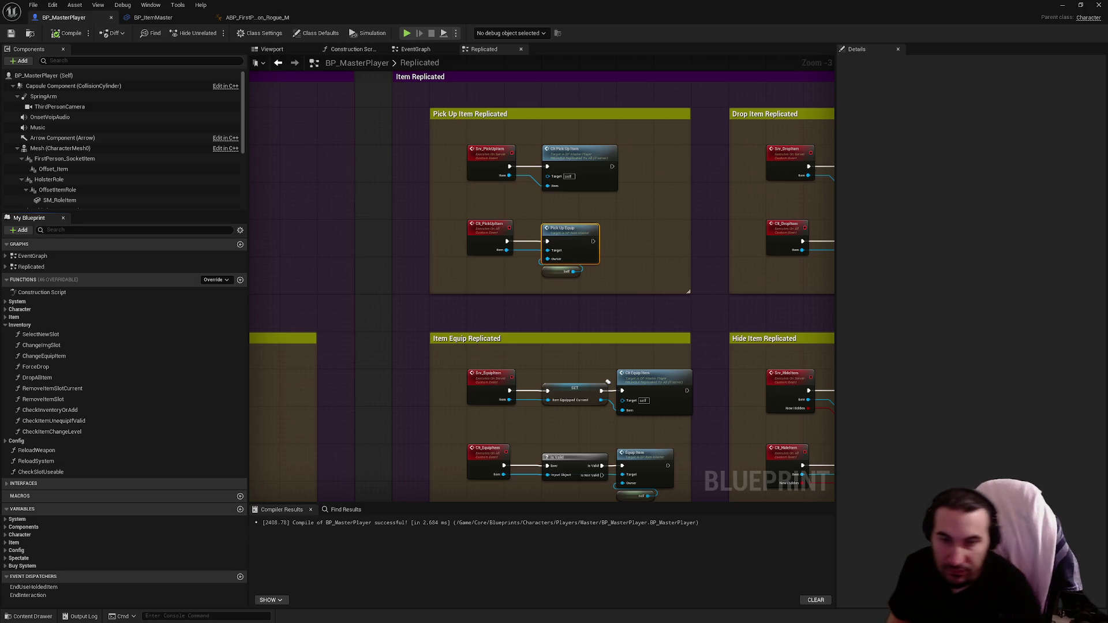
{"action": "key", "text": "super"}
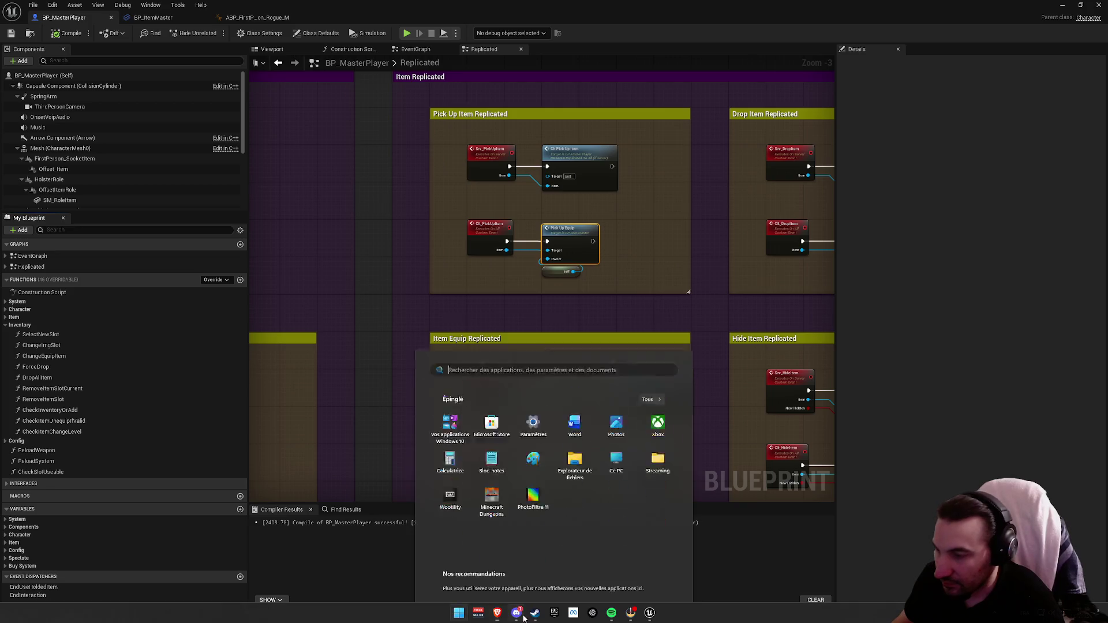
{"action": "left_click", "coordinate": [543, 619]}
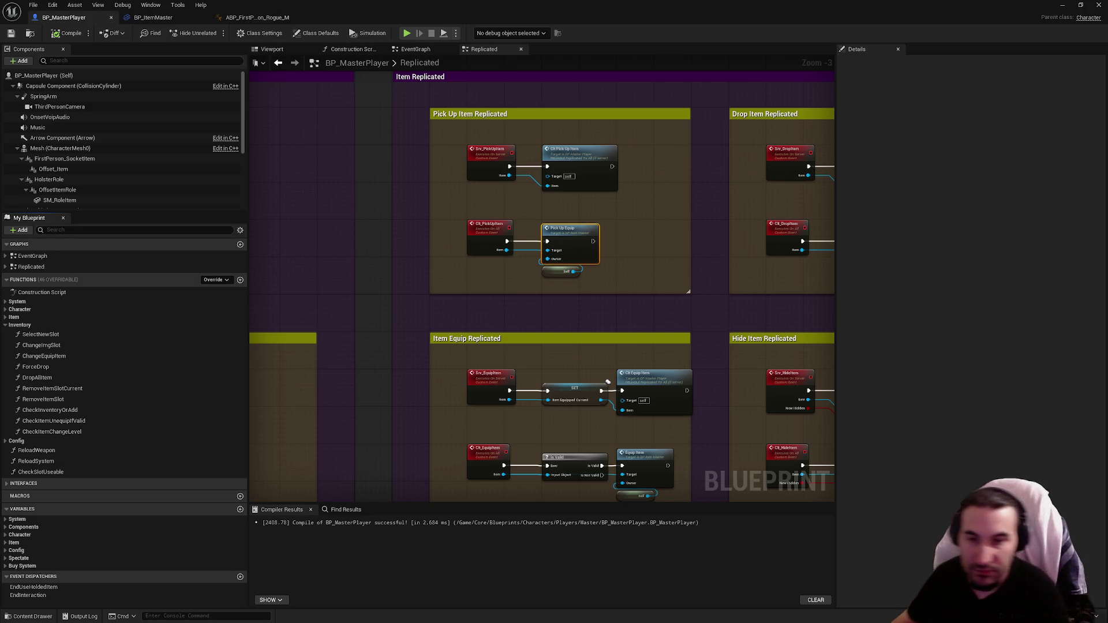
{"action": "key", "text": "super"}
{"action": "key", "text": "Escape"}
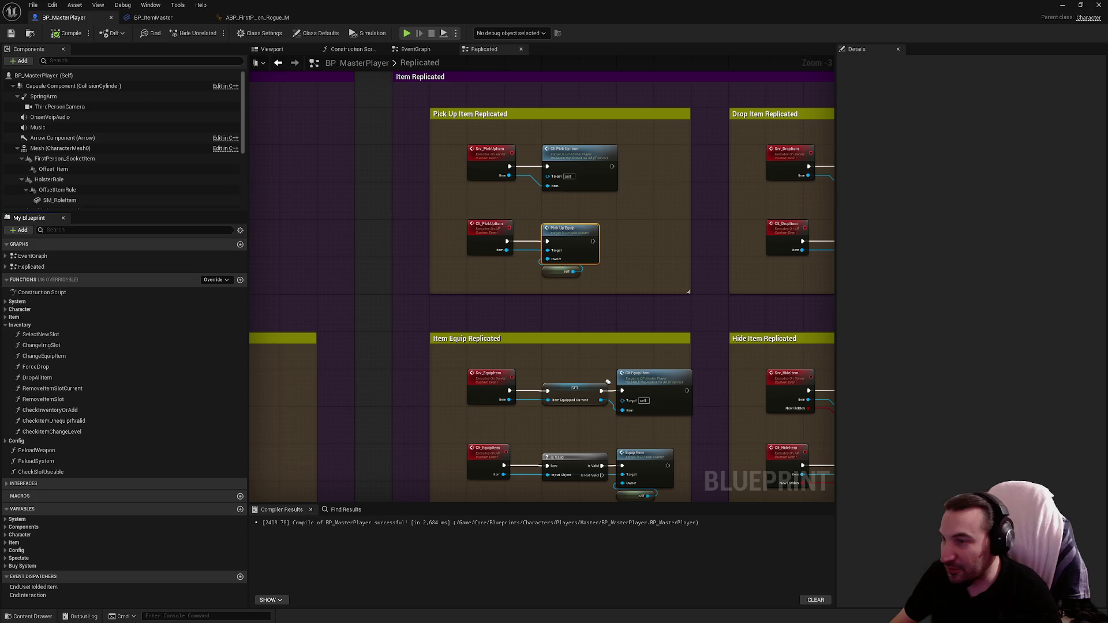
{"action": "mouse_move", "coordinate": [707, 250]}
{"action": "left_mouse_down"}
{"action": "mouse_move", "coordinate": [348, 178]}
{"action": "mouse_move", "coordinate": [248, 213]}
{"action": "left_mouse_up"}
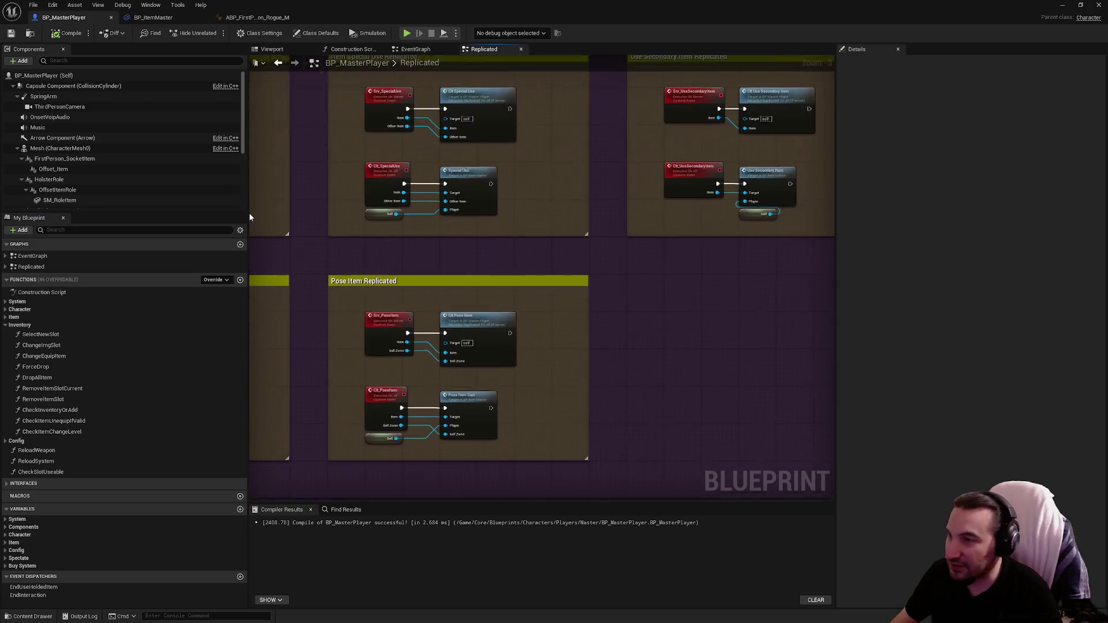
Pan the Replicated graph past the inventory loading, Owner_Achievement and Srv_Terminal events.
{"action": "scroll", "coordinate": [505, 251], "scroll_direction": "down", "scroll_amount": 2}
{"action": "left_click_drag", "start_coordinate": [504, 252], "coordinate": [450, 128]}
{"action": "scroll", "coordinate": [485, 300], "scroll_direction": "up", "scroll_amount": 3}
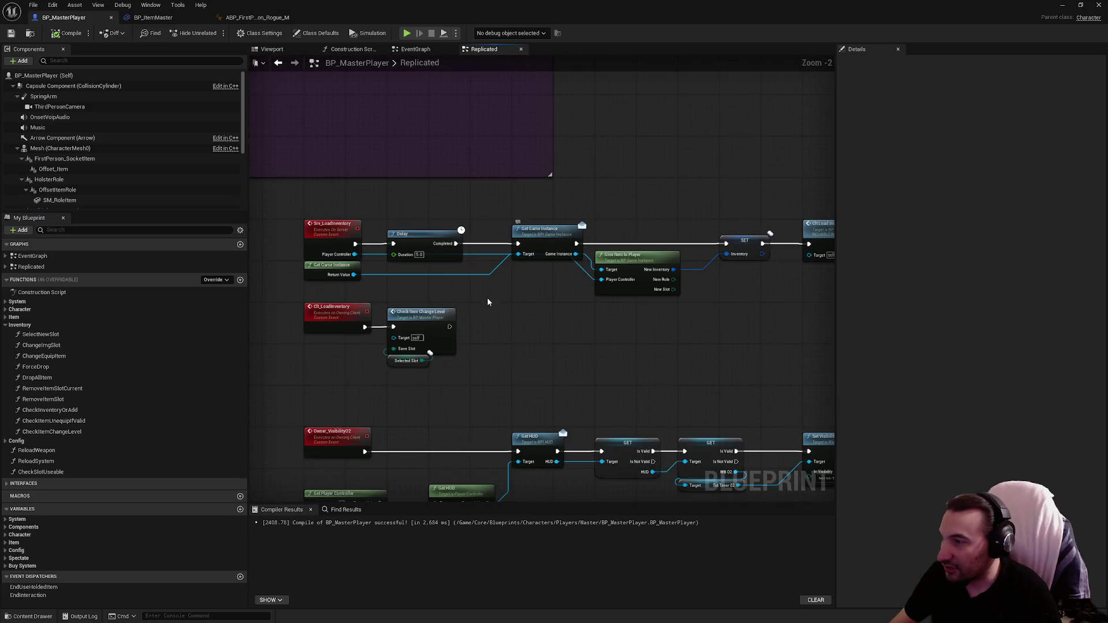
{"action": "scroll", "coordinate": [487, 298], "scroll_direction": "up", "scroll_amount": 1}
{"action": "scroll", "coordinate": [444, 161], "scroll_direction": "down", "scroll_amount": 3}
{"action": "scroll", "coordinate": [425, 240], "scroll_direction": "up", "scroll_amount": 3}
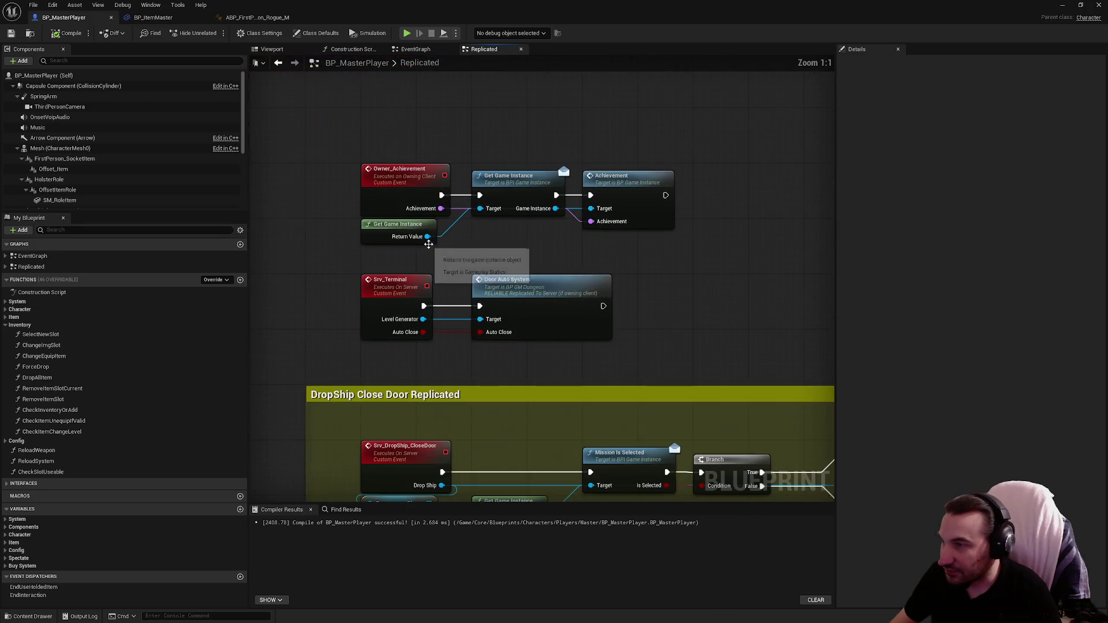
{"action": "scroll", "coordinate": [425, 240], "scroll_direction": "down", "scroll_amount": 1}
{"action": "left_click_drag", "start_coordinate": [425, 240], "coordinate": [471, 293]}
{"action": "scroll", "coordinate": [471, 293], "scroll_direction": "down", "scroll_amount": 3}
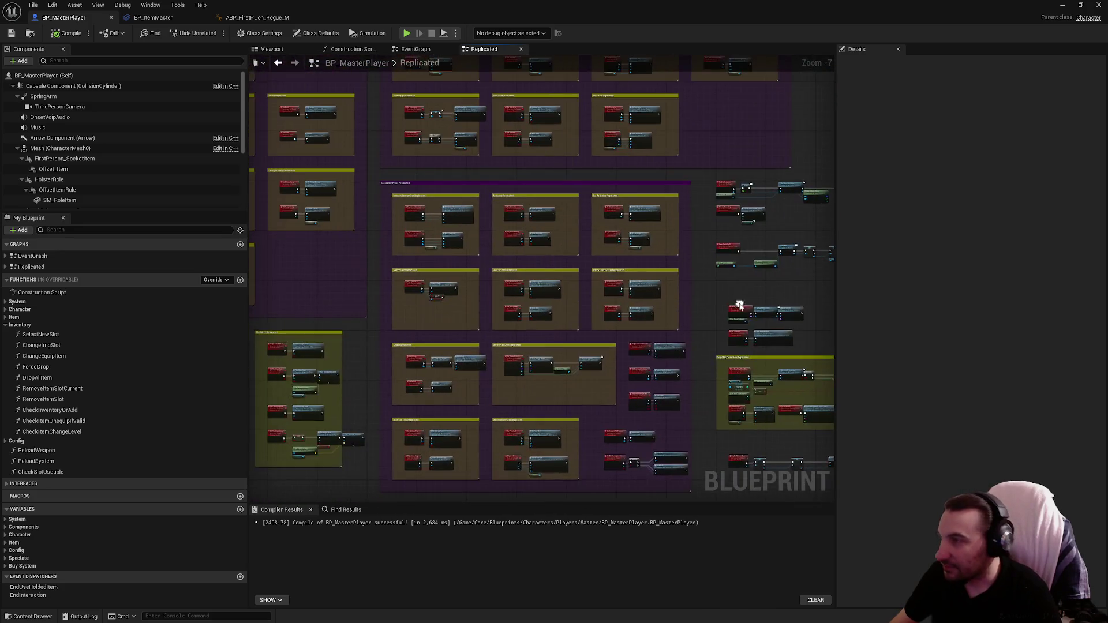
Return to BP_ItemMaster and trace the Equip Item chain to Play Animation Item Equip.
{"action": "left_click", "coordinate": [154, 17]}
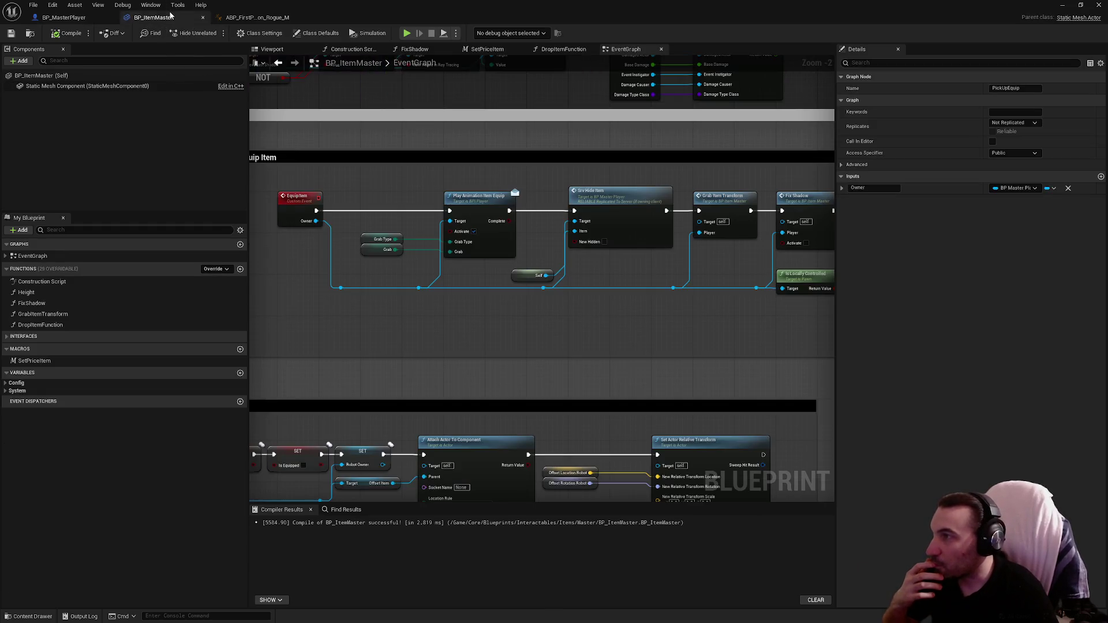
{"action": "left_click_drag", "start_coordinate": [503, 252], "coordinate": [472, 276]}
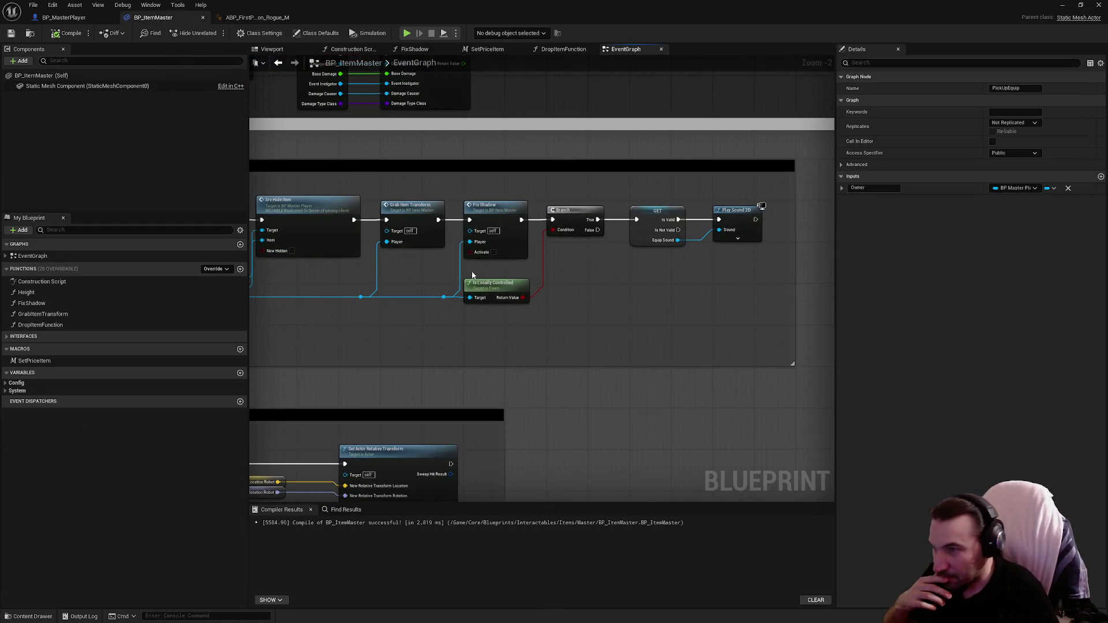
{"action": "left_click_drag", "start_coordinate": [407, 255], "coordinate": [688, 218]}
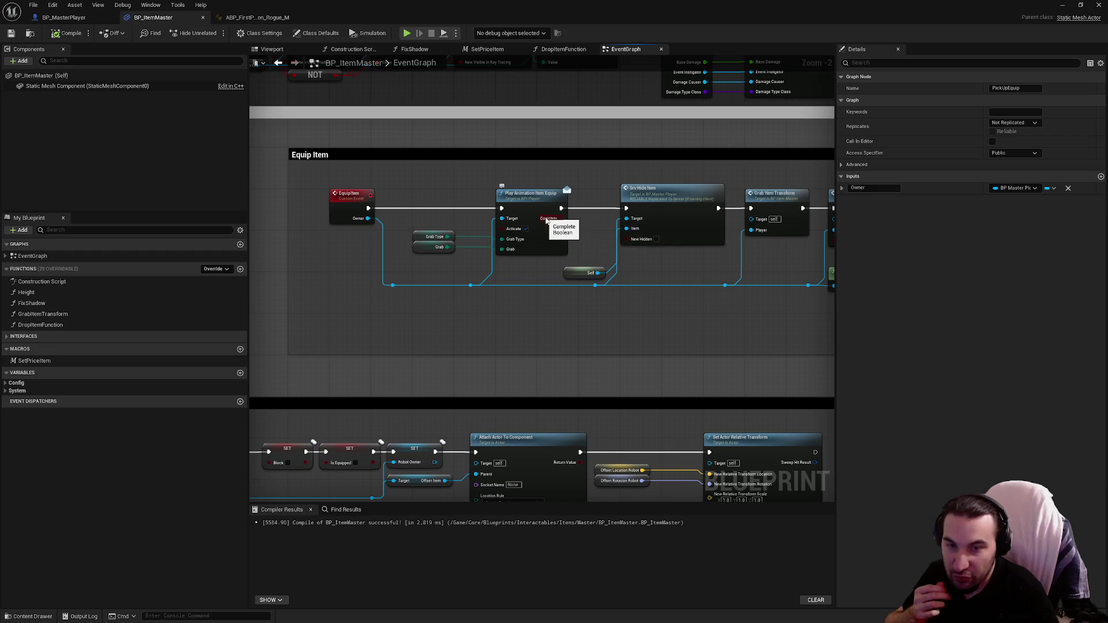
{"action": "left_click_drag", "start_coordinate": [481, 222], "coordinate": [248, 232]}
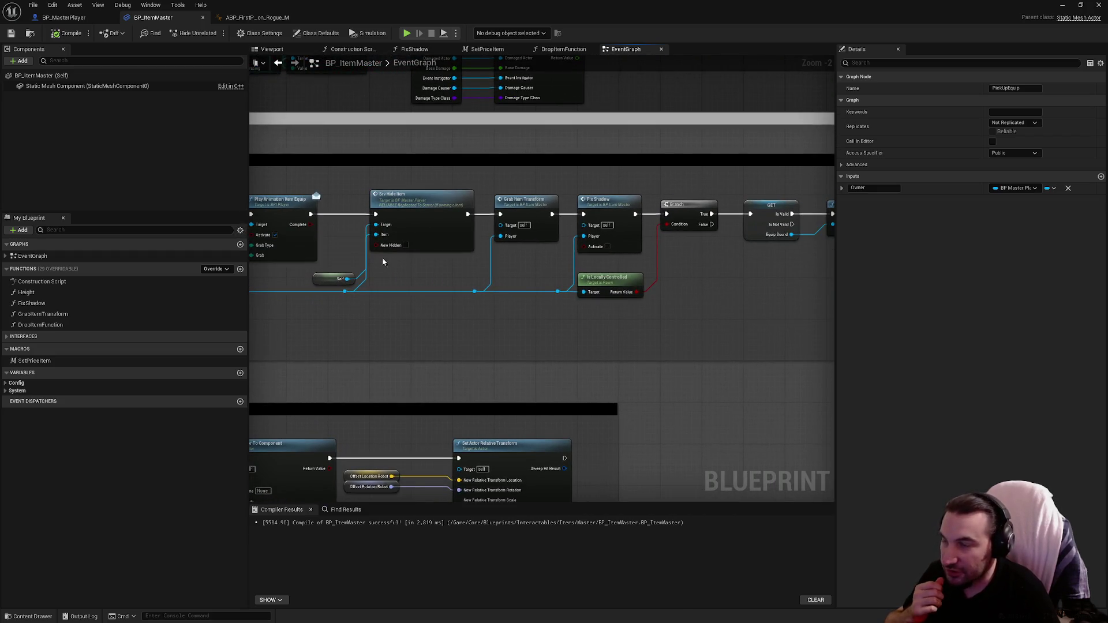
{"action": "left_click_drag", "start_coordinate": [559, 256], "coordinate": [706, 287]}
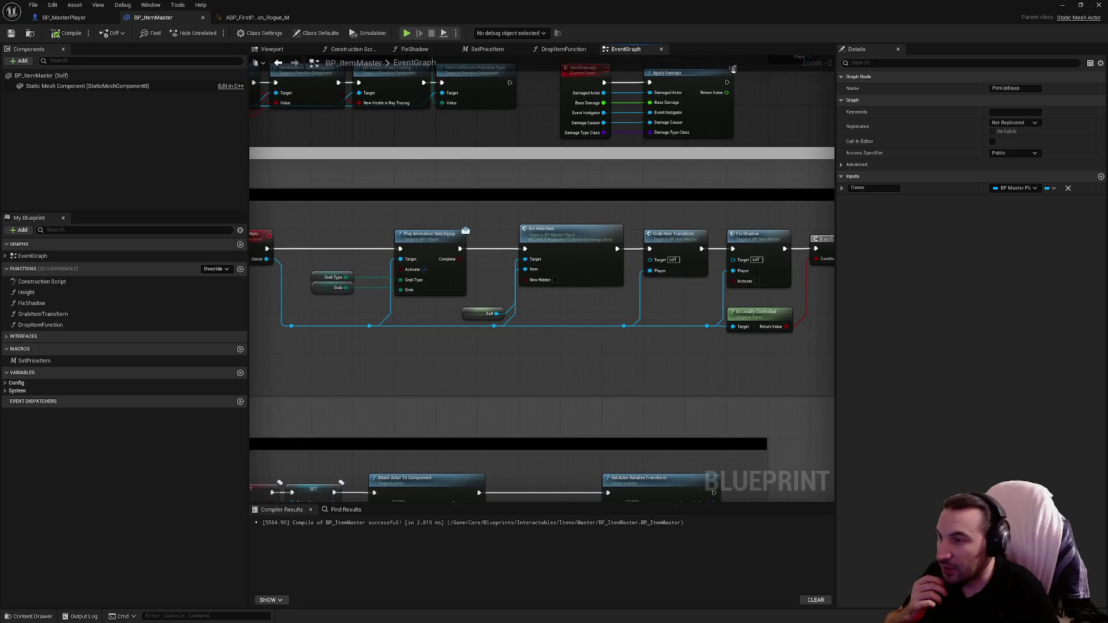
{"action": "scroll", "coordinate": [474, 324], "scroll_direction": "up", "scroll_amount": 2}
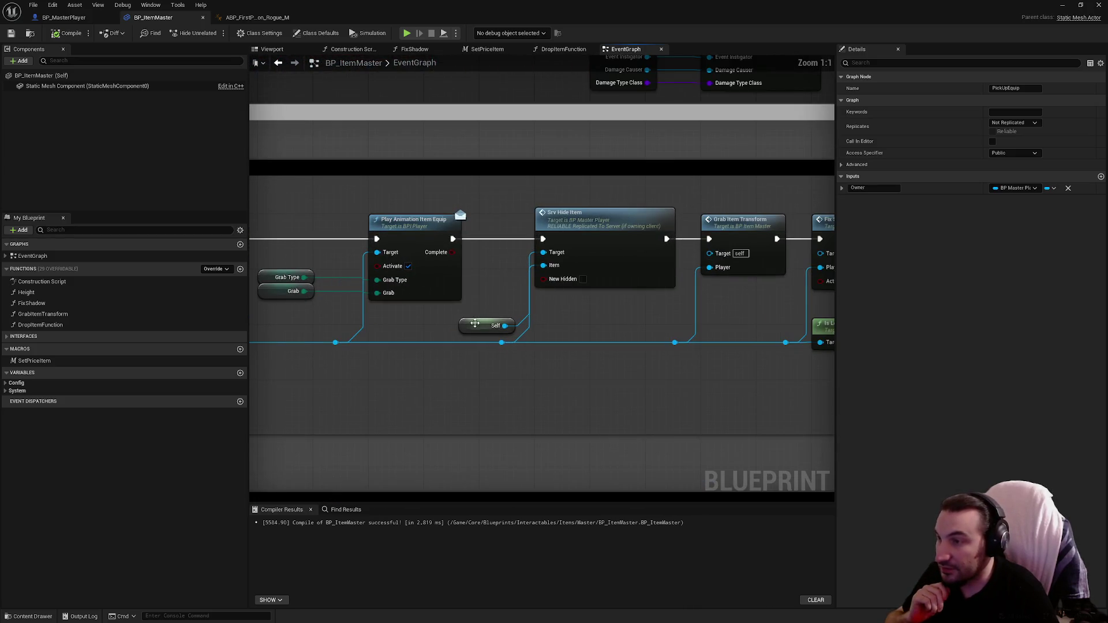
Connect the Self node to Srv Hide Item's Item input and save BP_ItemMaster.
{"action": "left_click_drag", "start_coordinate": [474, 323], "coordinate": [481, 257]}
{"action": "left_click", "coordinate": [477, 301]}
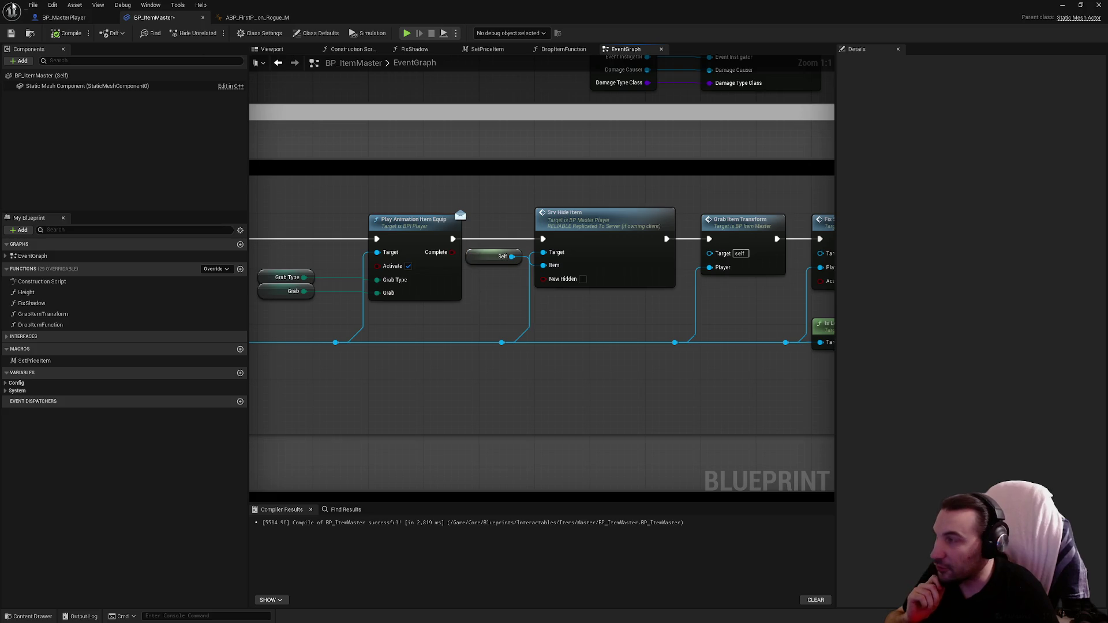
{"action": "key", "text": "ctrl+s"}
Pan to the Equip Item comment, Pick Up Item Robot and Equip Item nodes.
{"action": "left_click_drag", "start_coordinate": [511, 216], "coordinate": [456, 206]}
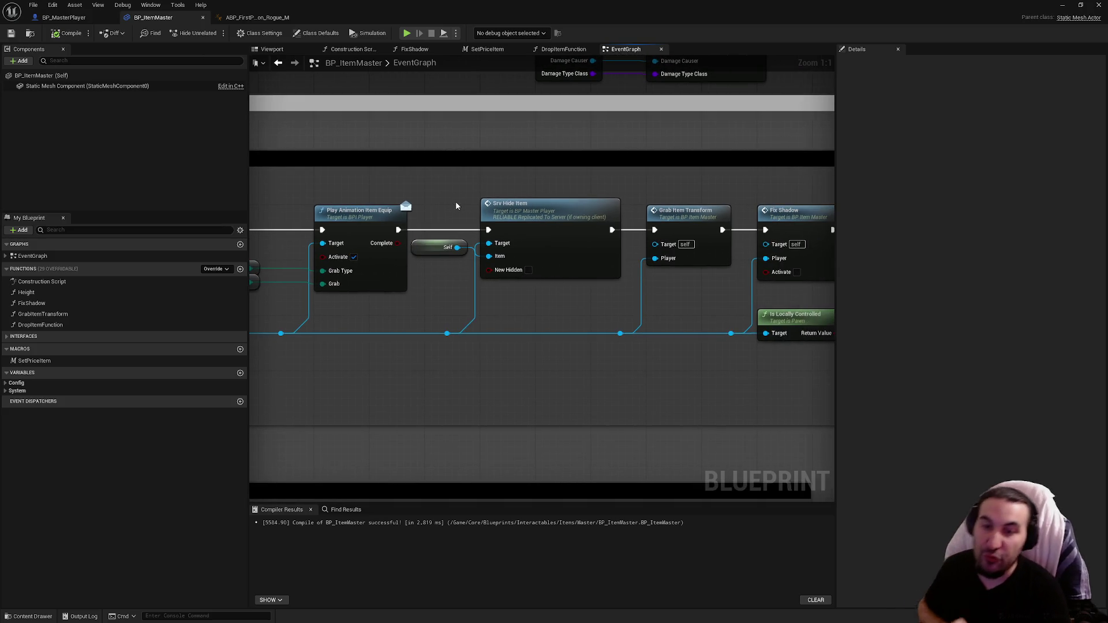
{"action": "scroll", "coordinate": [456, 206], "scroll_direction": "down", "scroll_amount": 5}
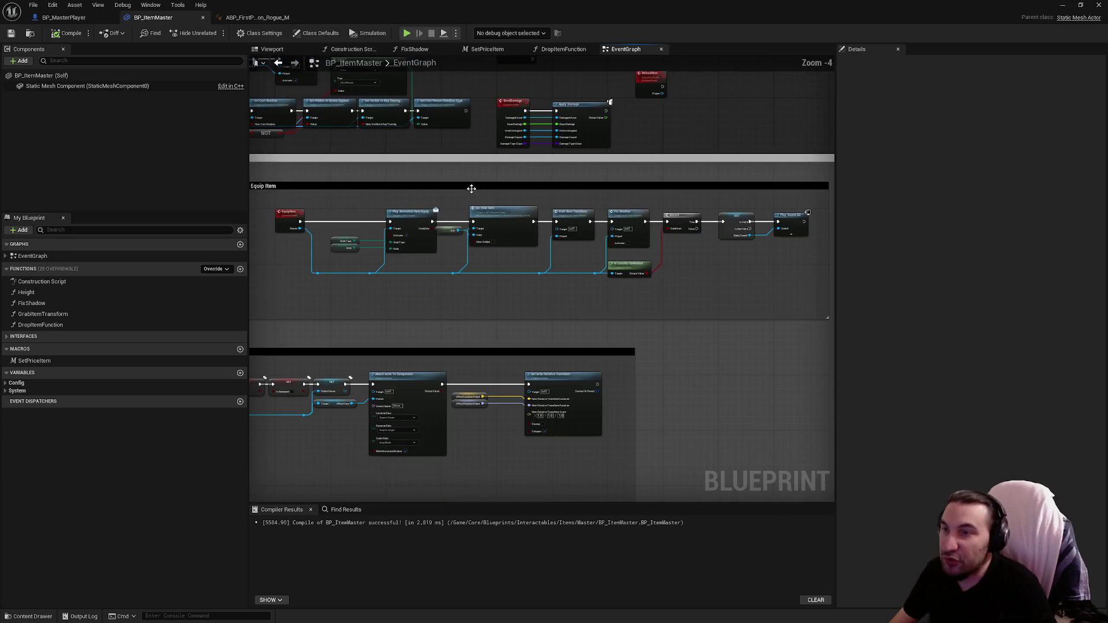
{"action": "scroll", "coordinate": [695, 318], "scroll_direction": "up", "scroll_amount": 5}
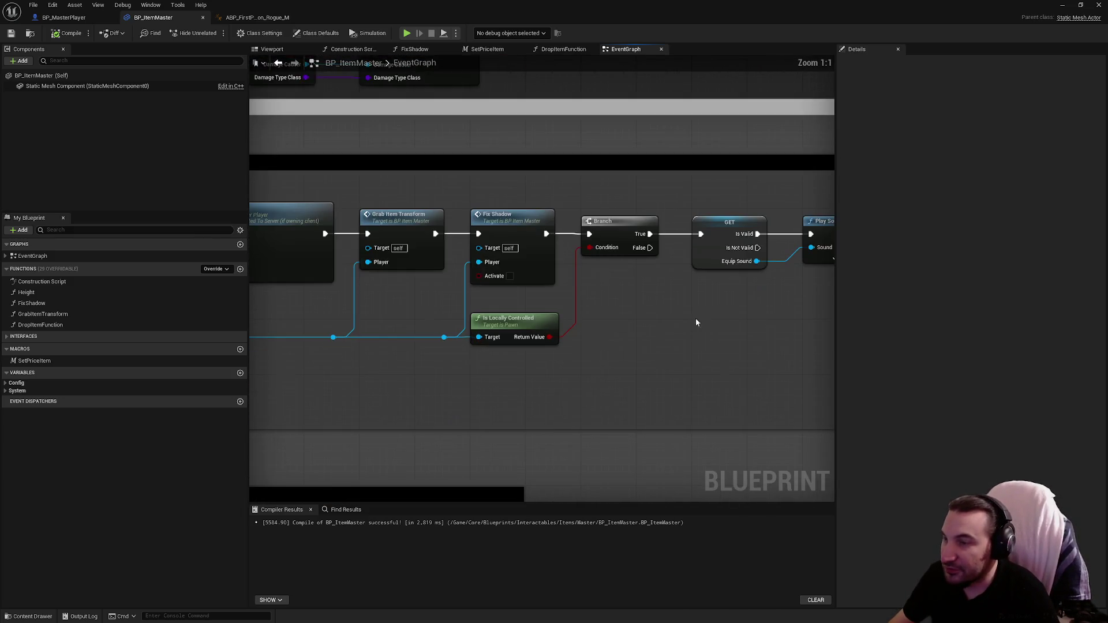
{"action": "scroll", "coordinate": [759, 319], "scroll_direction": "down", "scroll_amount": 4}
{"action": "mouse_move", "coordinate": [722, 351]}
{"action": "left_mouse_down"}
{"action": "mouse_move", "coordinate": [556, 373]}
{"action": "mouse_move", "coordinate": [739, 353]}
{"action": "left_mouse_up"}
{"action": "mouse_move", "coordinate": [416, 306]}
{"action": "left_mouse_down"}
{"action": "mouse_move", "coordinate": [705, 292]}
{"action": "mouse_move", "coordinate": [681, 347]}
{"action": "mouse_move", "coordinate": [629, 323]}
{"action": "mouse_move", "coordinate": [786, 347]}
{"action": "left_mouse_up"}
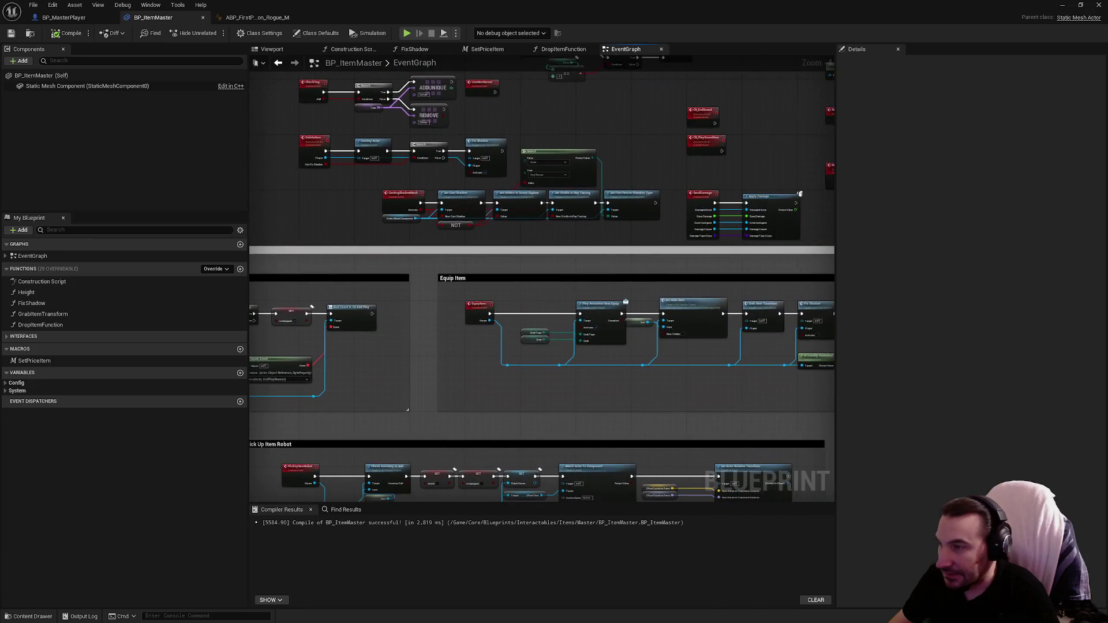
{"action": "scroll", "coordinate": [642, 351], "scroll_direction": "up", "scroll_amount": 2}
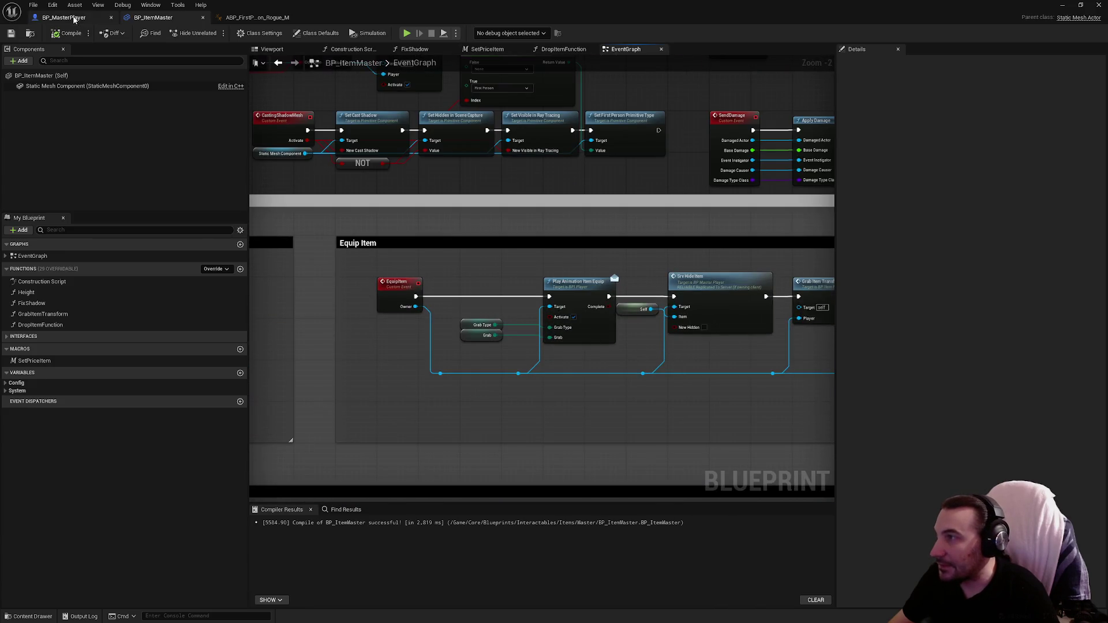
In BP_MasterPlayer, collapse Inventory and open PlayAnimationItemEquip from Interfaces > Animations.
{"action": "left_click", "coordinate": [63, 18]}
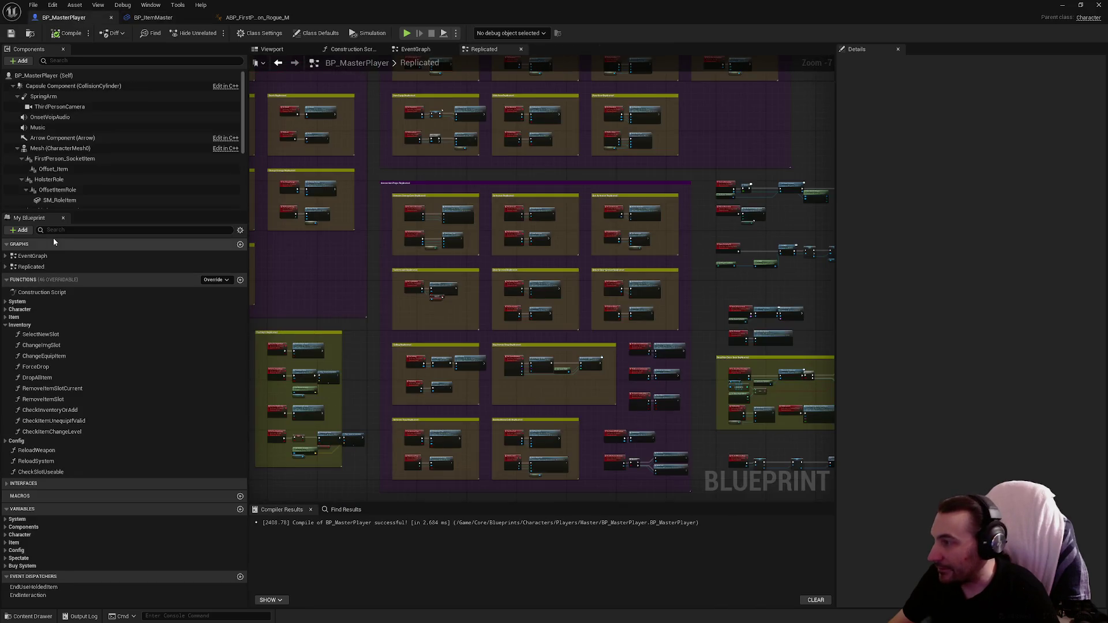
{"action": "left_click", "coordinate": [5, 325]}
{"action": "left_click", "coordinate": [5, 375]}
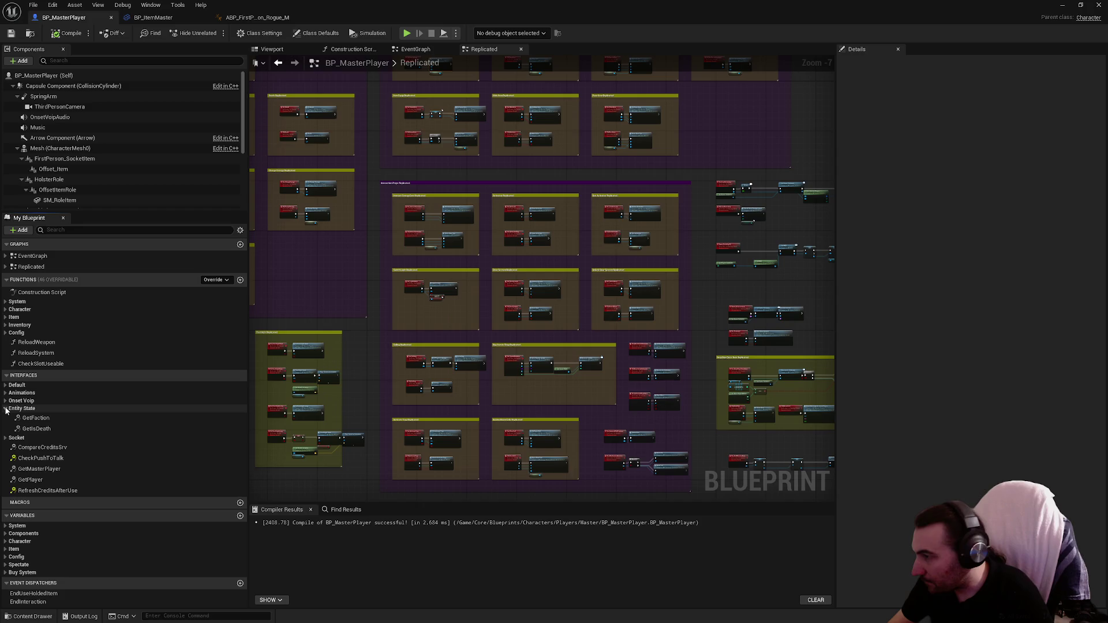
{"action": "left_click", "coordinate": [5, 393]}
{"action": "double_click", "coordinate": [40, 402]}
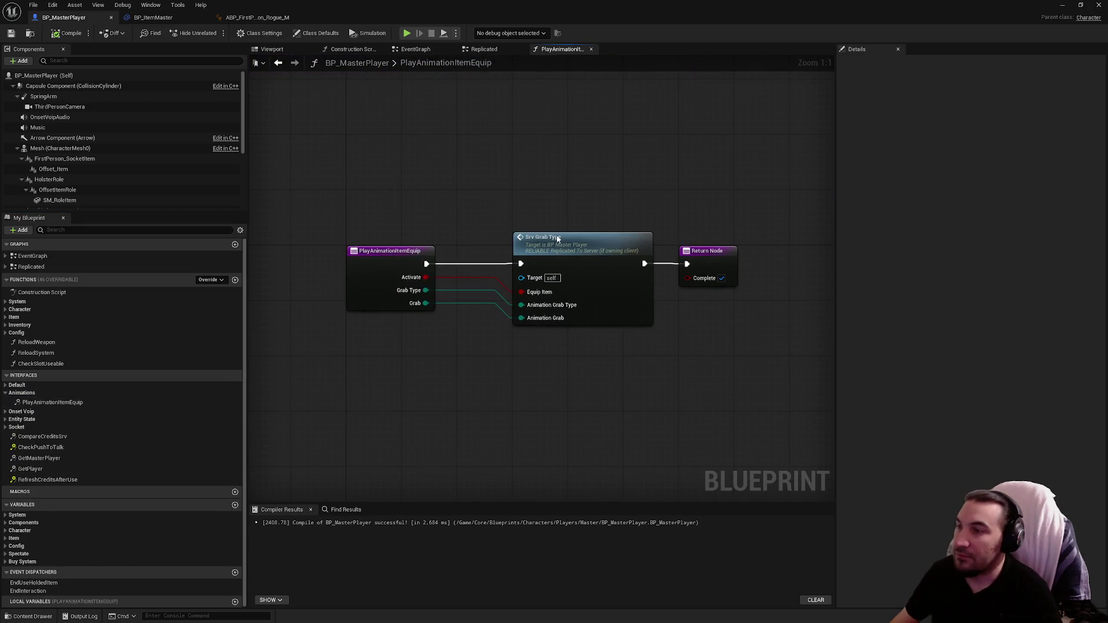
Follow it to the Srv_GrabType event and select its Anim Item Equip SET node.
{"action": "double_click", "coordinate": [648, 322]}
{"action": "left_click_drag", "start_coordinate": [646, 320], "coordinate": [494, 323]}
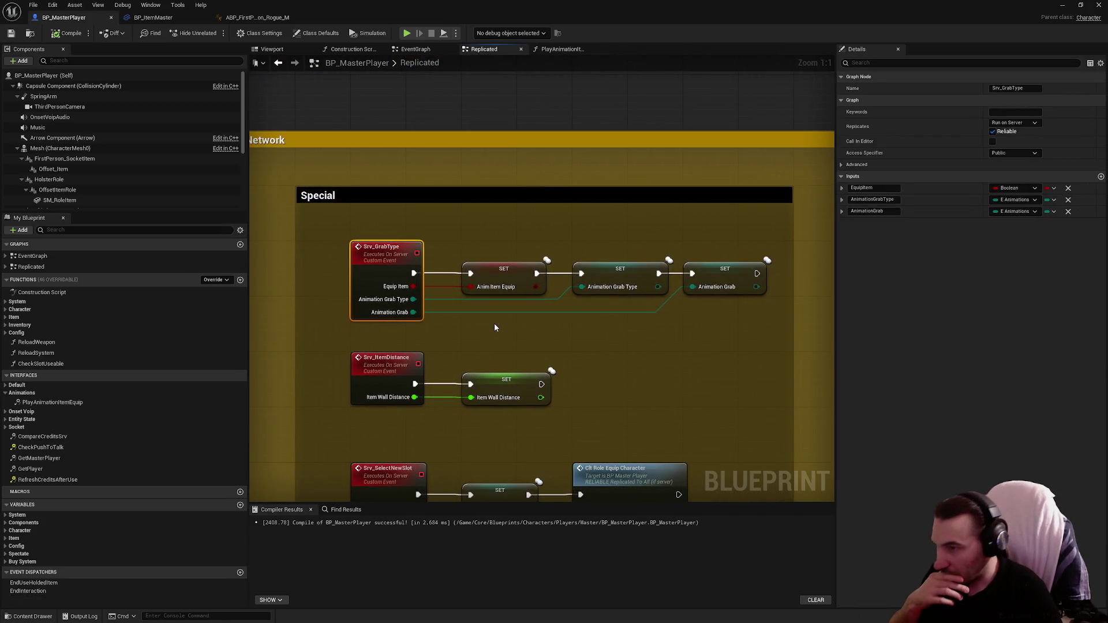
{"action": "left_click", "coordinate": [495, 272]}
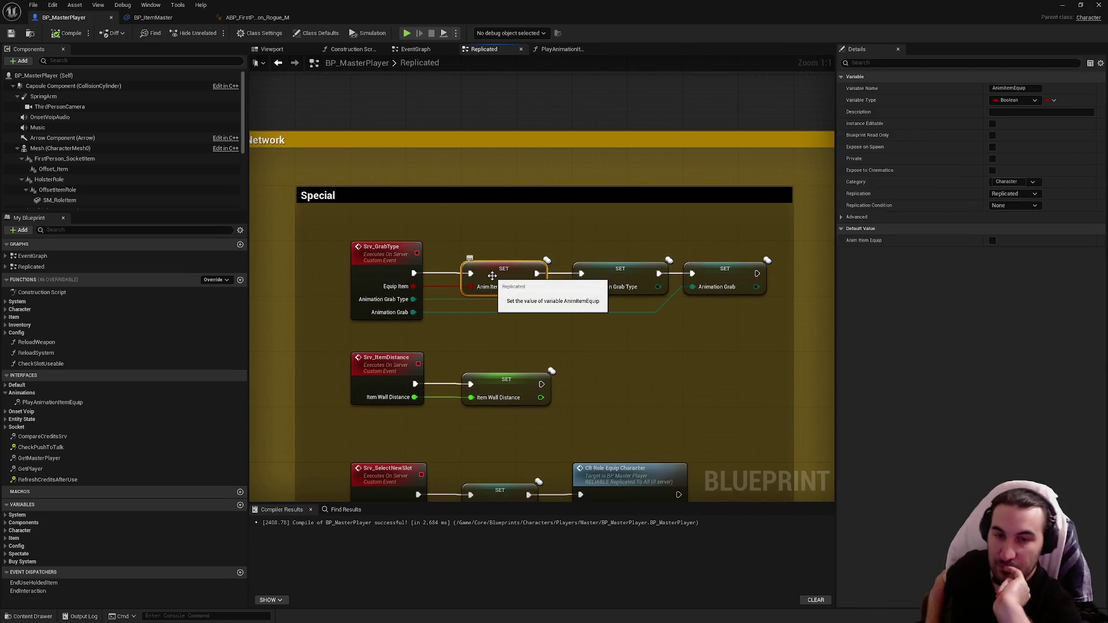
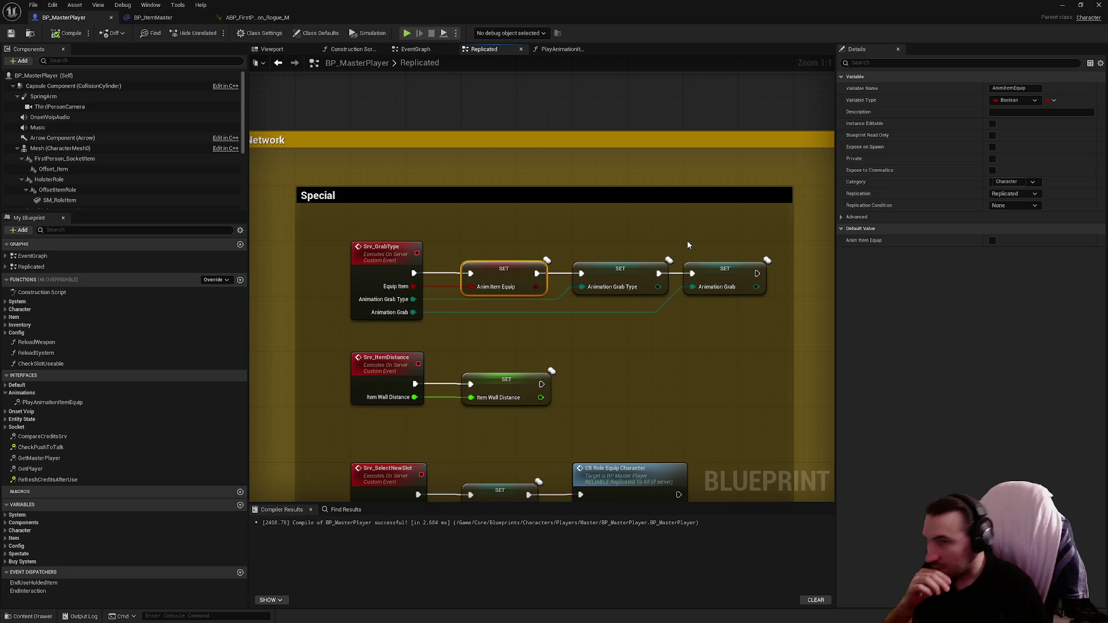
Check BP_MasterPlayer's Animation Grab Type setter, collapse Animations, then switch to ABP_FirstPerson_Rogue_M.
{"action": "left_click_drag", "start_coordinate": [628, 246], "coordinate": [629, 301]}
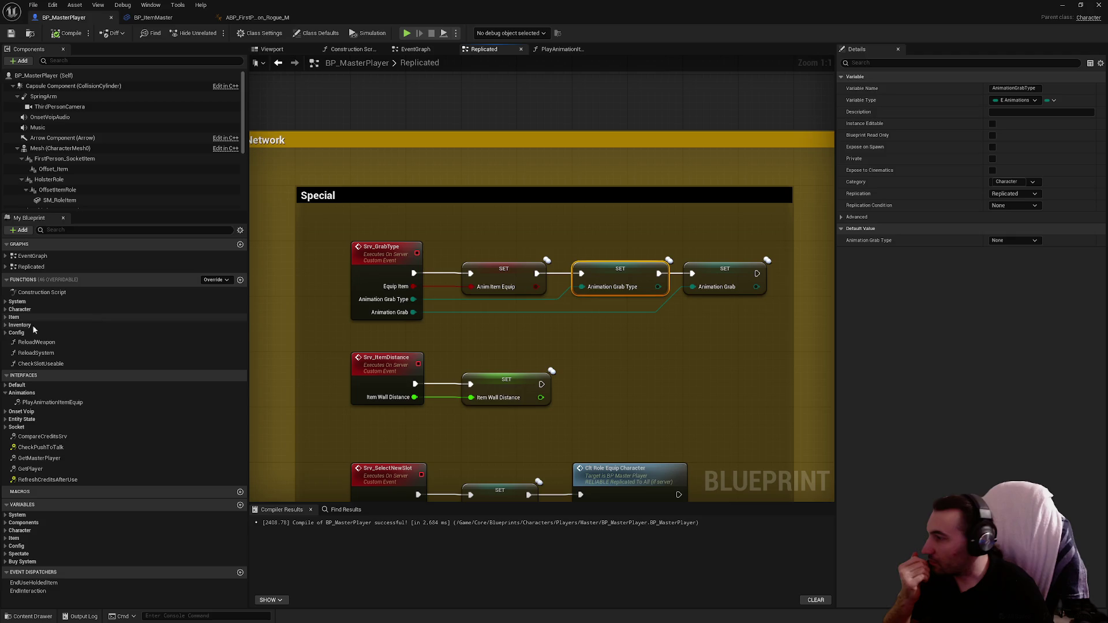
{"action": "left_click", "coordinate": [5, 394]}
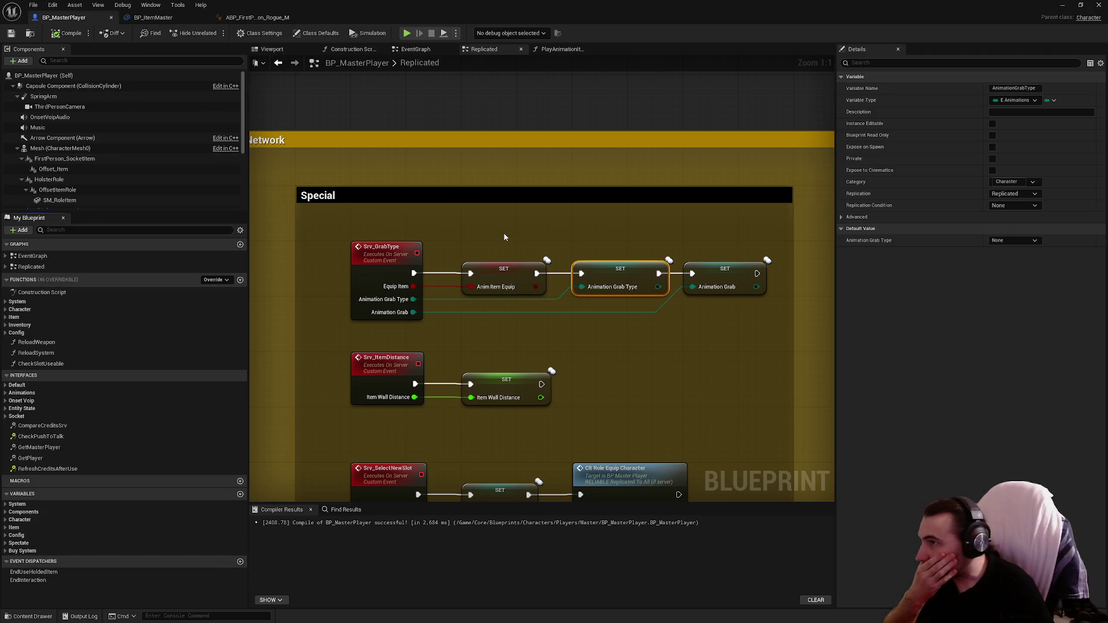
{"action": "scroll", "coordinate": [396, 212], "scroll_direction": "down", "scroll_amount": 3}
{"action": "left_click_drag", "start_coordinate": [396, 213], "coordinate": [284, 167]}
{"action": "left_click", "coordinate": [275, 18]}
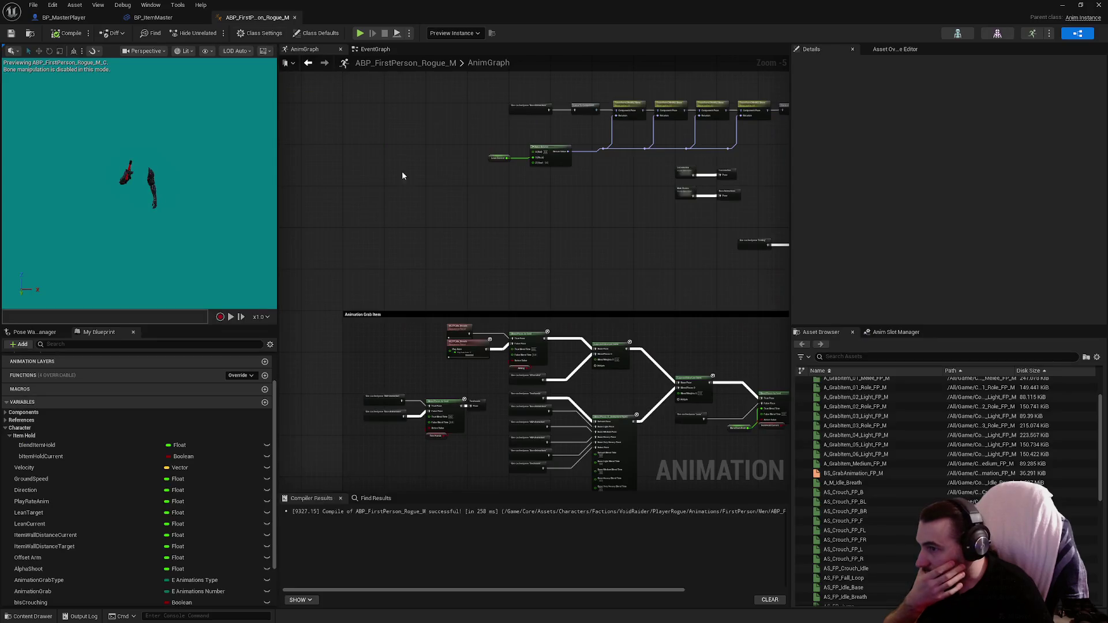
Review the animation blueprint's EventGraph, including its SET, GET and Get Config Item nodes.
{"action": "left_click", "coordinate": [378, 50]}
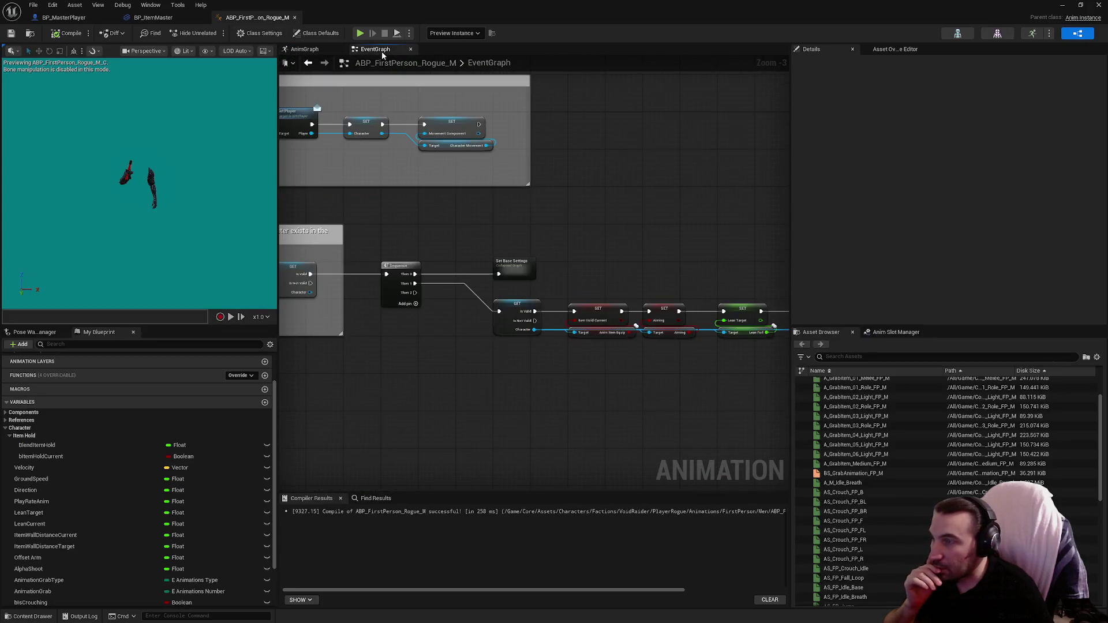
{"action": "left_click_drag", "start_coordinate": [609, 255], "coordinate": [400, 201]}
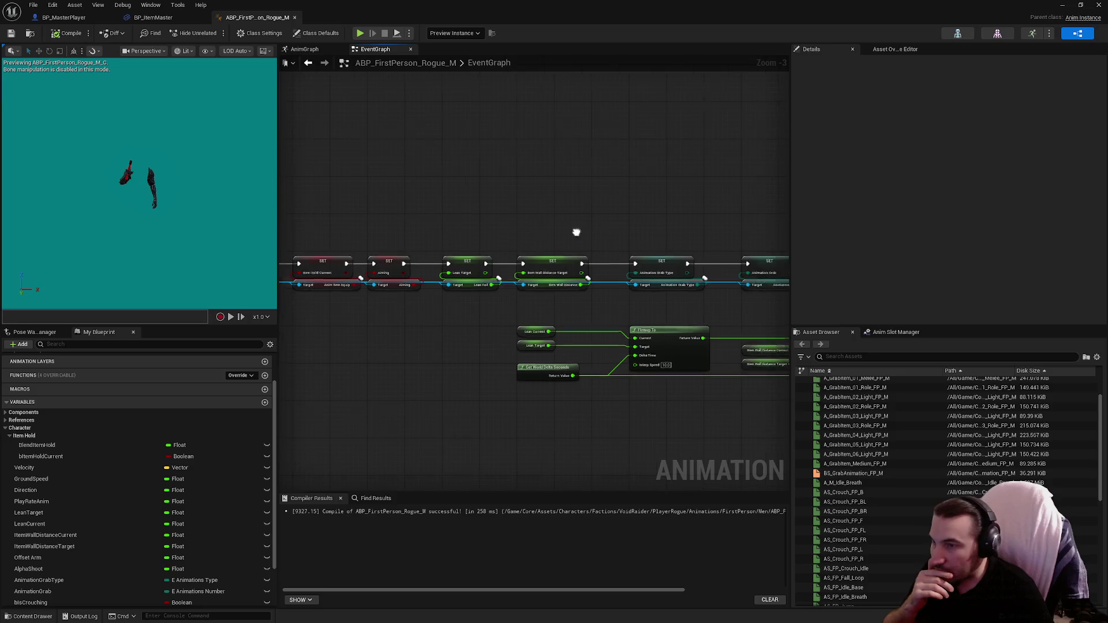
{"action": "left_click_drag", "start_coordinate": [576, 232], "coordinate": [279, 245]}
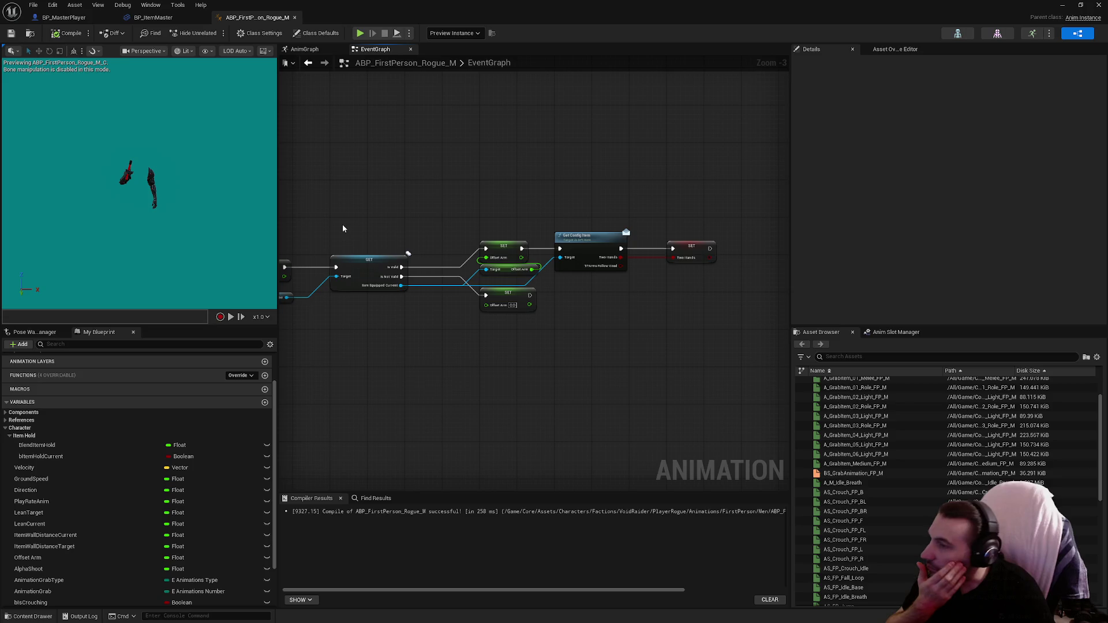
Return to the AnimGraph, then go back to BP_MasterPlayer's Replicated graph.
{"action": "left_click", "coordinate": [308, 63]}
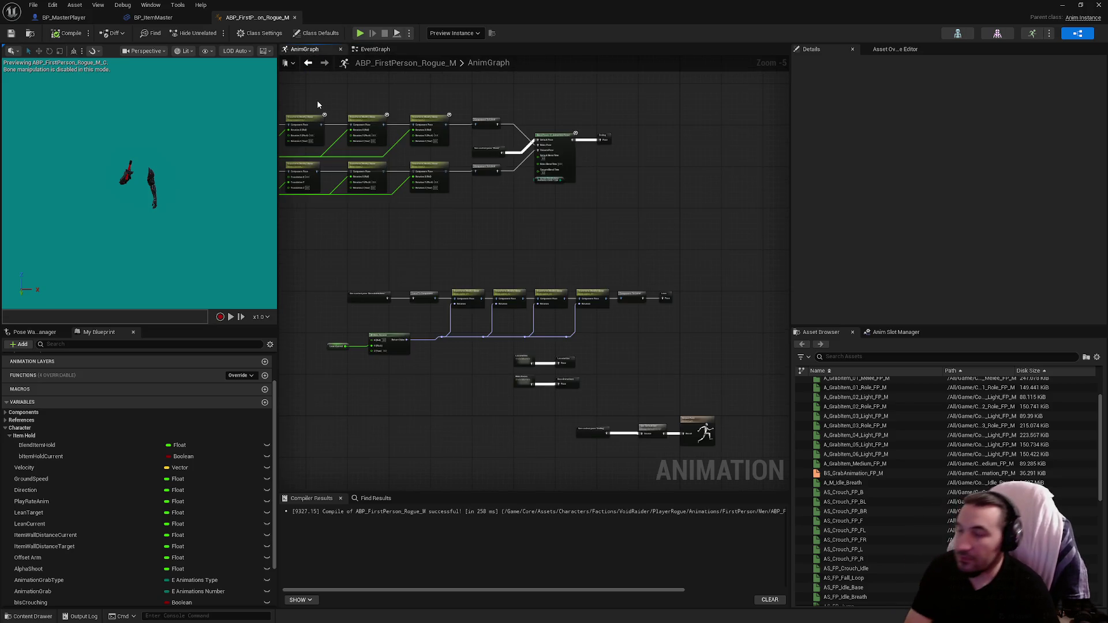
{"action": "left_click", "coordinate": [56, 7]}
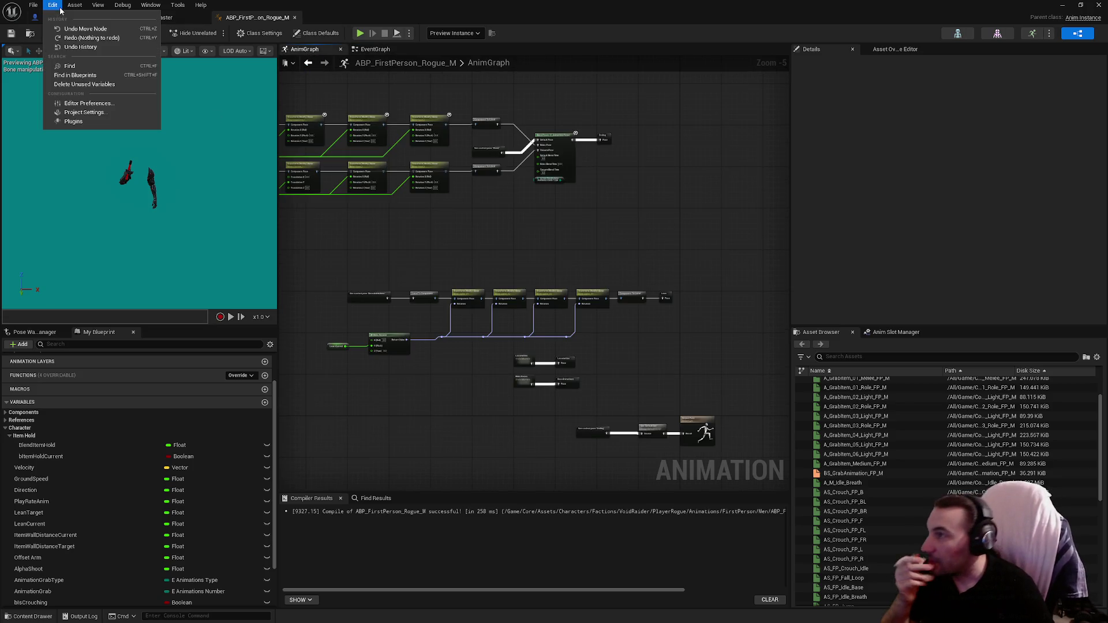
{"action": "left_click", "coordinate": [370, 230]}
{"action": "left_click", "coordinate": [65, 17]}
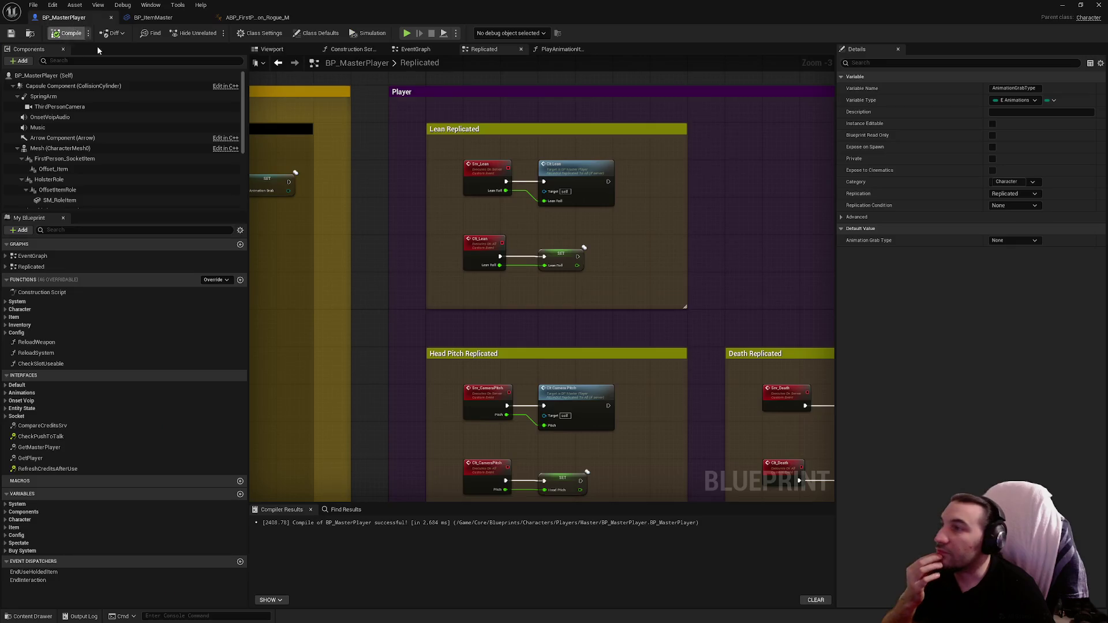
Close the PlayAnimationItemEquip graph and open the EventGraph at the camera pitch and movement nodes.
{"action": "left_click", "coordinate": [563, 49]}
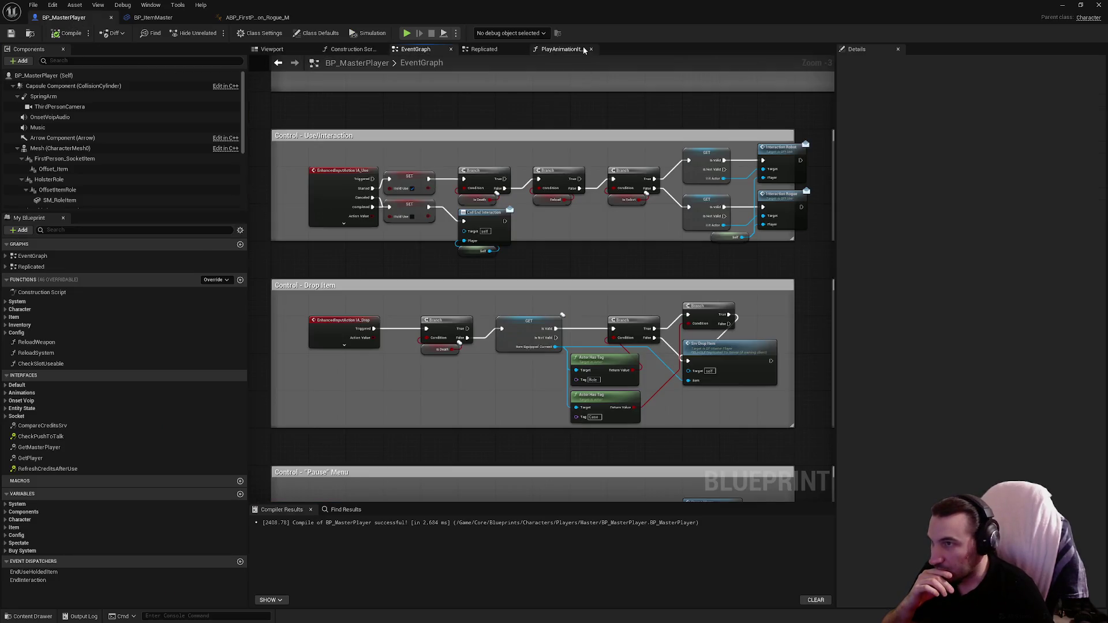
{"action": "left_click", "coordinate": [593, 50]}
{"action": "left_click", "coordinate": [416, 49]}
{"action": "scroll", "coordinate": [490, 226], "scroll_direction": "down", "scroll_amount": 4}
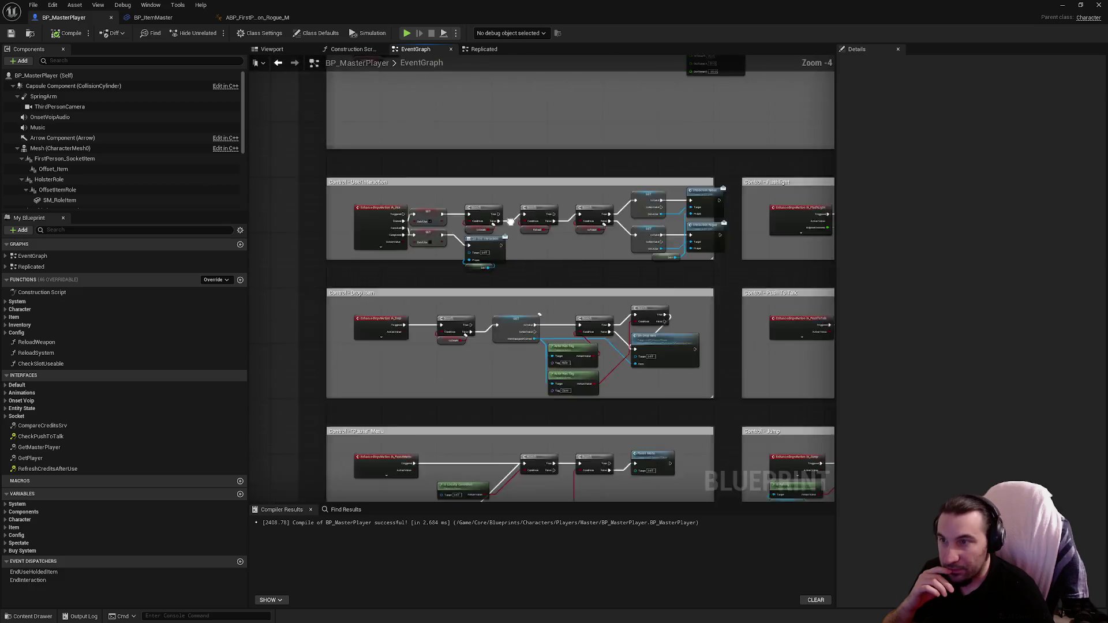
{"action": "scroll", "coordinate": [491, 226], "scroll_direction": "up", "scroll_amount": 5}
{"action": "scroll", "coordinate": [572, 242], "scroll_direction": "up", "scroll_amount": 3}
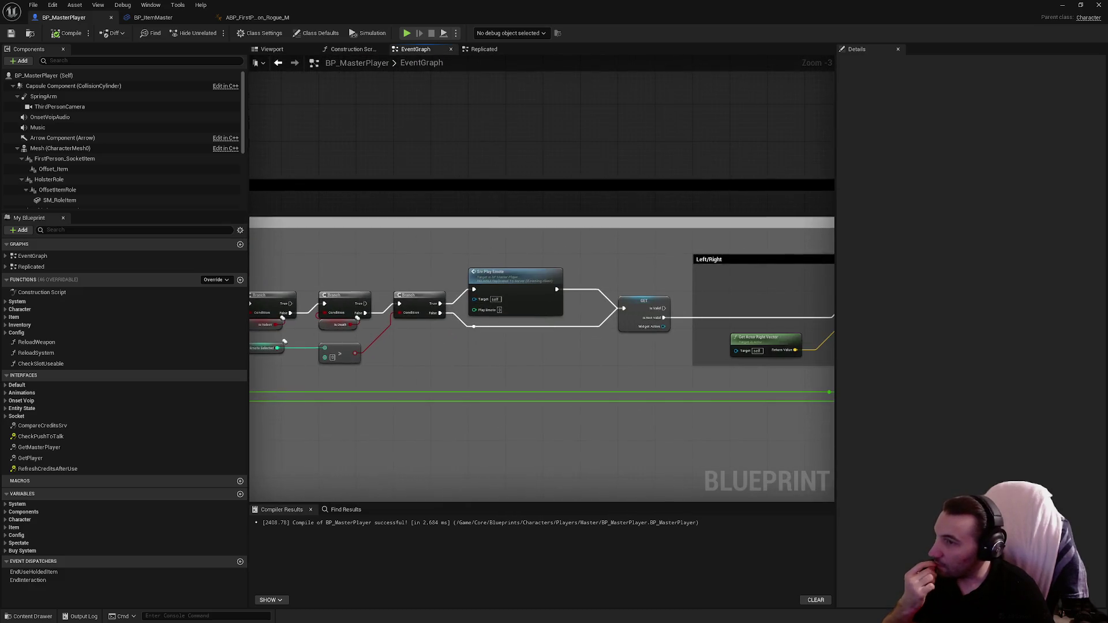
{"action": "scroll", "coordinate": [679, 267], "scroll_direction": "down", "scroll_amount": 3}
{"action": "left_click_drag", "start_coordinate": [679, 266], "coordinate": [634, 286]}
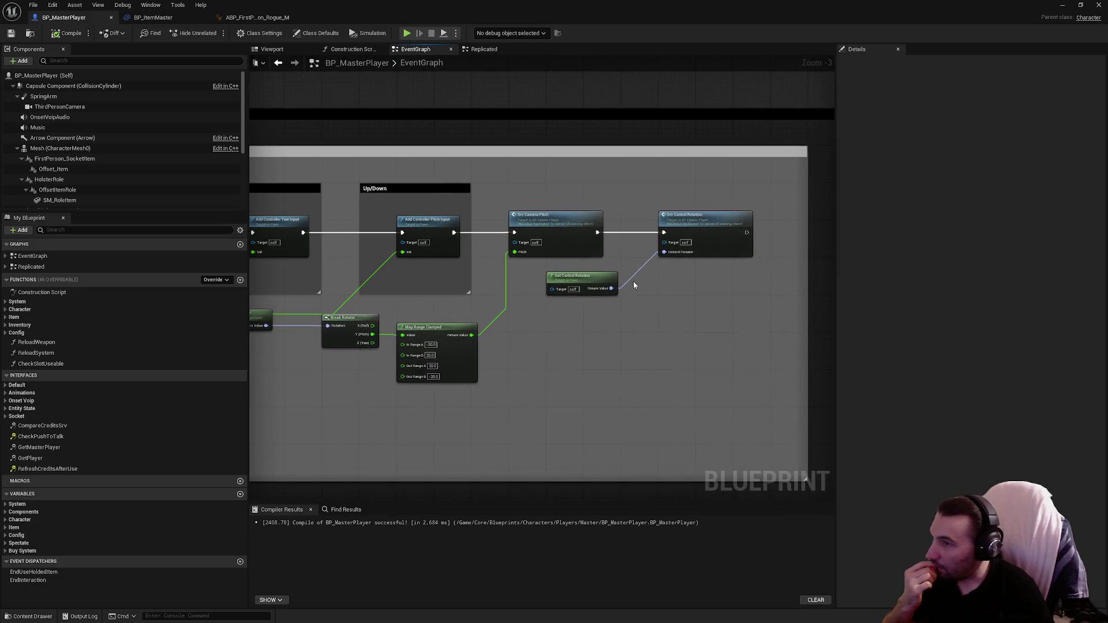
{"action": "scroll", "coordinate": [614, 297], "scroll_direction": "down", "scroll_amount": 2}
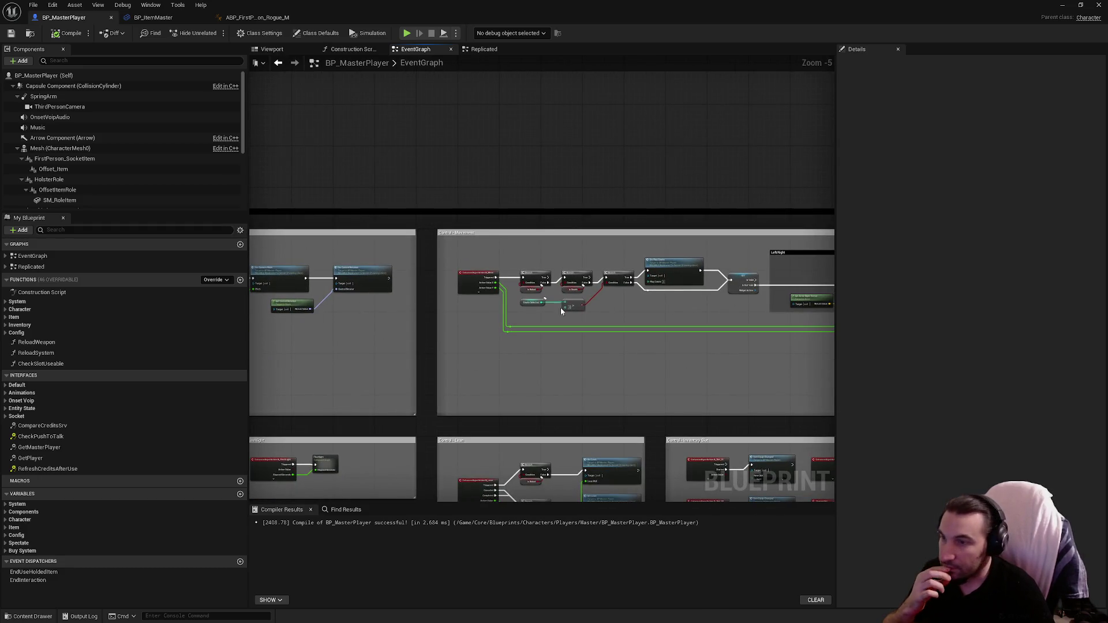
{"action": "left_click_drag", "start_coordinate": [627, 308], "coordinate": [428, 288]}
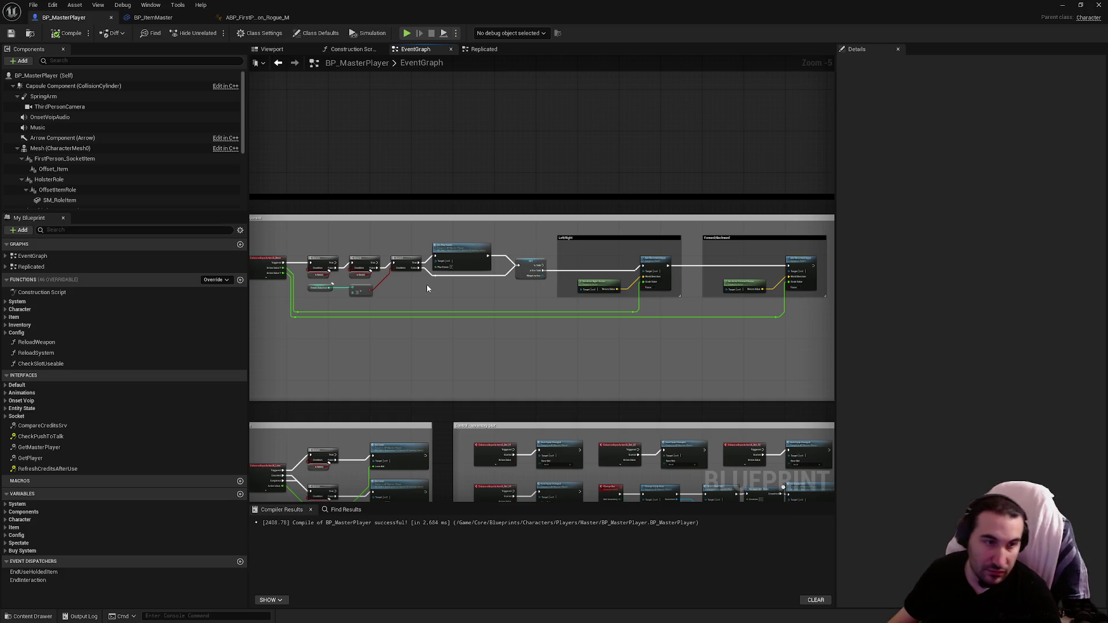
Move past the Wheel Emotes and Use Radio blocks to the Inventory Slot section and select ItemEquipChanged.
{"action": "mouse_move", "coordinate": [428, 288]}
{"action": "left_mouse_down"}
{"action": "mouse_move", "coordinate": [367, 337]}
{"action": "mouse_move", "coordinate": [251, 341]}
{"action": "left_mouse_up"}
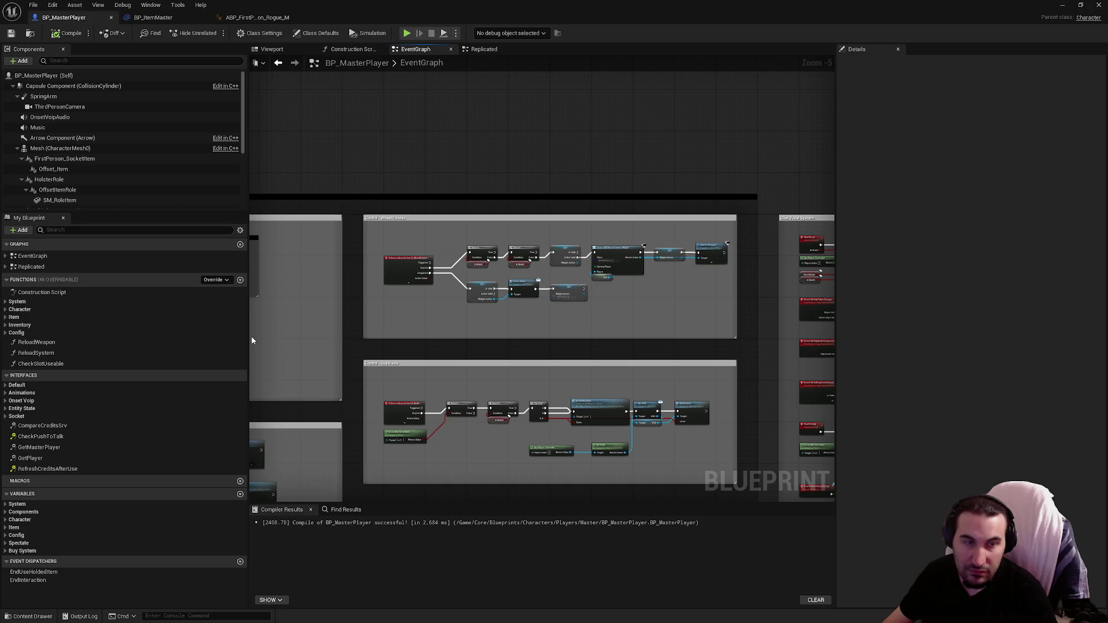
{"action": "scroll", "coordinate": [443, 307], "scroll_direction": "up", "scroll_amount": 2}
{"action": "scroll", "coordinate": [314, 277], "scroll_direction": "down", "scroll_amount": 4}
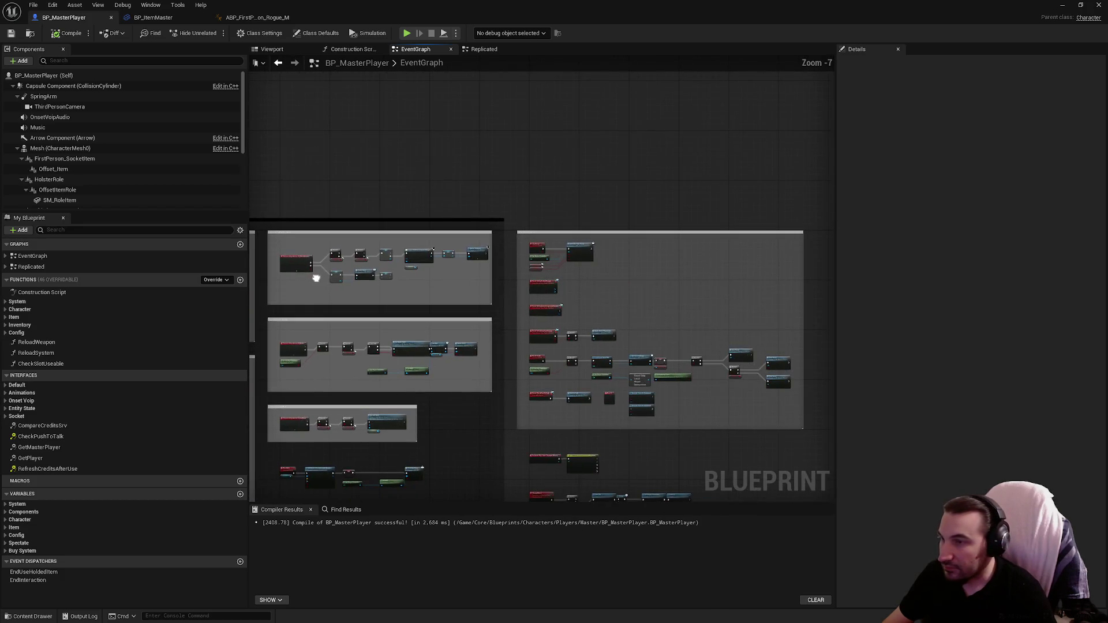
{"action": "scroll", "coordinate": [586, 243], "scroll_direction": "up", "scroll_amount": 7}
{"action": "scroll", "coordinate": [545, 145], "scroll_direction": "down", "scroll_amount": 8}
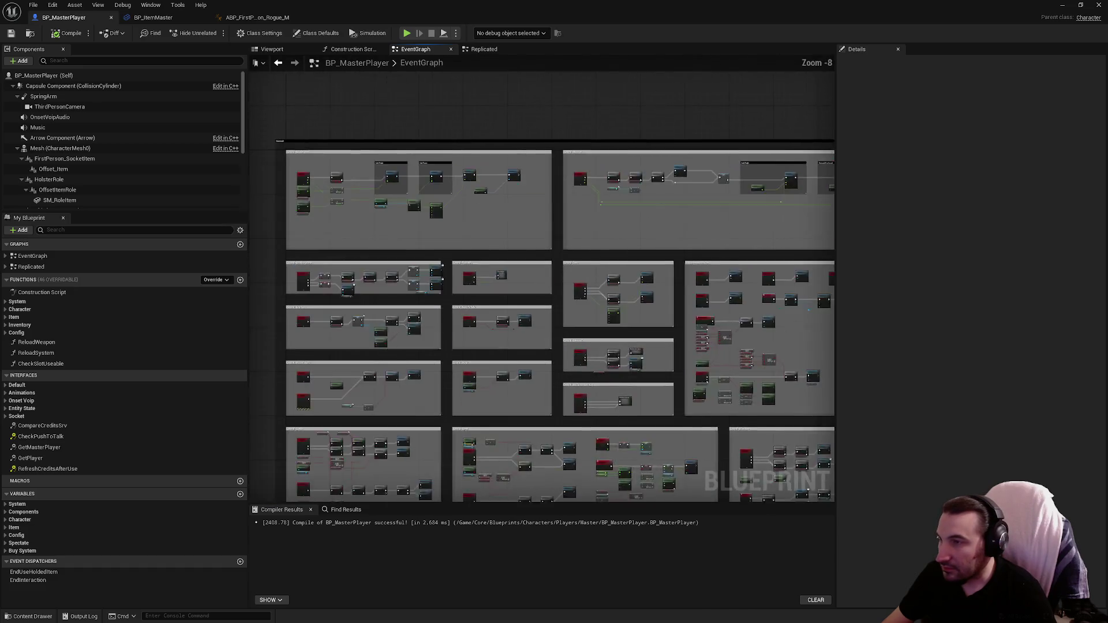
{"action": "scroll", "coordinate": [564, 305], "scroll_direction": "up", "scroll_amount": 4}
{"action": "scroll", "coordinate": [277, 475], "scroll_direction": "down", "scroll_amount": 2}
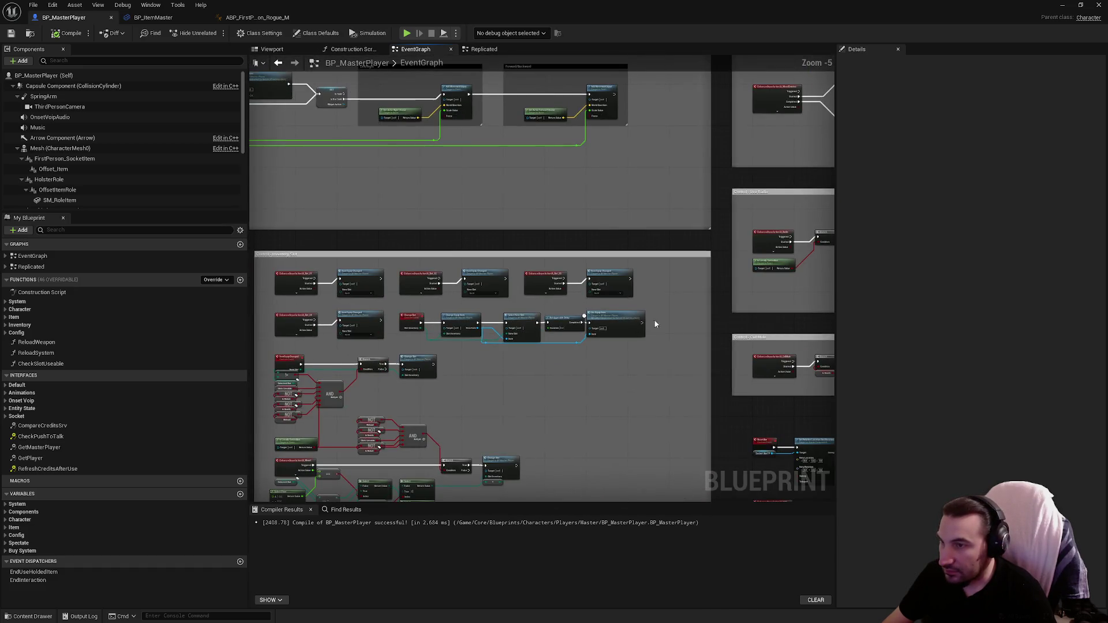
{"action": "scroll", "coordinate": [317, 321], "scroll_direction": "up", "scroll_amount": 1}
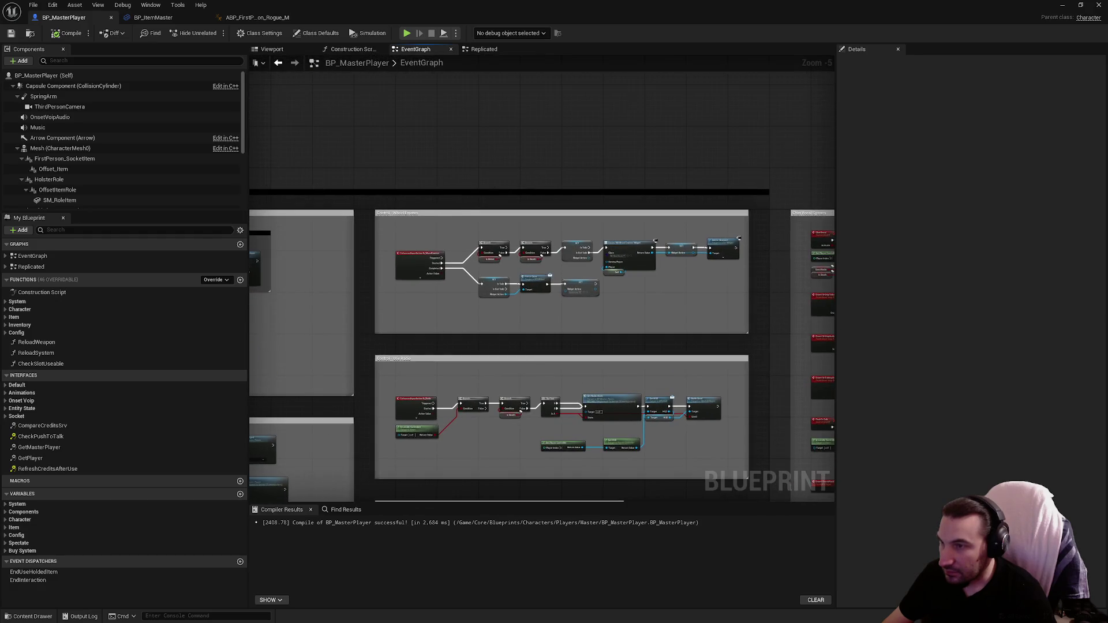
{"action": "scroll", "coordinate": [497, 343], "scroll_direction": "up", "scroll_amount": 2}
{"action": "scroll", "coordinate": [503, 300], "scroll_direction": "down", "scroll_amount": 2}
{"action": "scroll", "coordinate": [503, 299], "scroll_direction": "up", "scroll_amount": 6}
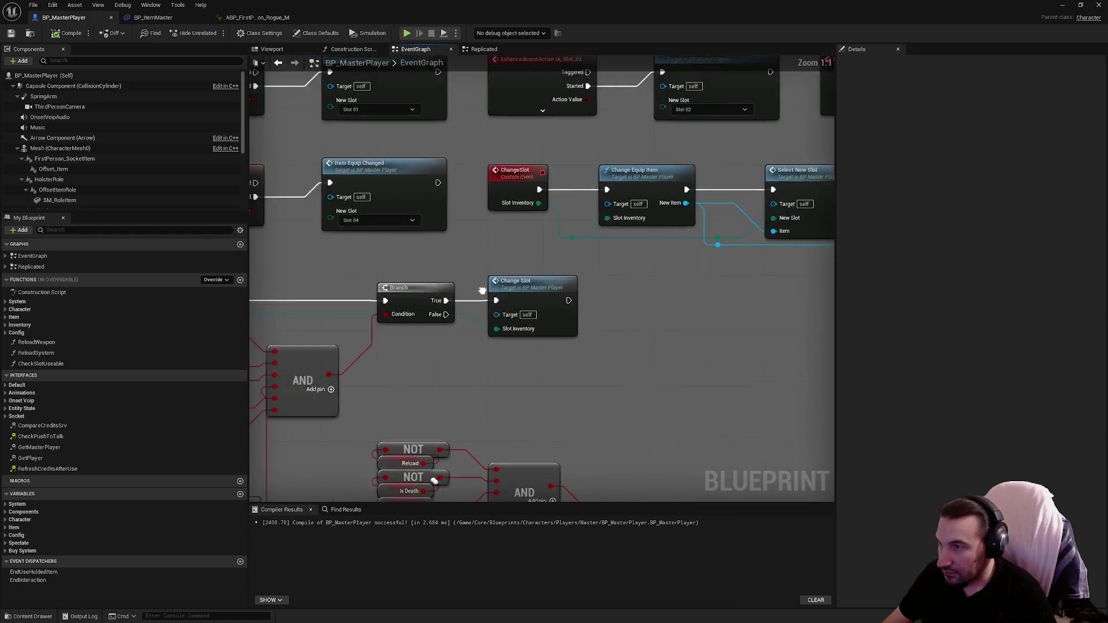
{"action": "left_click", "coordinate": [347, 324]}
Jump to the ChangeSlot event and open the ChangeEquipItem function graph.
{"action": "left_click_drag", "start_coordinate": [555, 250], "coordinate": [400, 287]}
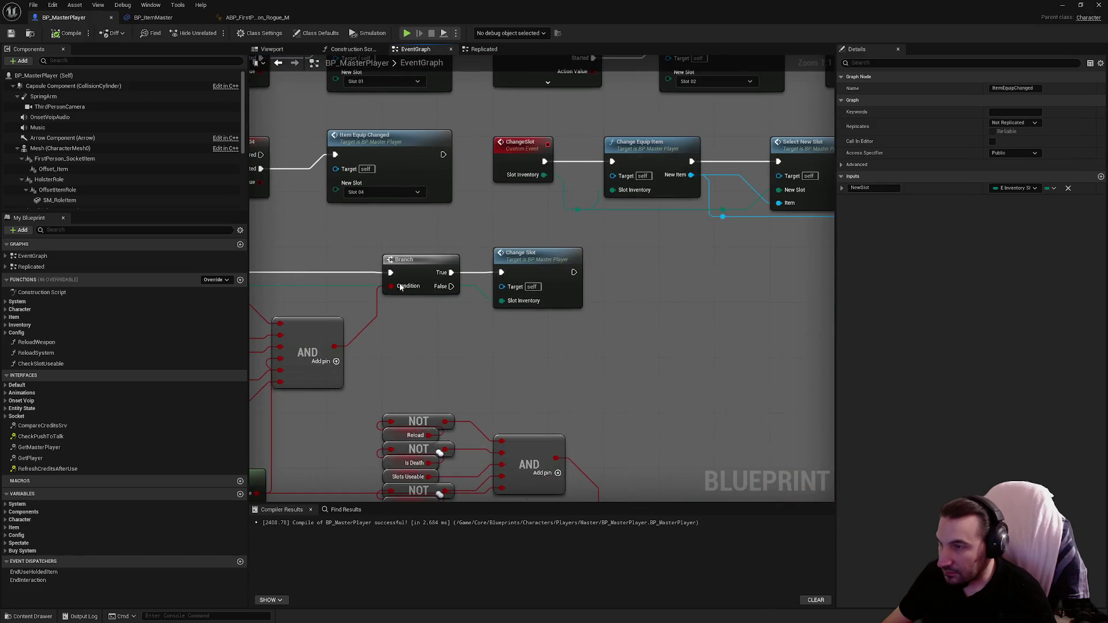
{"action": "double_click", "coordinate": [542, 257]}
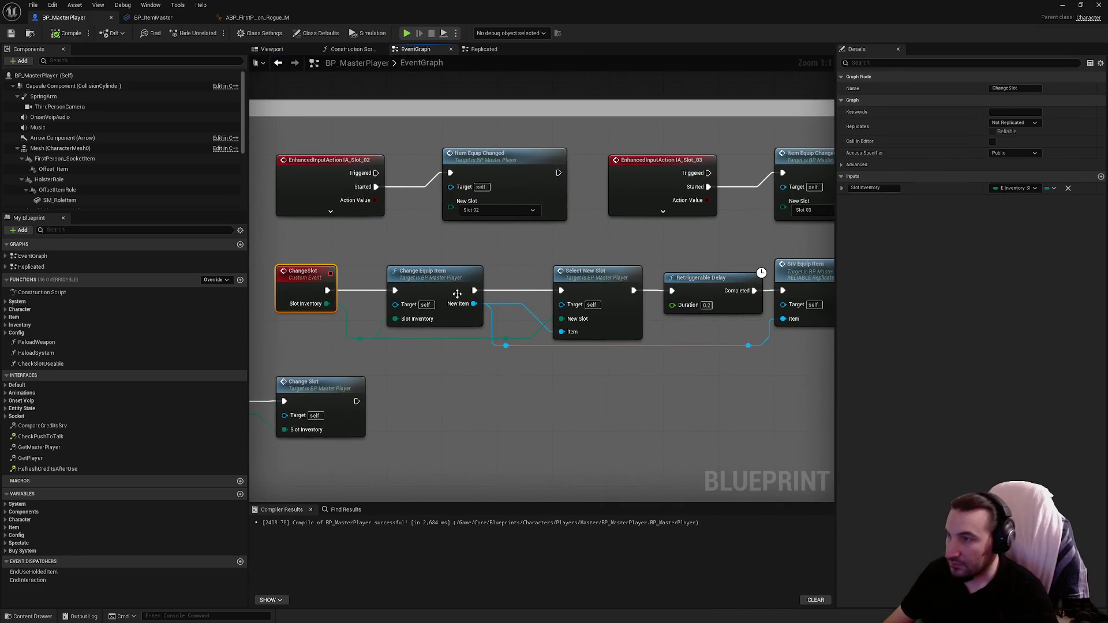
{"action": "left_click_drag", "start_coordinate": [456, 295], "coordinate": [457, 301]}
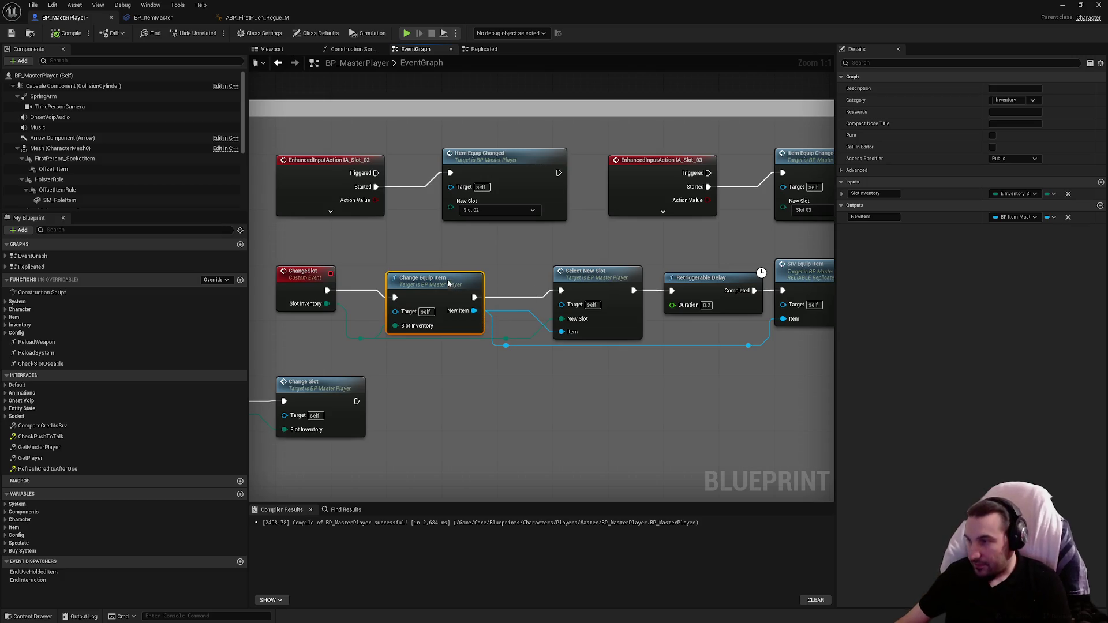
{"action": "double_click", "coordinate": [446, 279]}
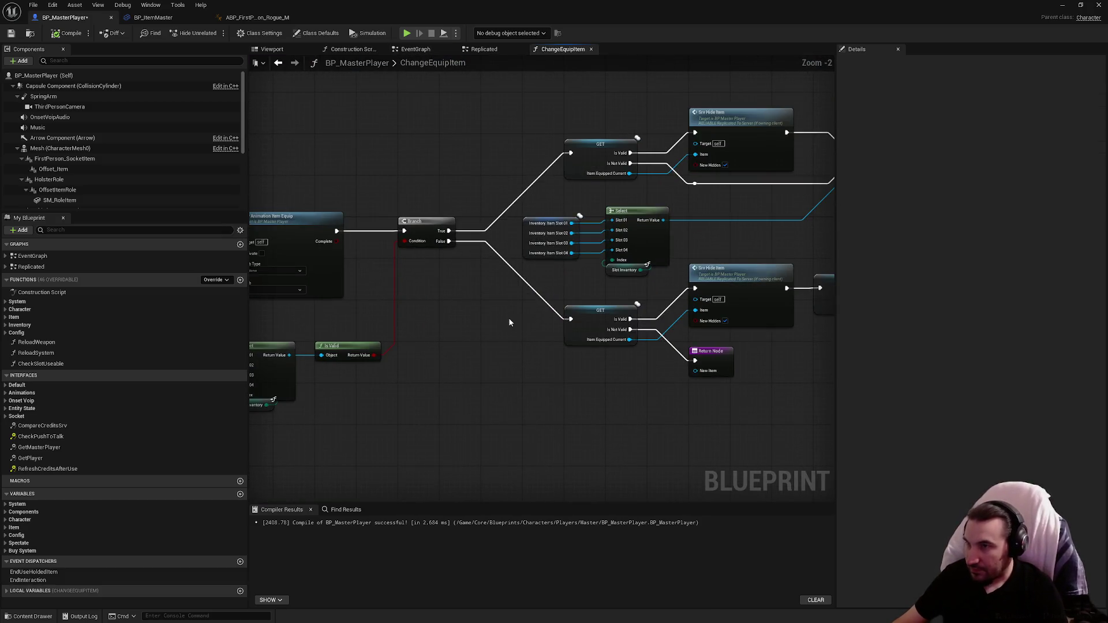
Open the PlayAnimationItemEquip function graph from its call in ChangeEquipItem.
{"action": "left_click_drag", "start_coordinate": [556, 334], "coordinate": [235, 364]}
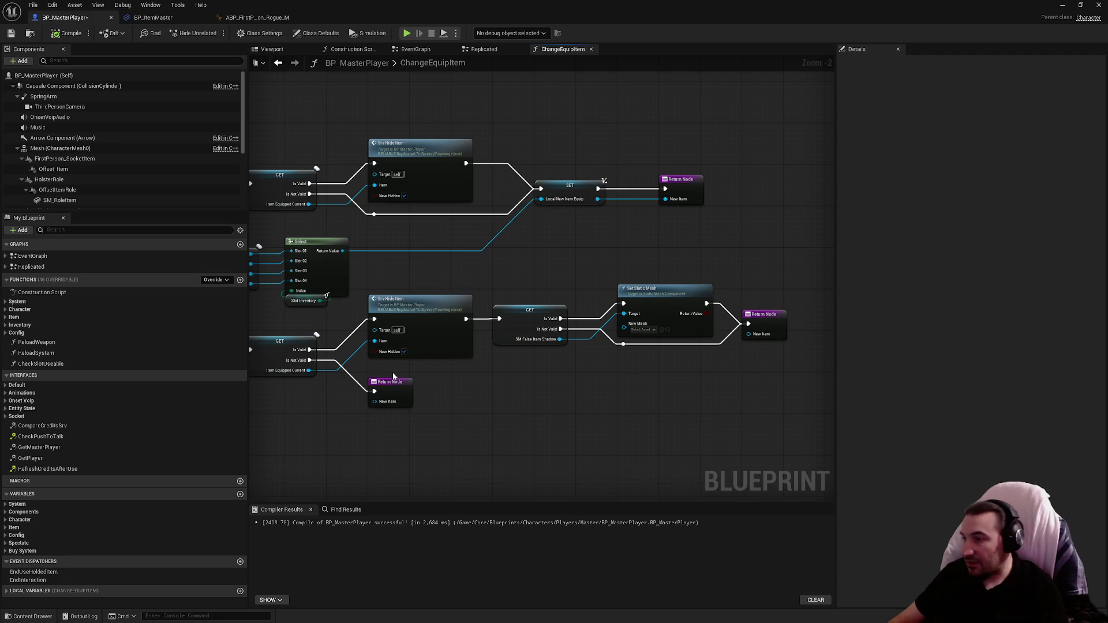
{"action": "left_click_drag", "start_coordinate": [393, 376], "coordinate": [578, 343]}
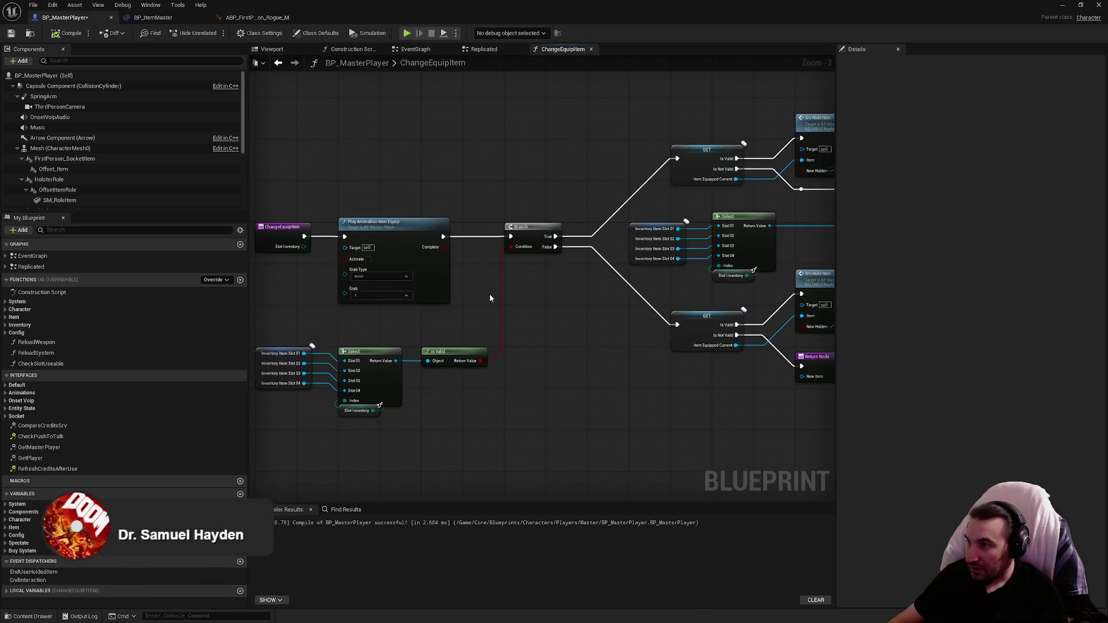
{"action": "left_click", "coordinate": [403, 292]}
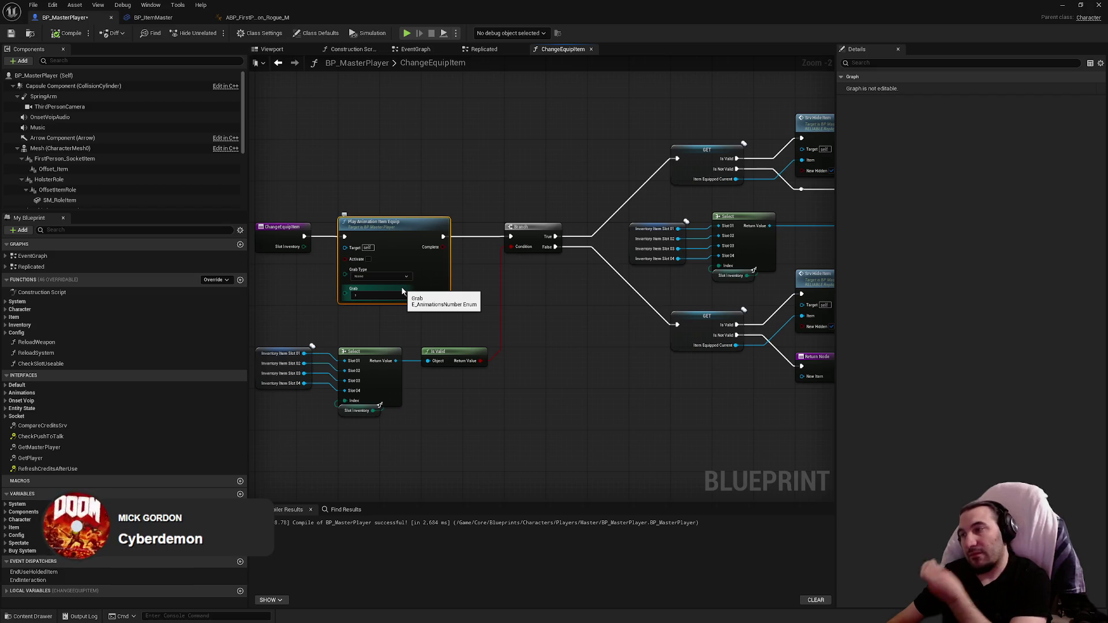
{"action": "double_click", "coordinate": [405, 229]}
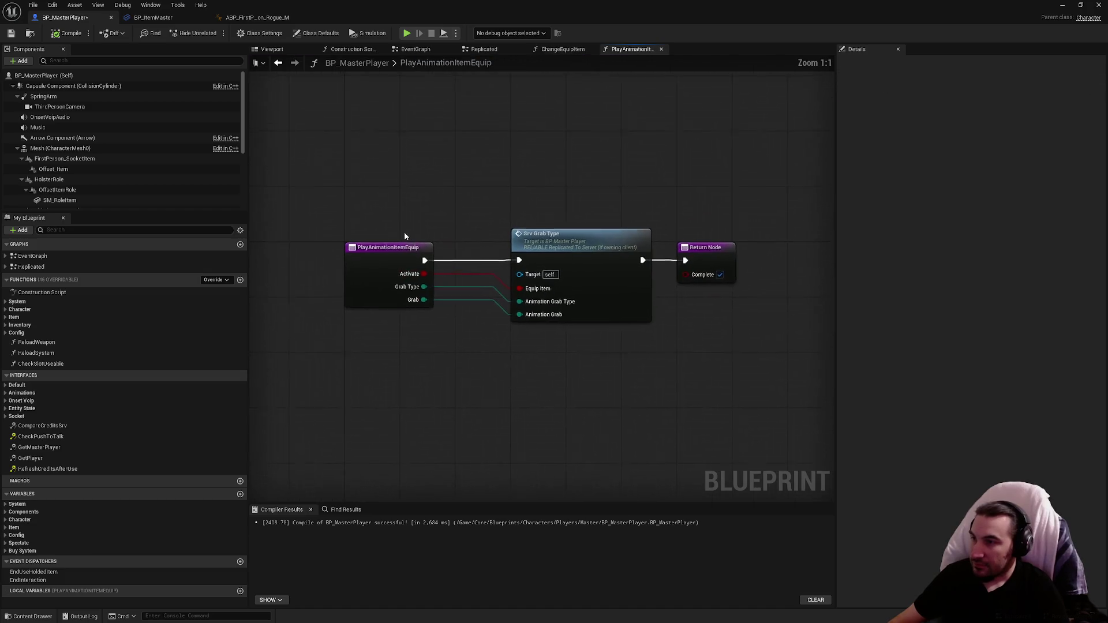
Check which interface PlayAnimationItemEquip comes from, then restore the Blueprint editor to a floating window.
{"action": "right_click", "coordinate": [451, 378]}
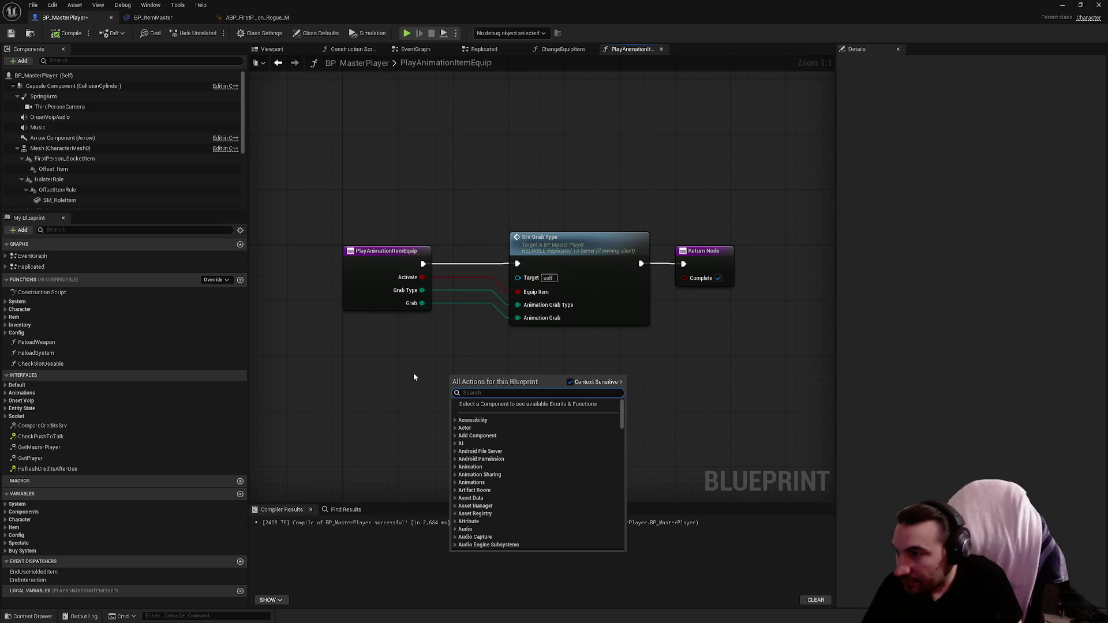
{"action": "left_click", "coordinate": [390, 327]}
{"action": "left_click", "coordinate": [401, 278]}
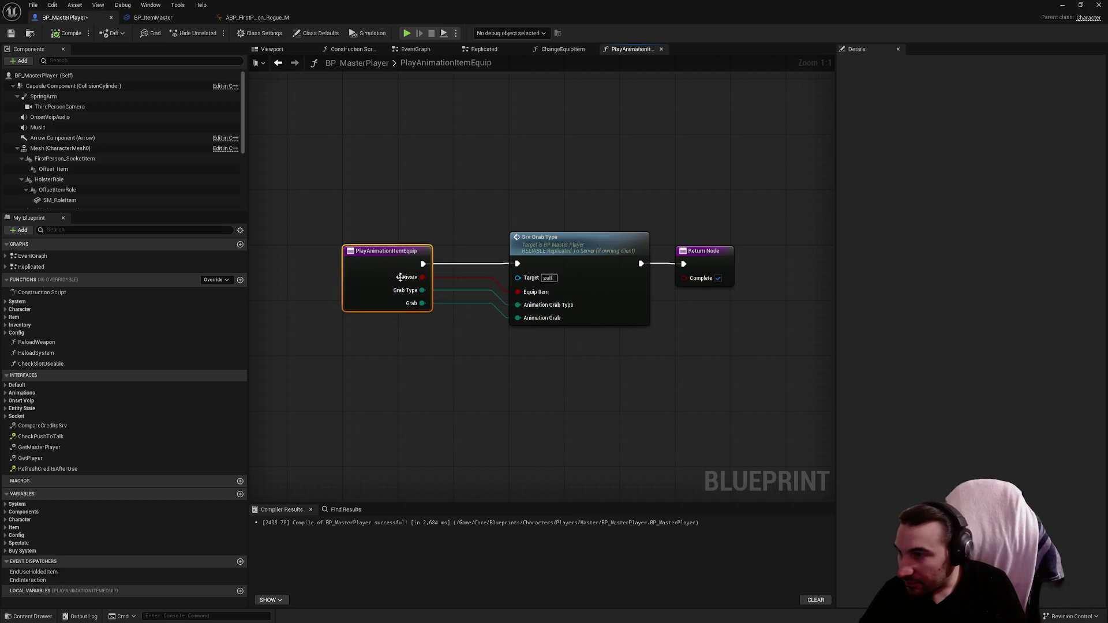
{"action": "left_click", "coordinate": [374, 416]}
{"action": "left_click", "coordinate": [367, 286]}
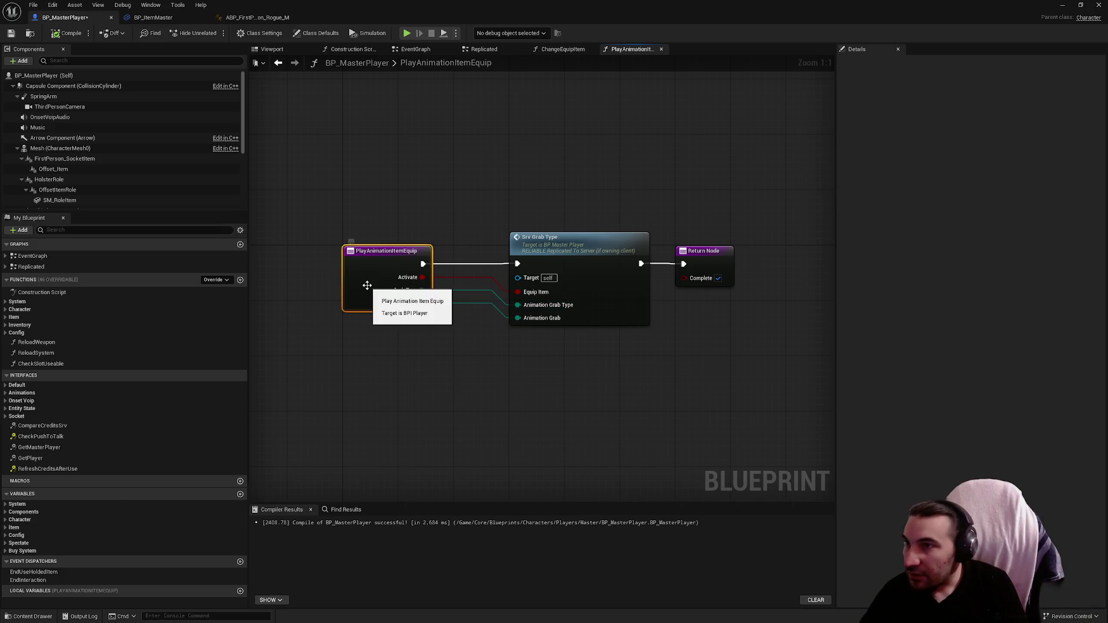
{"action": "double_click", "coordinate": [346, 16]}
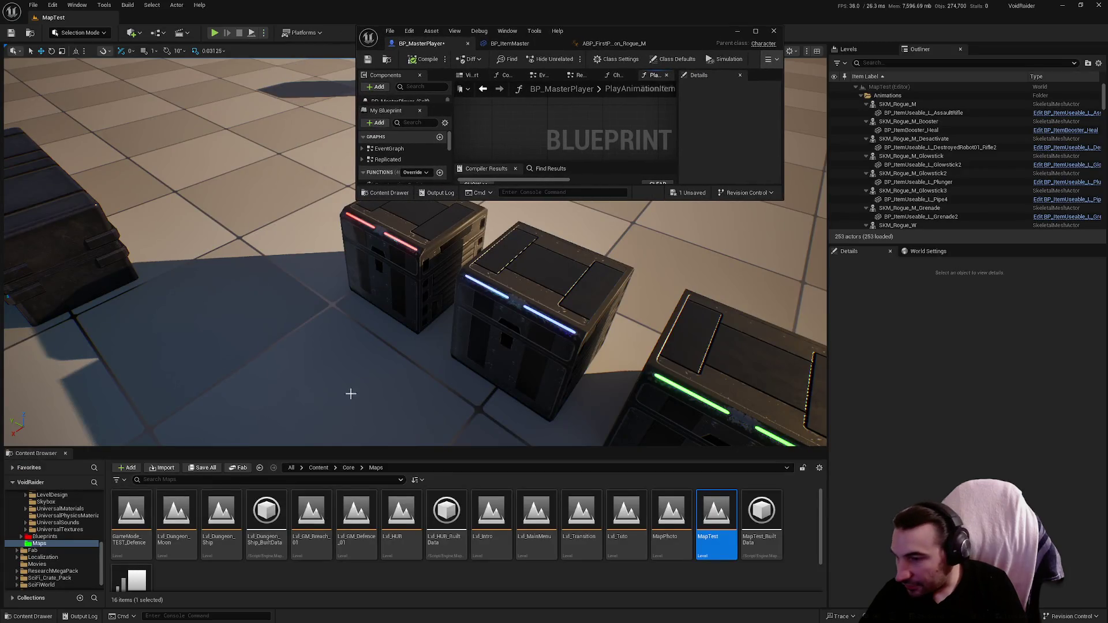
Open BPI_Player from Blueprints/Characters/Players/Master/Interface in a maximized editor.
{"action": "left_click", "coordinate": [26, 536]}
{"action": "left_click", "coordinate": [50, 543]}
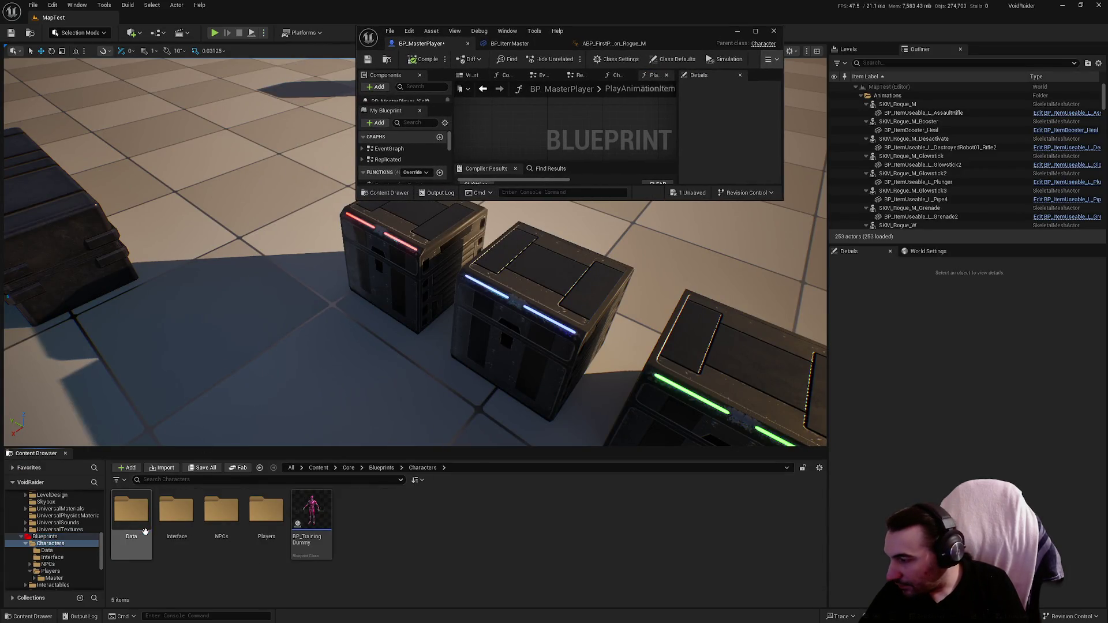
{"action": "double_click", "coordinate": [264, 520]}
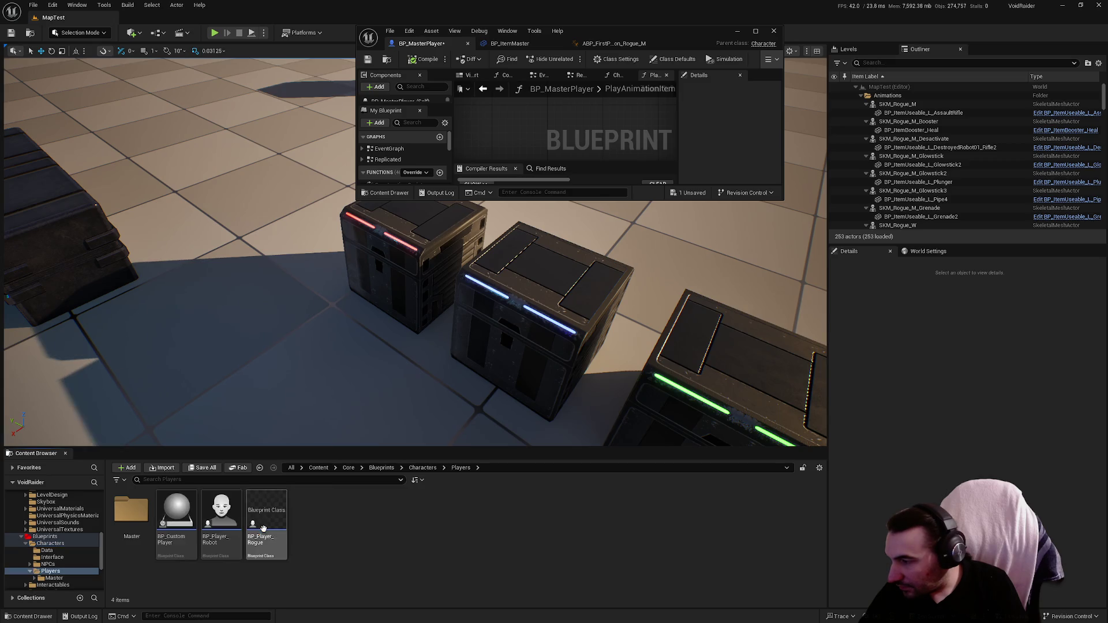
{"action": "double_click", "coordinate": [131, 511]}
{"action": "double_click", "coordinate": [221, 511]}
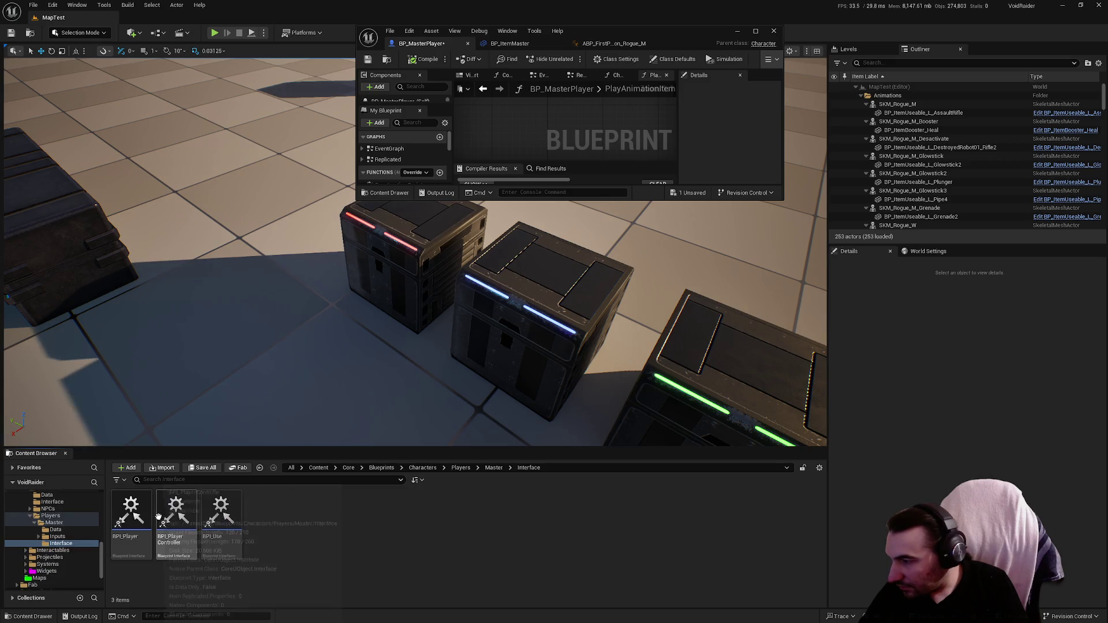
{"action": "double_click", "coordinate": [131, 511]}
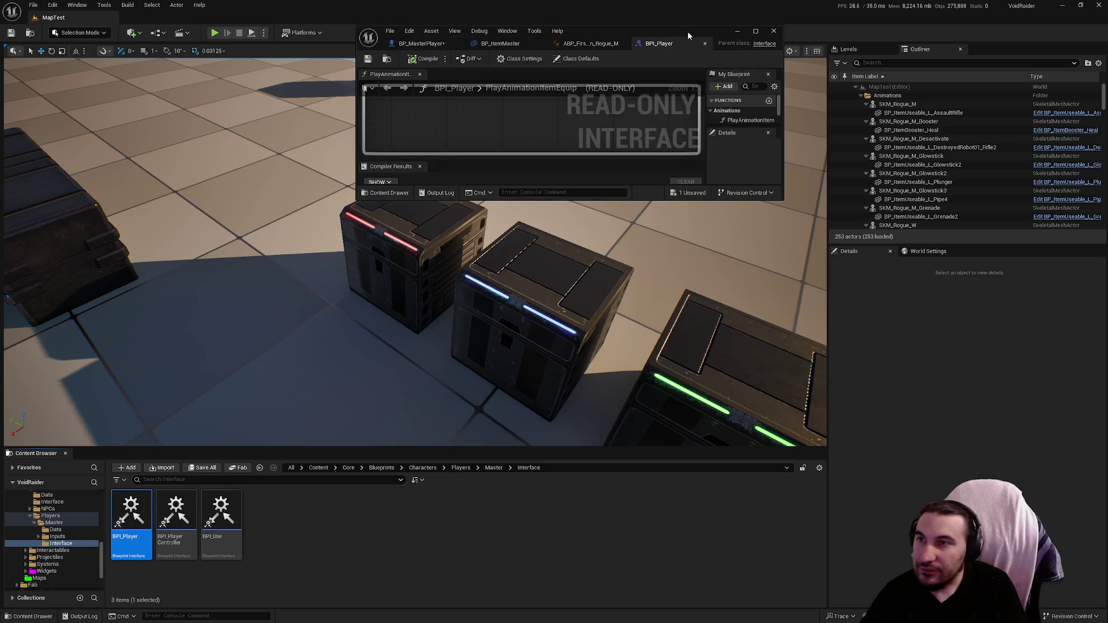
{"action": "double_click", "coordinate": [684, 31]}
Add a Boolean ChangeEquipState input first in PlayAnimationItemEquip and save BPI_Player.
{"action": "left_click", "coordinate": [975, 94]}
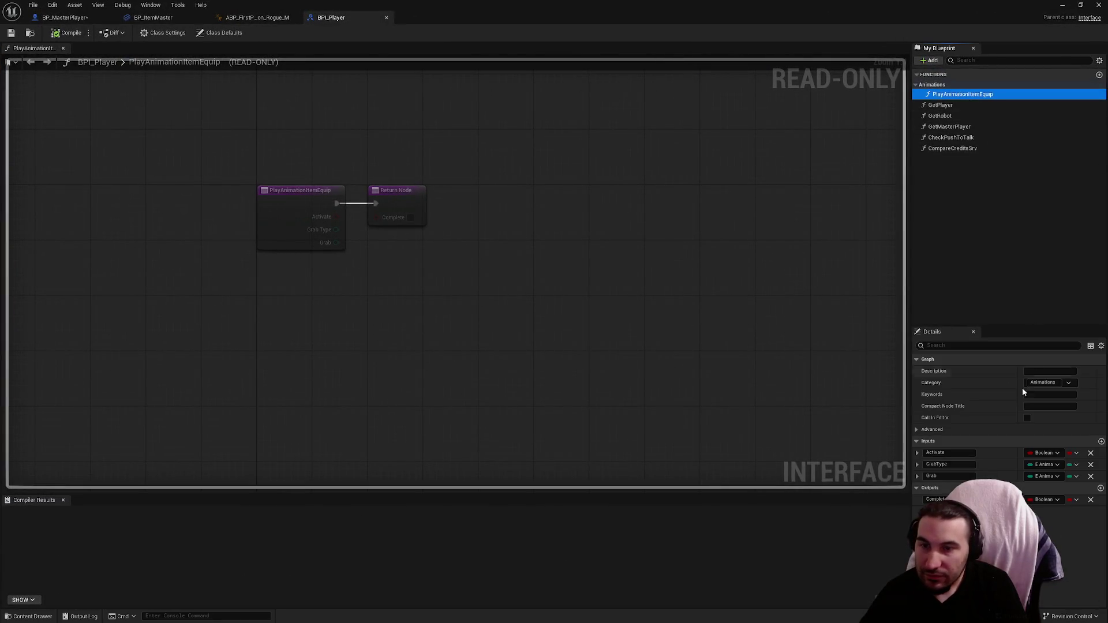
{"action": "left_click", "coordinate": [1101, 443]}
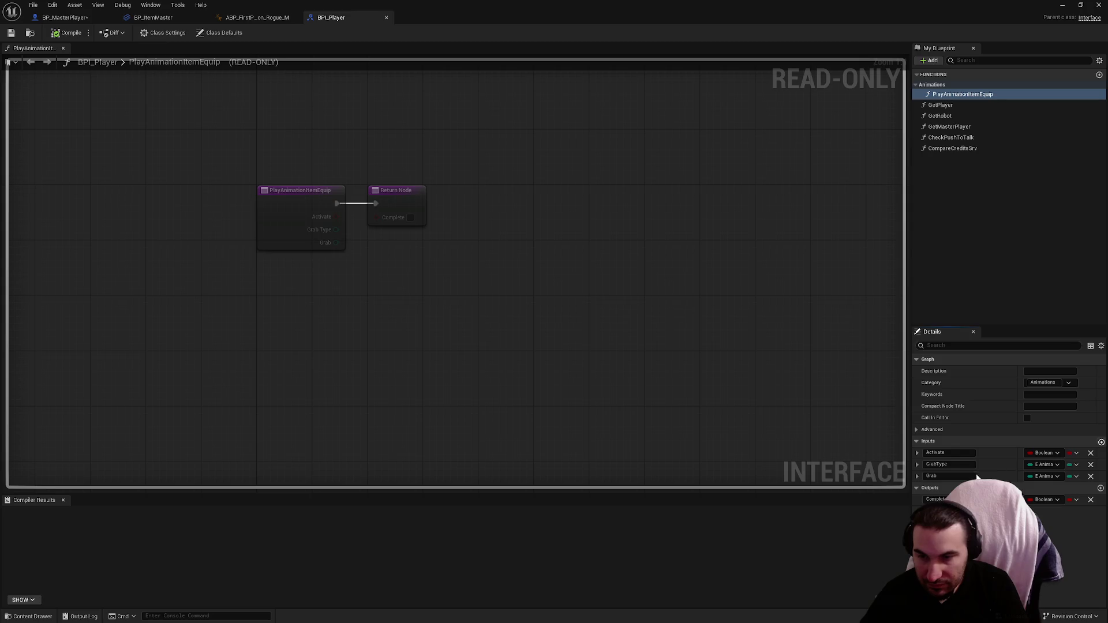
{"action": "left_click_drag", "start_coordinate": [919, 489], "coordinate": [916, 450]}
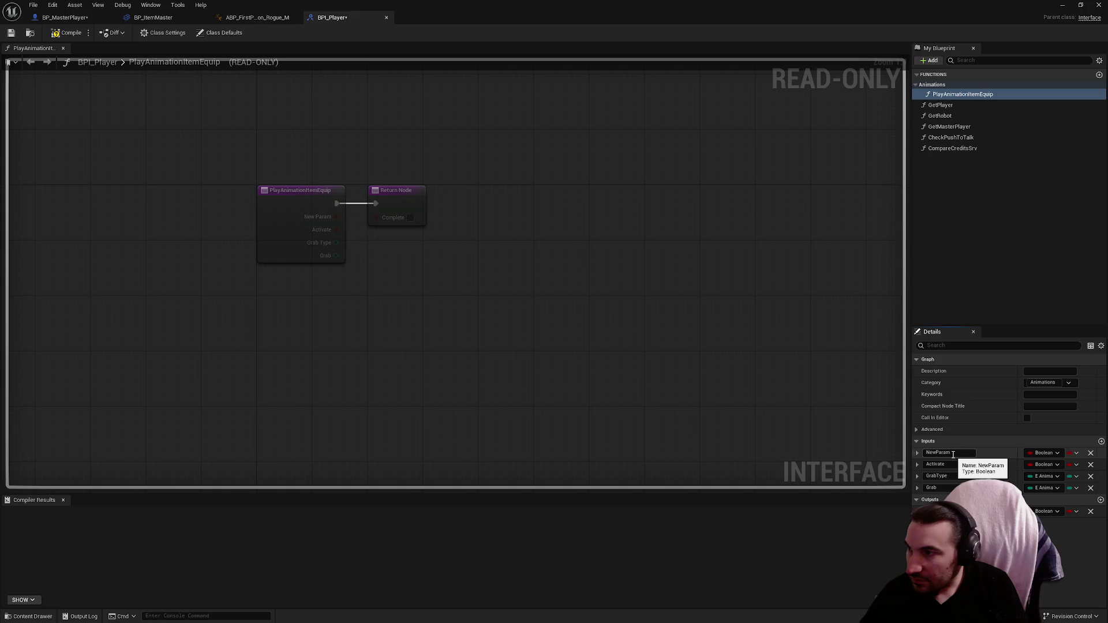
{"action": "left_click", "coordinate": [953, 455]}
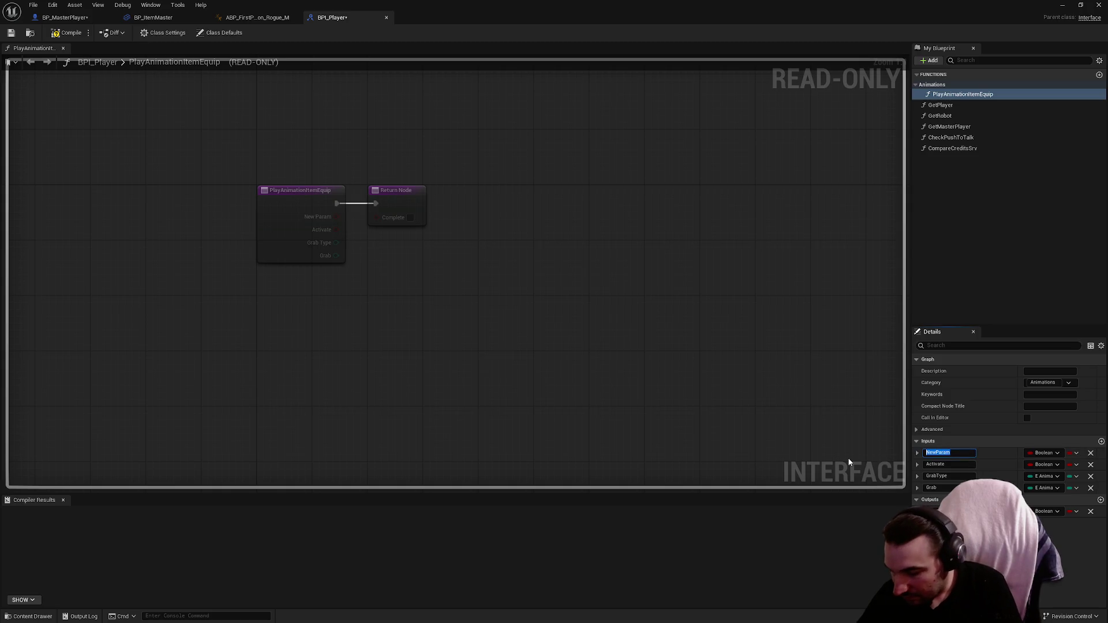
{"action": "type", "text": "Chantg"}
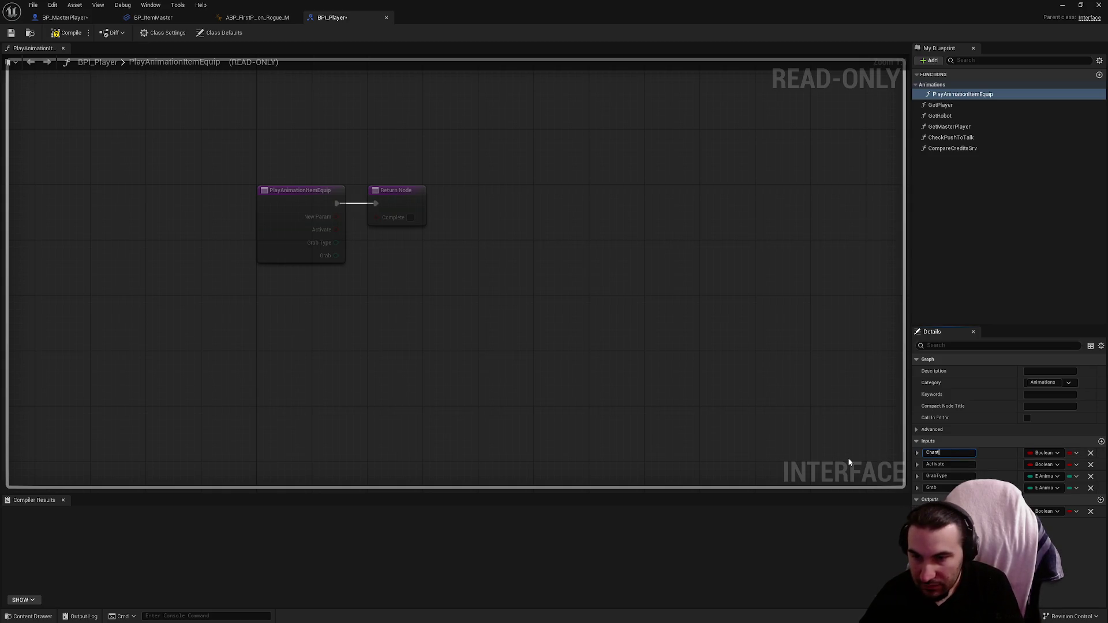
{"action": "type", "text": "Equip"}
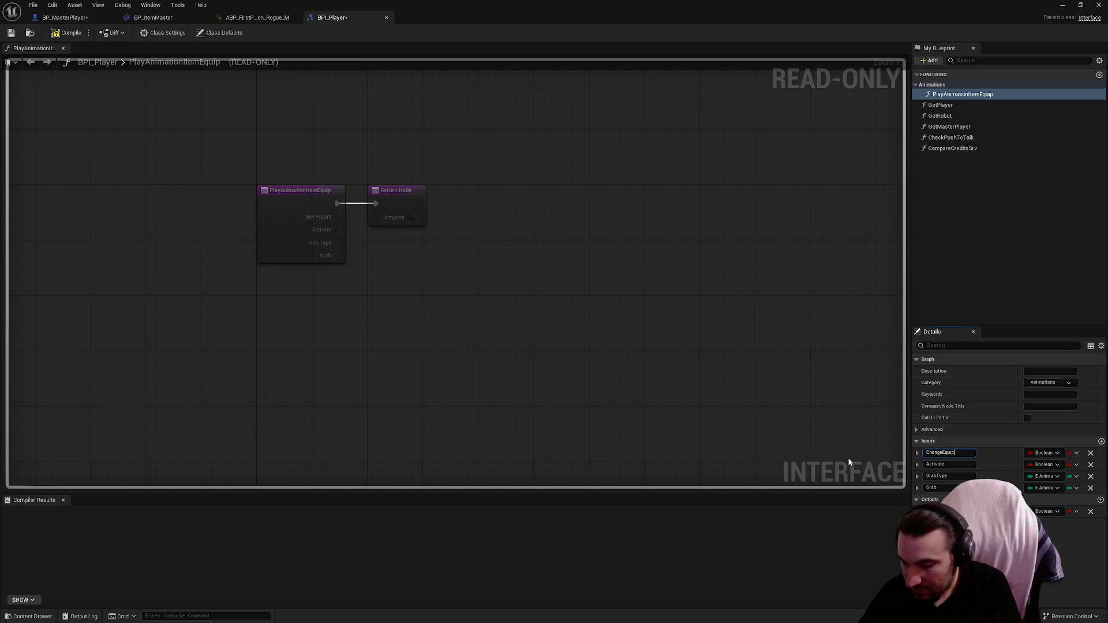
{"action": "type", "text": "State"}
{"action": "key", "text": "Return"}
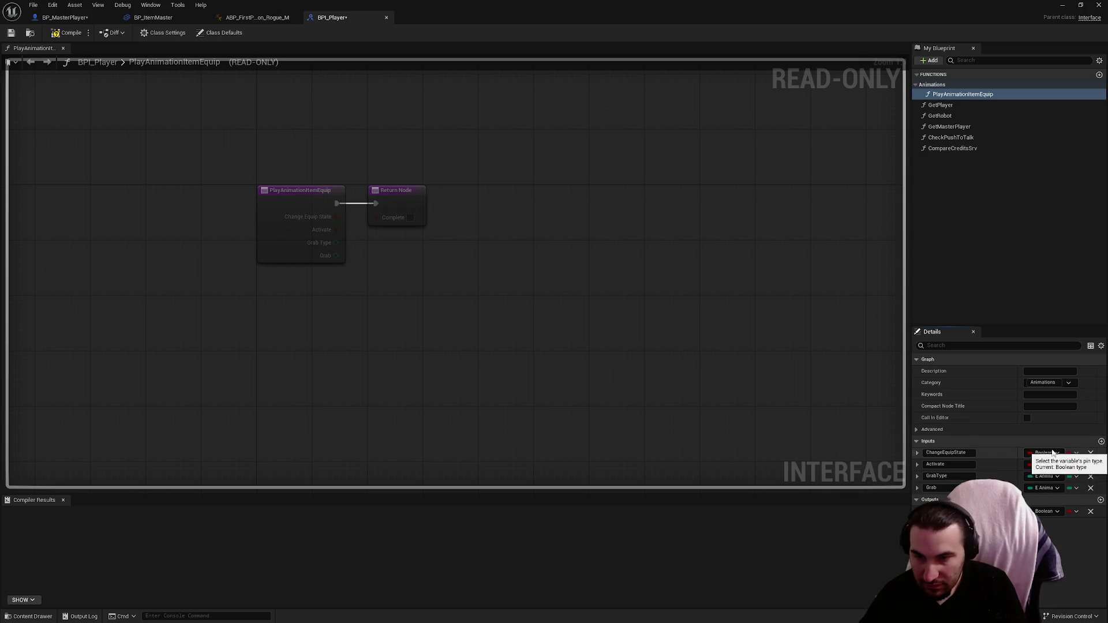
{"action": "left_click", "coordinate": [917, 454]}
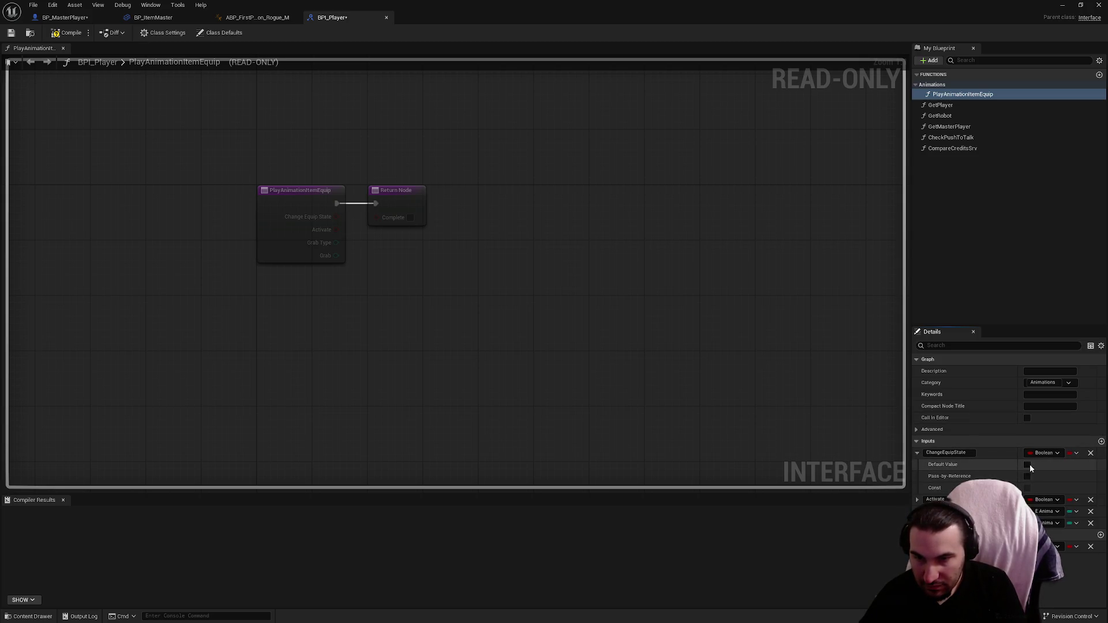
{"action": "left_click", "coordinate": [917, 454]}
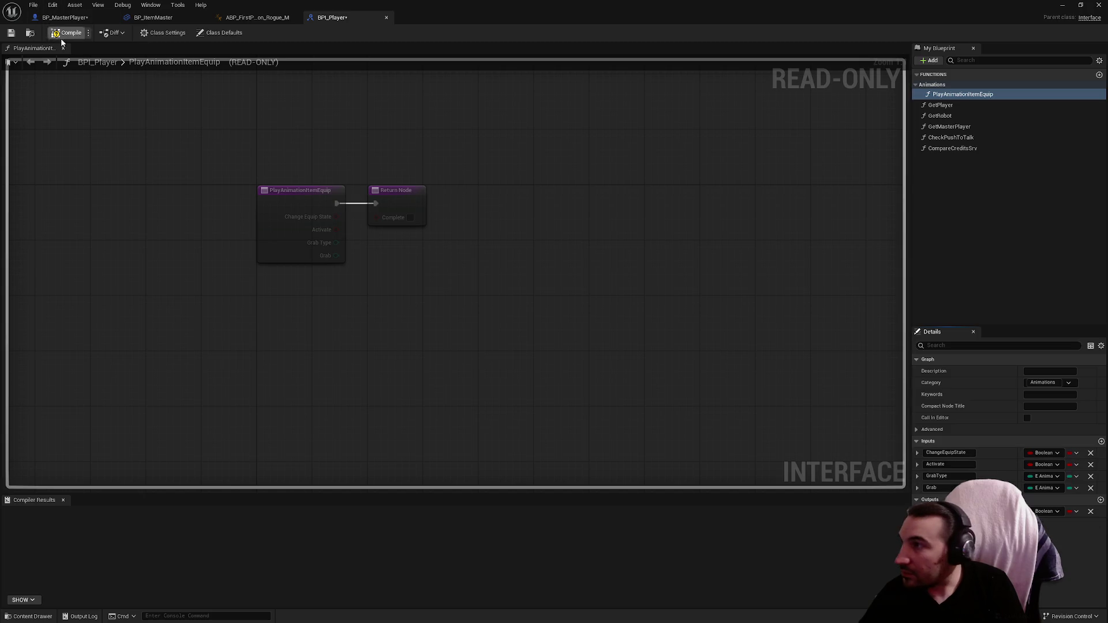
{"action": "left_click", "coordinate": [10, 34]}
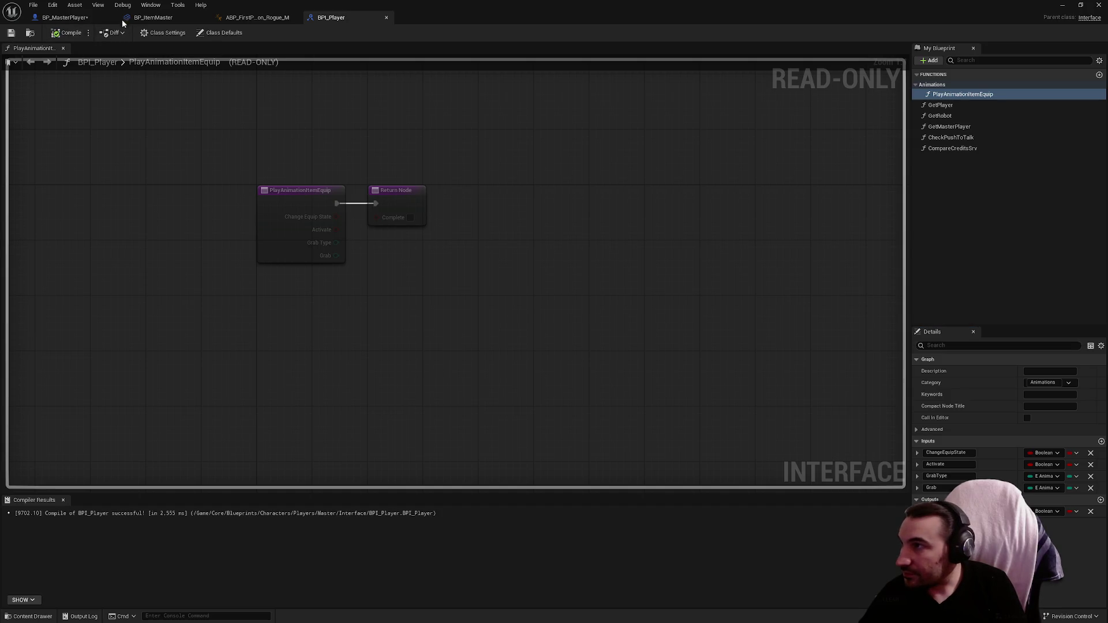
{"action": "left_click", "coordinate": [65, 17]}
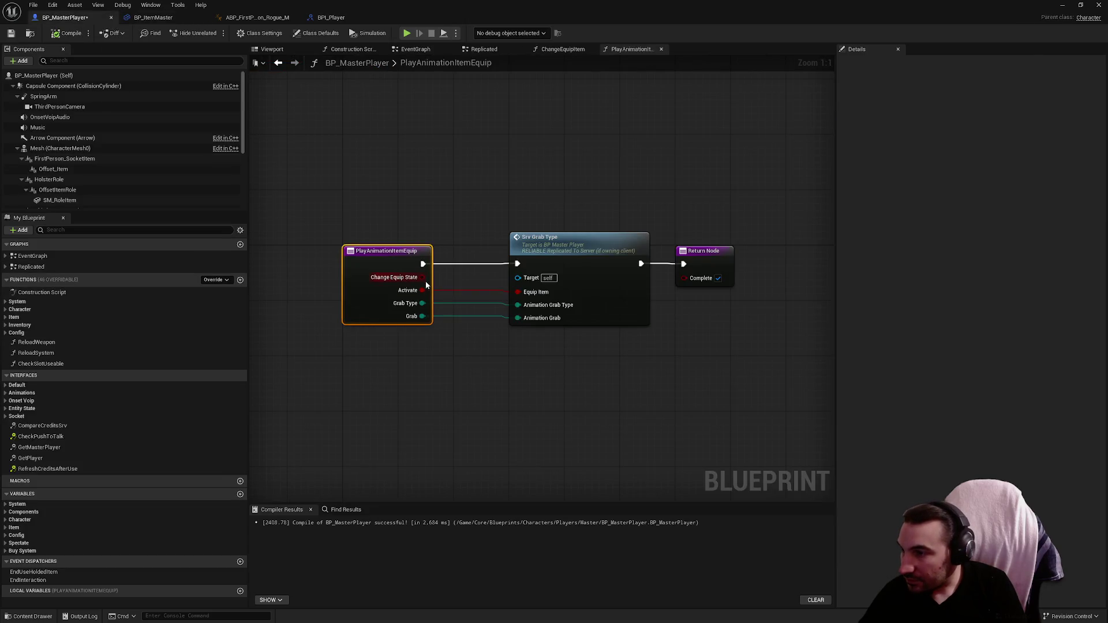
Cancel the Branch search and jump to the Srv_GrabType event definition.
{"action": "left_click_drag", "start_coordinate": [422, 278], "coordinate": [494, 414]}
{"action": "type", "text": "branch"}
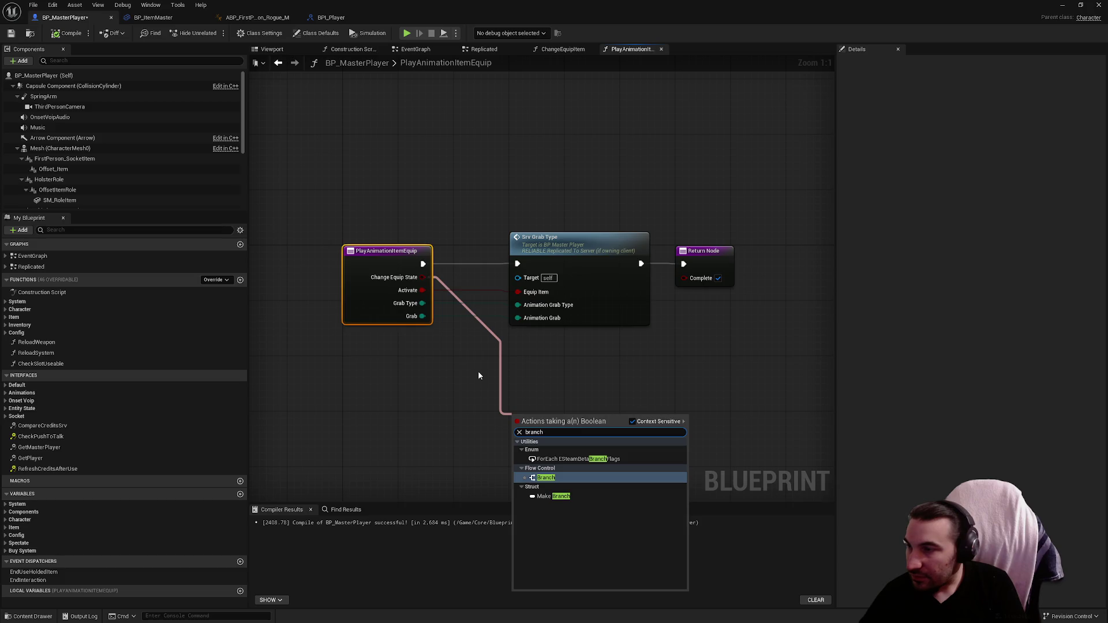
{"action": "left_click", "coordinate": [583, 232]}
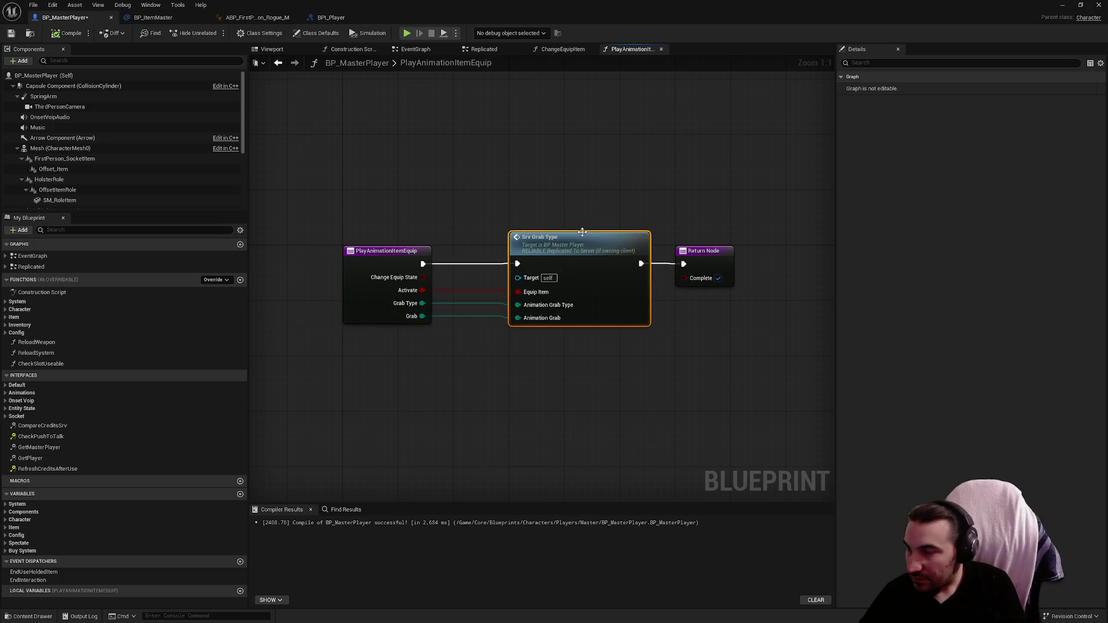
{"action": "double_click", "coordinate": [582, 232]}
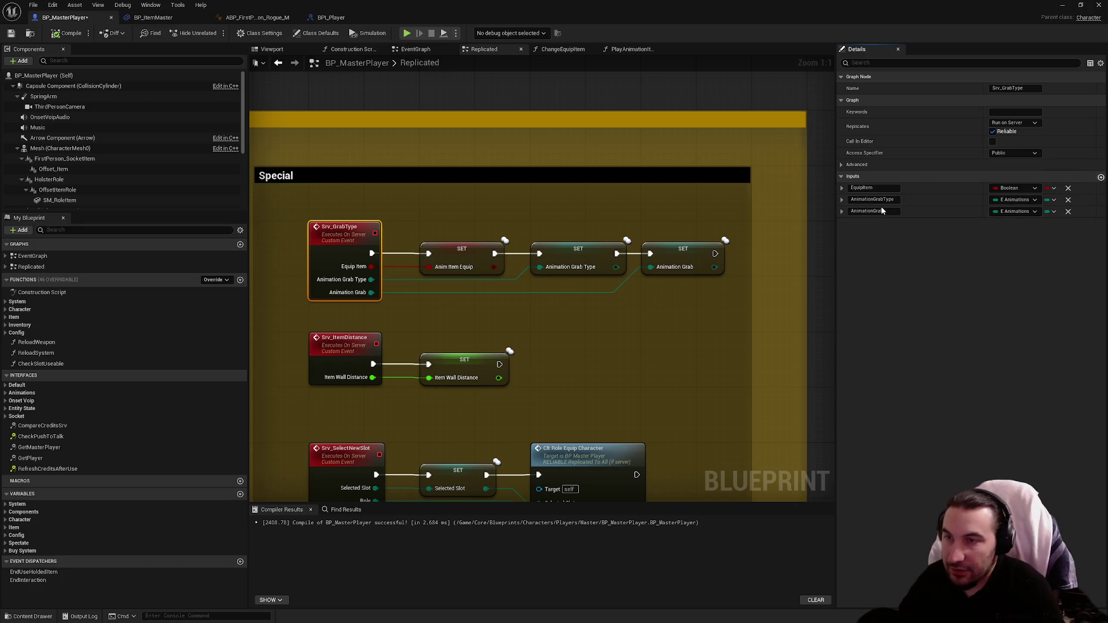
Add a ChangeEquipState input at the top of Srv_GrabType and drag a Branch off it.
{"action": "left_click", "coordinate": [1101, 178]}
{"action": "mouse_move", "coordinate": [842, 222]}
{"action": "left_mouse_down"}
{"action": "mouse_move", "coordinate": [842, 189]}
{"action": "mouse_move", "coordinate": [860, 191]}
{"action": "left_mouse_up"}
{"action": "type", "text": "ChangeEquipState"}
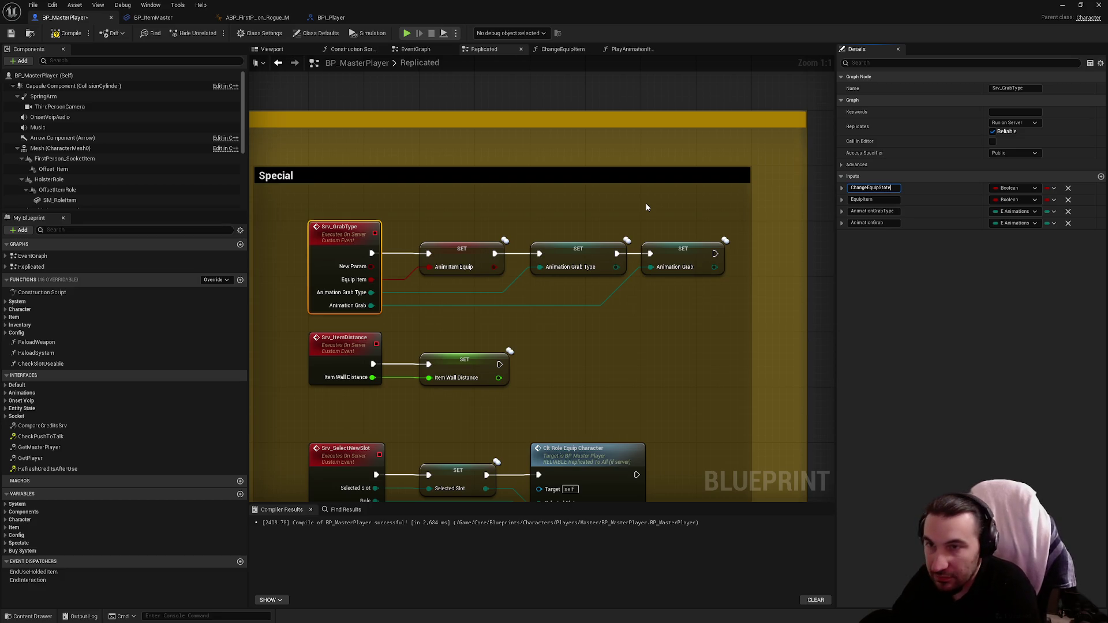
{"action": "key", "text": "Return"}
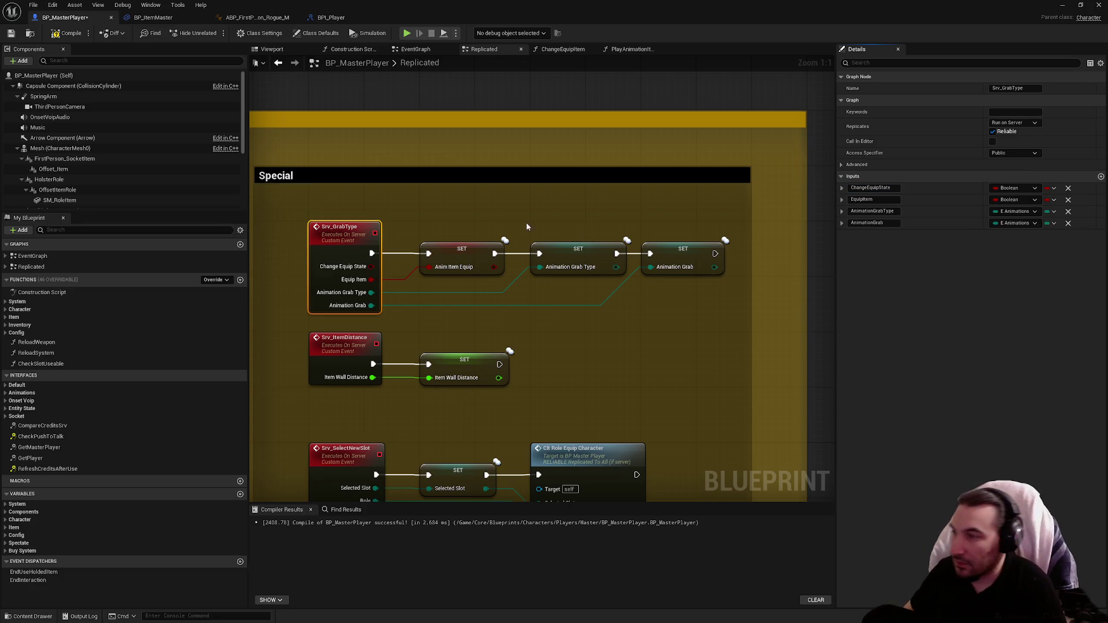
{"action": "mouse_move", "coordinate": [371, 266]}
{"action": "left_mouse_down"}
{"action": "mouse_move", "coordinate": [589, 363]}
{"action": "mouse_move", "coordinate": [399, 285]}
{"action": "left_mouse_up"}
{"action": "type", "text": "branch"}
{"action": "key", "text": "Return"}
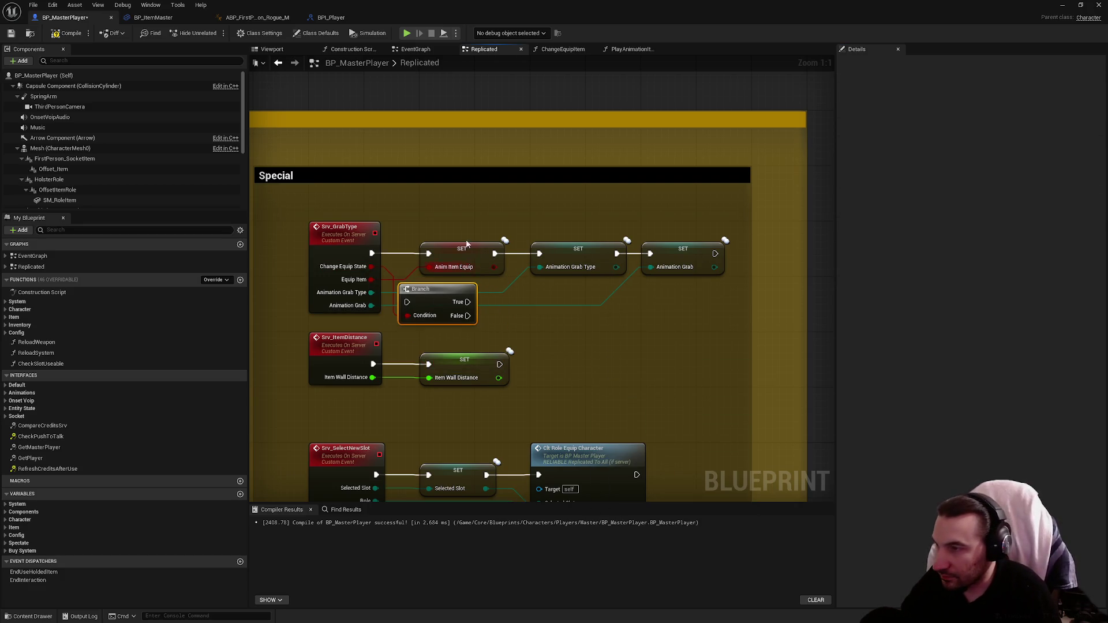
Place the Branch before the three SET nodes, wire True to Anim Item Equip, then compile and save.
{"action": "left_click_drag", "start_coordinate": [411, 231], "coordinate": [731, 277]}
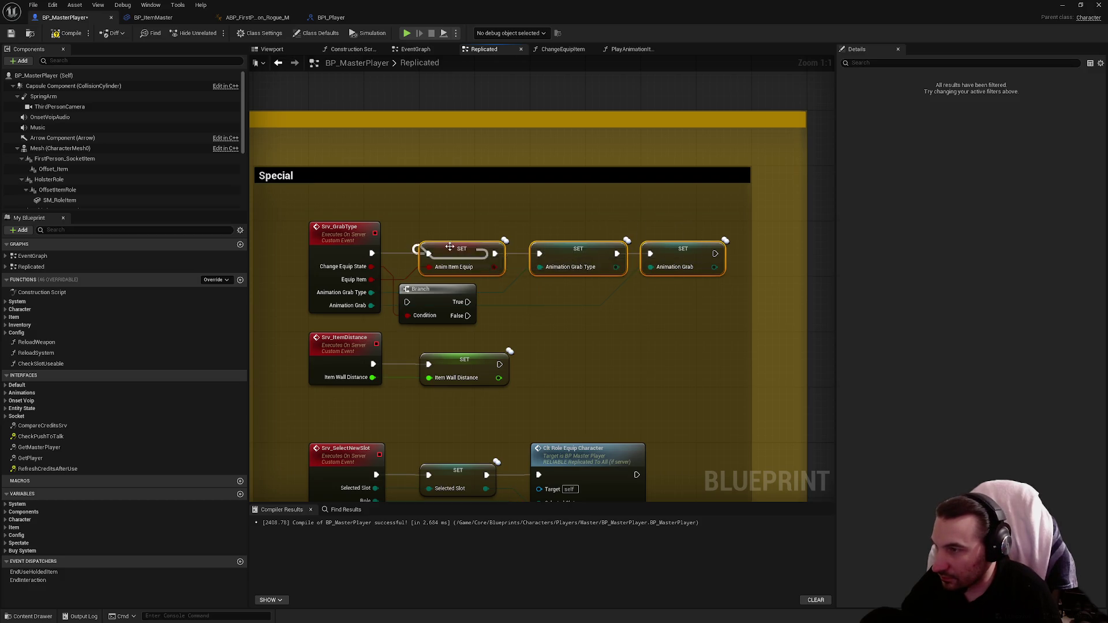
{"action": "mouse_move", "coordinate": [453, 253]}
{"action": "left_mouse_down"}
{"action": "mouse_move", "coordinate": [600, 245]}
{"action": "mouse_move", "coordinate": [563, 253]}
{"action": "left_mouse_up"}
{"action": "mouse_move", "coordinate": [439, 297]}
{"action": "left_mouse_down"}
{"action": "mouse_move", "coordinate": [452, 241]}
{"action": "mouse_move", "coordinate": [373, 253]}
{"action": "left_mouse_up"}
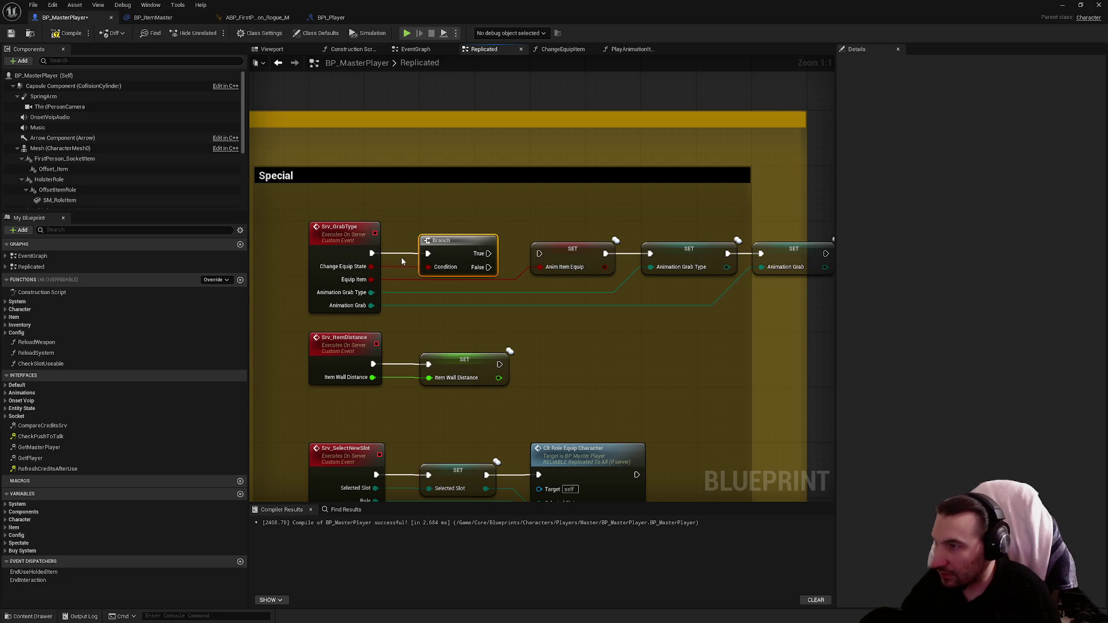
{"action": "mouse_move", "coordinate": [489, 254]}
{"action": "left_mouse_down"}
{"action": "mouse_move", "coordinate": [540, 254]}
{"action": "mouse_move", "coordinate": [658, 286]}
{"action": "mouse_move", "coordinate": [650, 255]}
{"action": "left_mouse_up"}
{"action": "scroll", "coordinate": [623, 272], "scroll_direction": "down", "scroll_amount": 2}
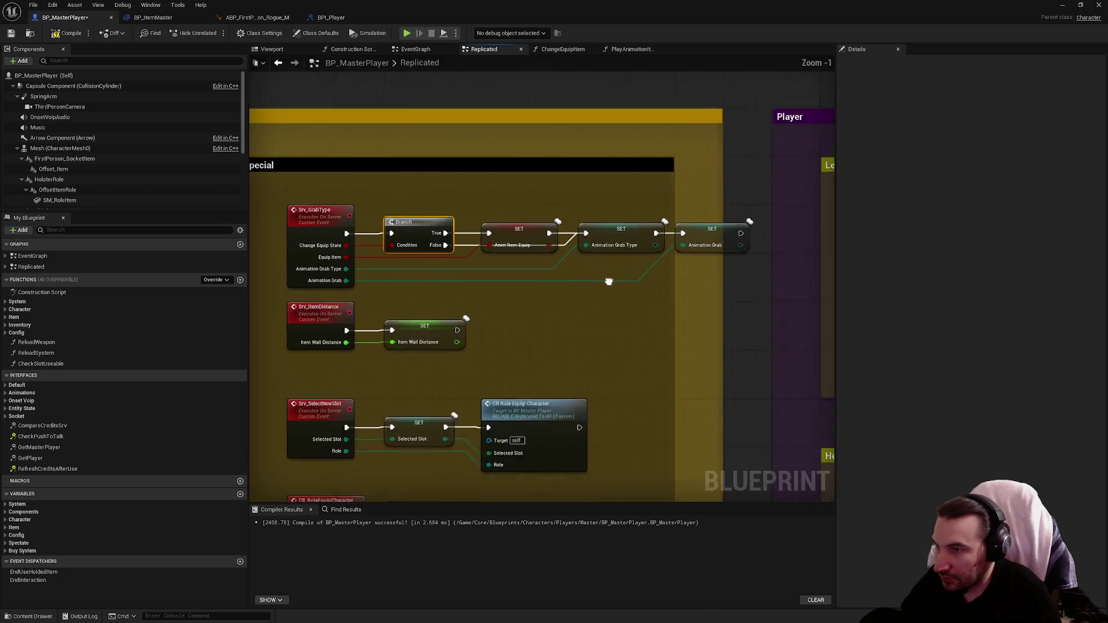
{"action": "left_click", "coordinate": [60, 35]}
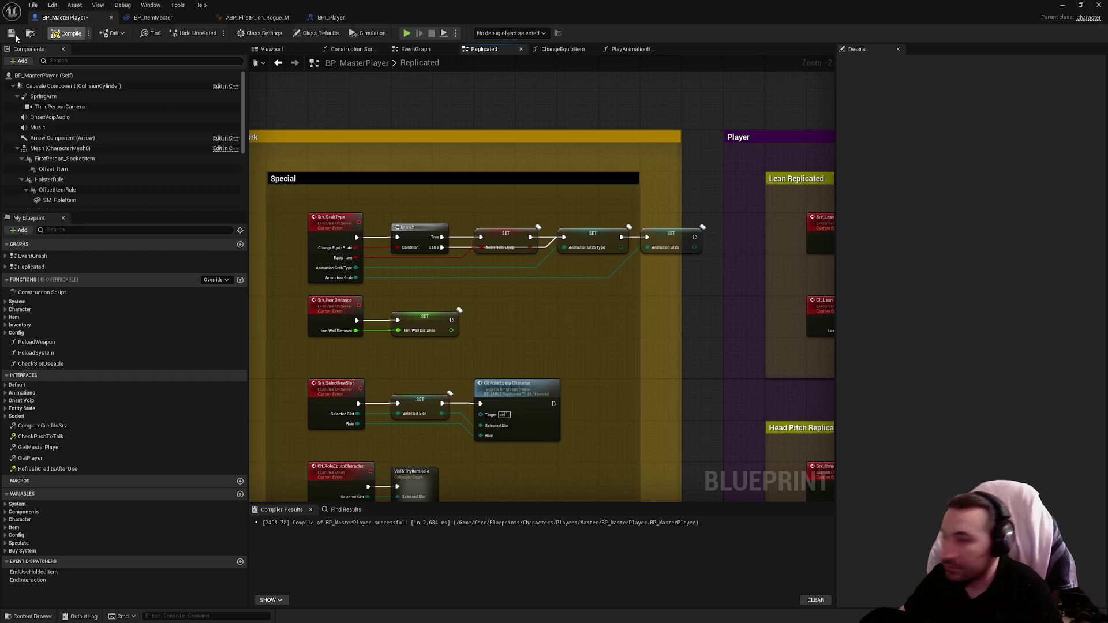
{"action": "left_click", "coordinate": [12, 34]}
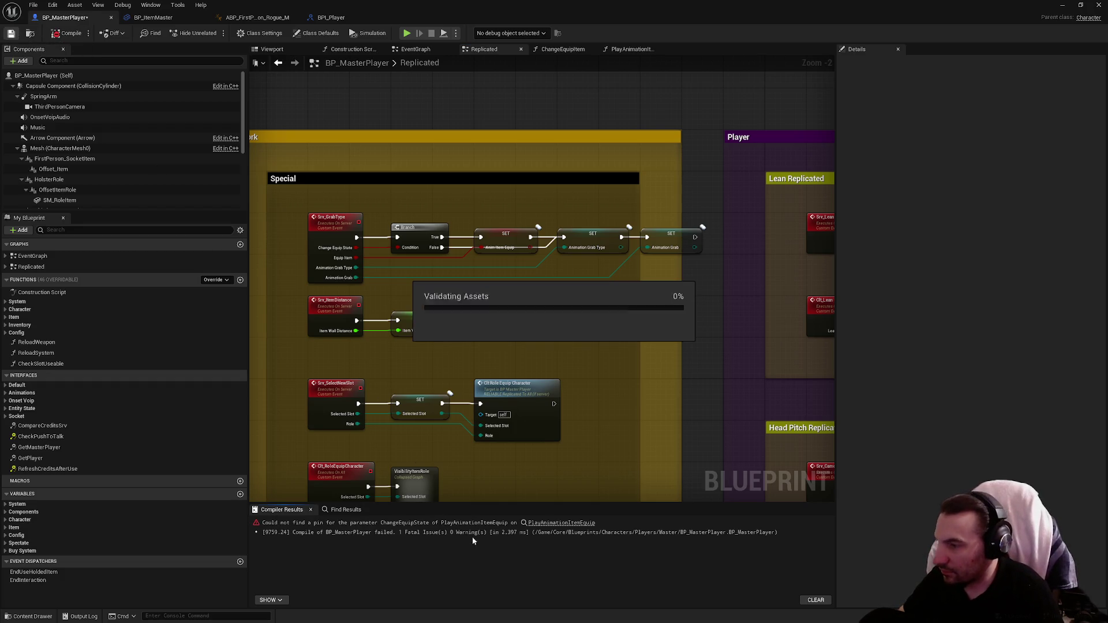
Refresh the erroring Play Animation Item Equip node to expose Change Equip State, then compile and save.
{"action": "left_click", "coordinate": [546, 524]}
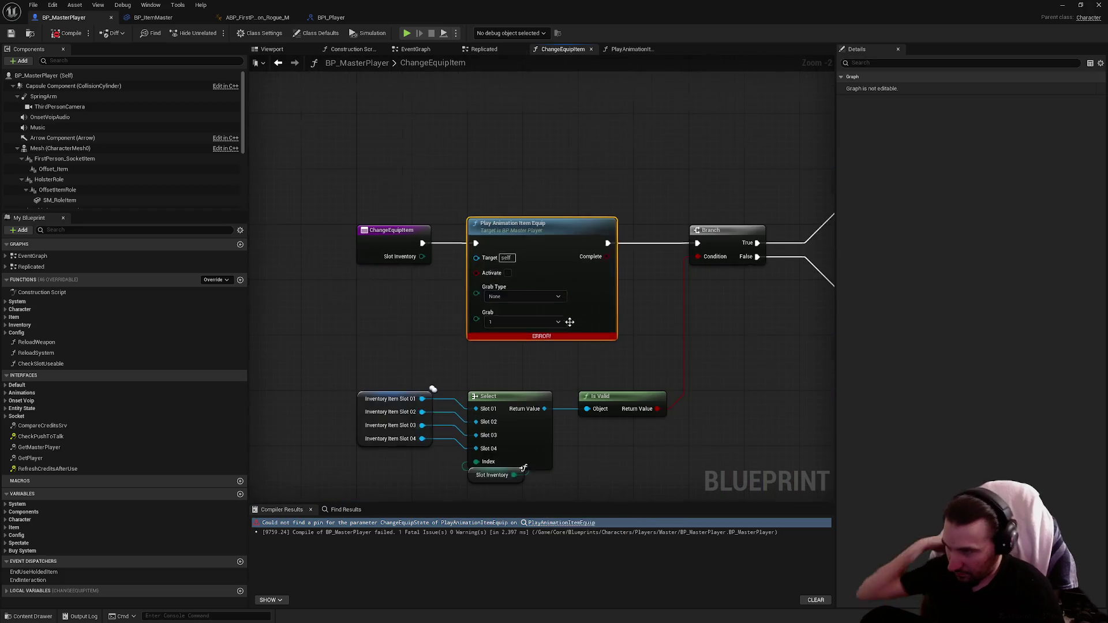
{"action": "right_click", "coordinate": [573, 274]}
{"action": "left_click", "coordinate": [593, 337]}
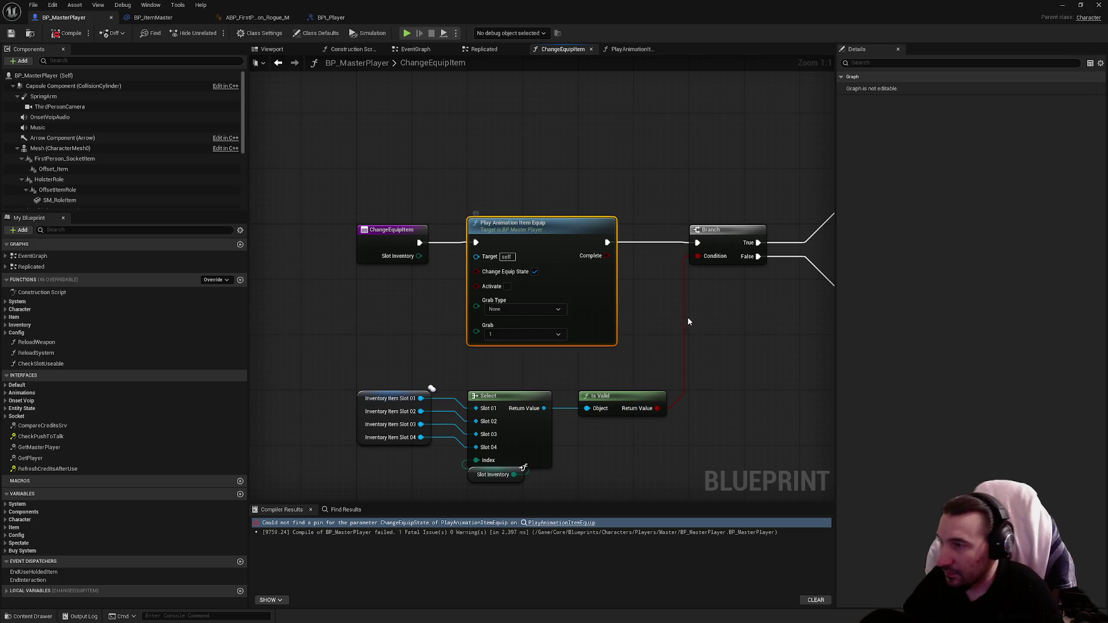
{"action": "left_click", "coordinate": [698, 331]}
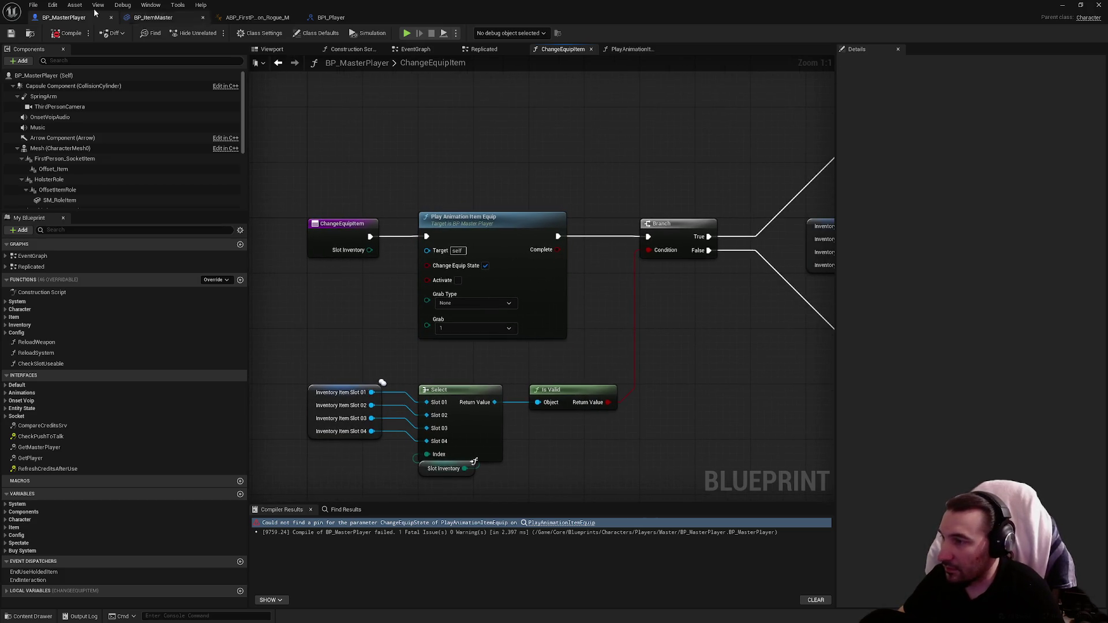
{"action": "left_click", "coordinate": [12, 34]}
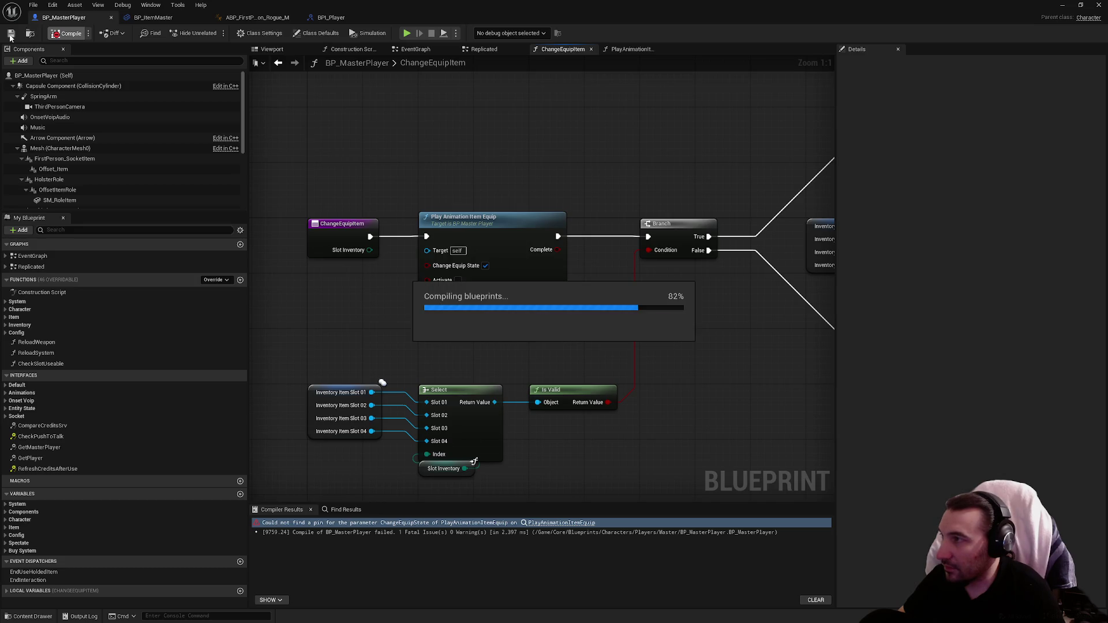
{"action": "left_click", "coordinate": [10, 37]}
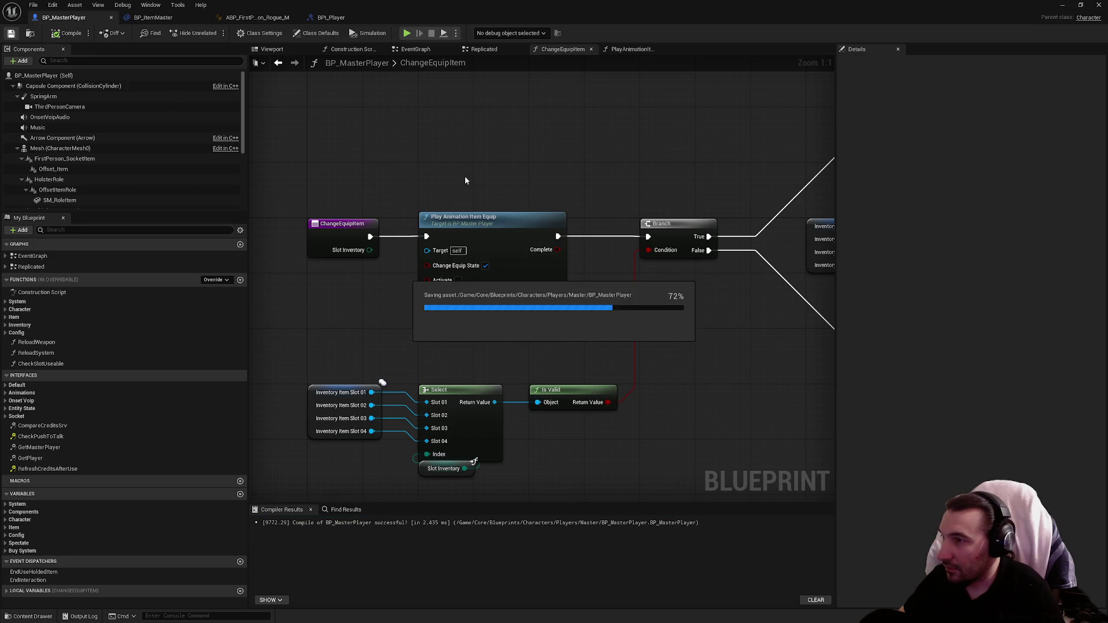
{"action": "left_click", "coordinate": [535, 209]}
{"action": "scroll", "coordinate": [535, 208], "scroll_direction": "down", "scroll_amount": 2}
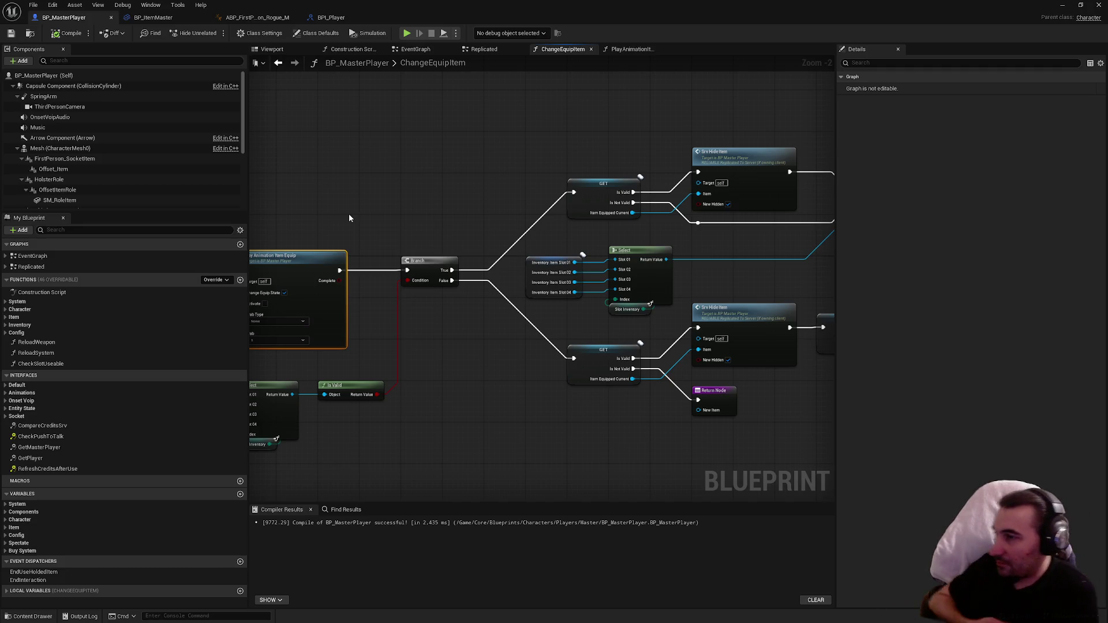
Delete Play Animation Item Equip, wire ChangeEquipItem straight to the Branch, and make room before the Return Node.
{"action": "left_click_drag", "start_coordinate": [362, 224], "coordinate": [498, 222]}
{"action": "key", "text": "Delete"}
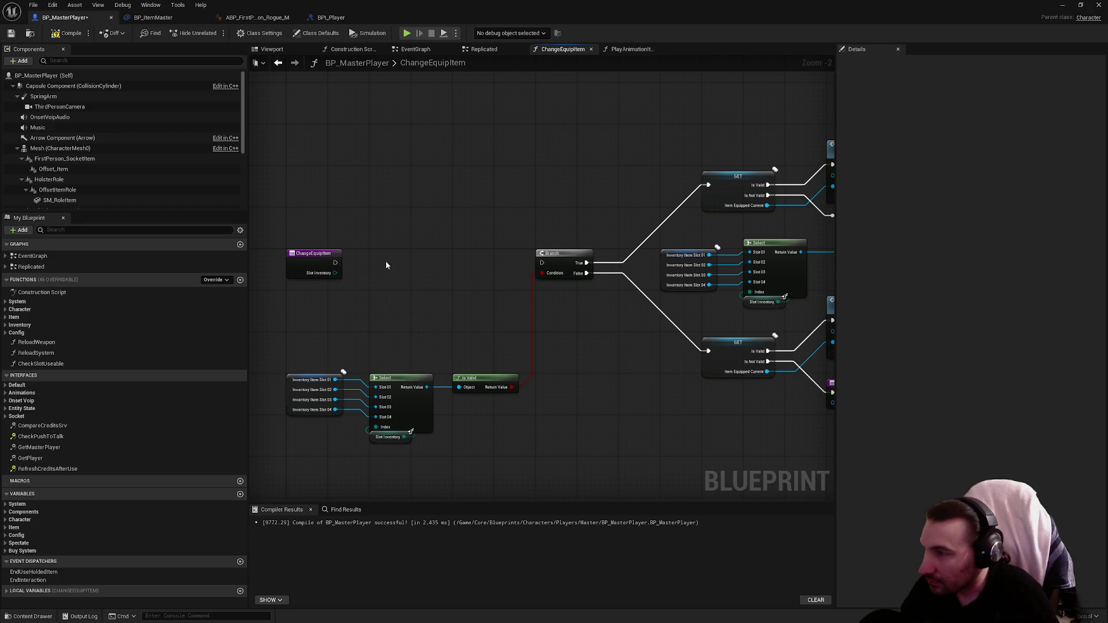
{"action": "left_click_drag", "start_coordinate": [335, 262], "coordinate": [541, 263]}
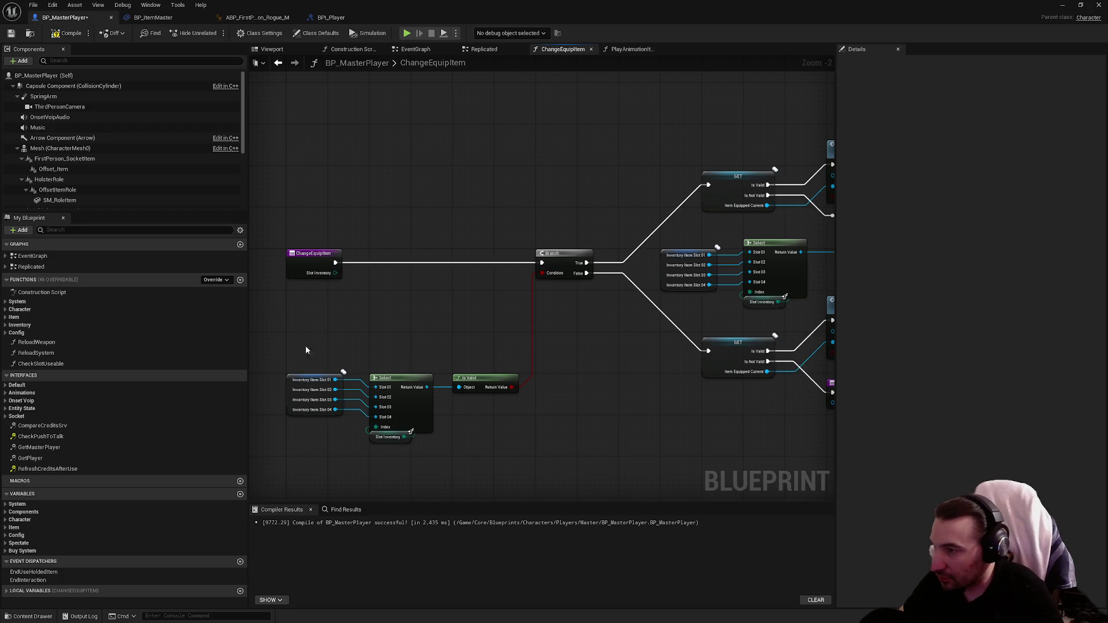
{"action": "left_click_drag", "start_coordinate": [304, 346], "coordinate": [473, 450]}
{"action": "left_click_drag", "start_coordinate": [324, 387], "coordinate": [325, 305]}
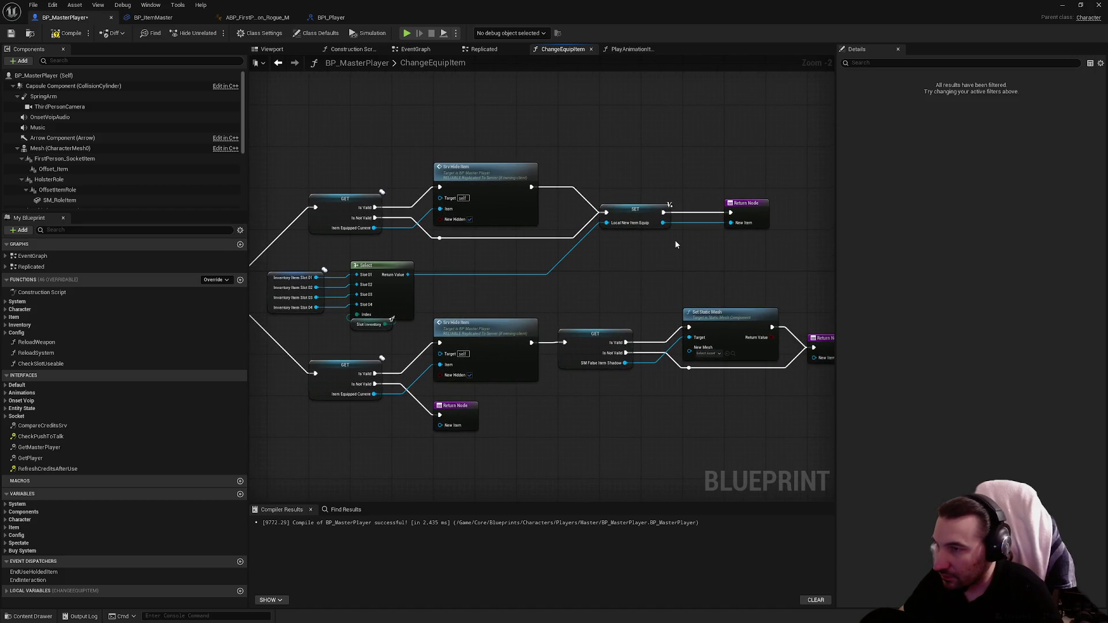
{"action": "left_click", "coordinate": [673, 241]}
{"action": "mouse_move", "coordinate": [673, 241]}
{"action": "left_mouse_down"}
{"action": "mouse_move", "coordinate": [543, 248]}
{"action": "mouse_move", "coordinate": [693, 244]}
{"action": "mouse_move", "coordinate": [480, 238]}
{"action": "left_mouse_up"}
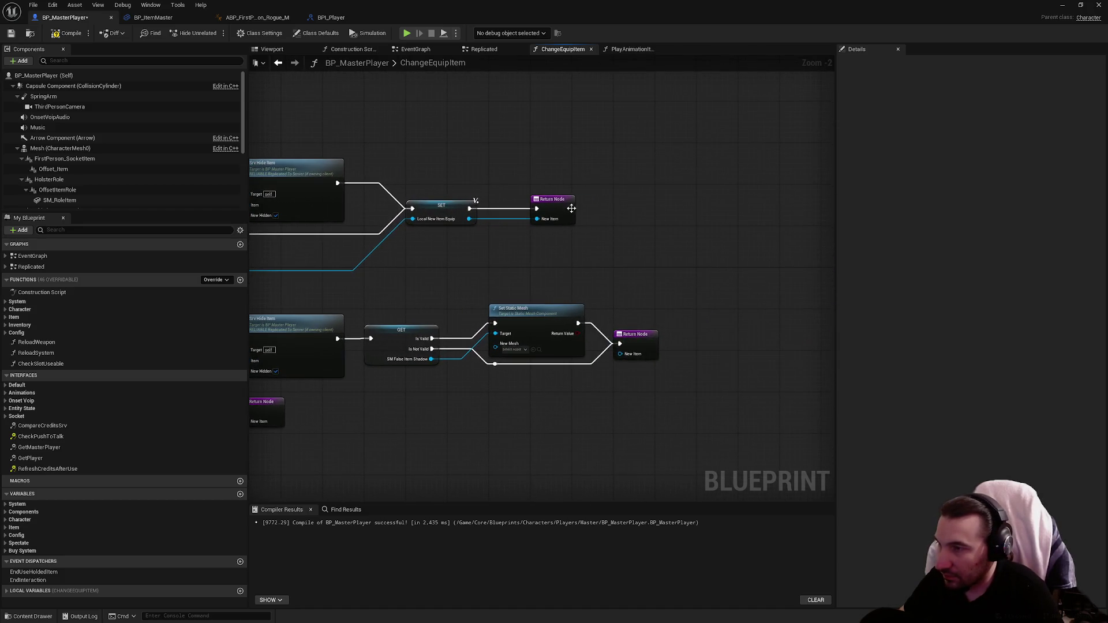
{"action": "left_click_drag", "start_coordinate": [565, 208], "coordinate": [773, 208]}
{"action": "mouse_move", "coordinate": [441, 214]}
{"action": "left_mouse_down"}
{"action": "mouse_move", "coordinate": [691, 214]}
{"action": "mouse_move", "coordinate": [648, 214]}
{"action": "left_mouse_up"}
Paste Play Animation Item Equip before the SET, wire Complete into it, and untick Change Equip State.
{"action": "key", "text": "ctrl+v"}
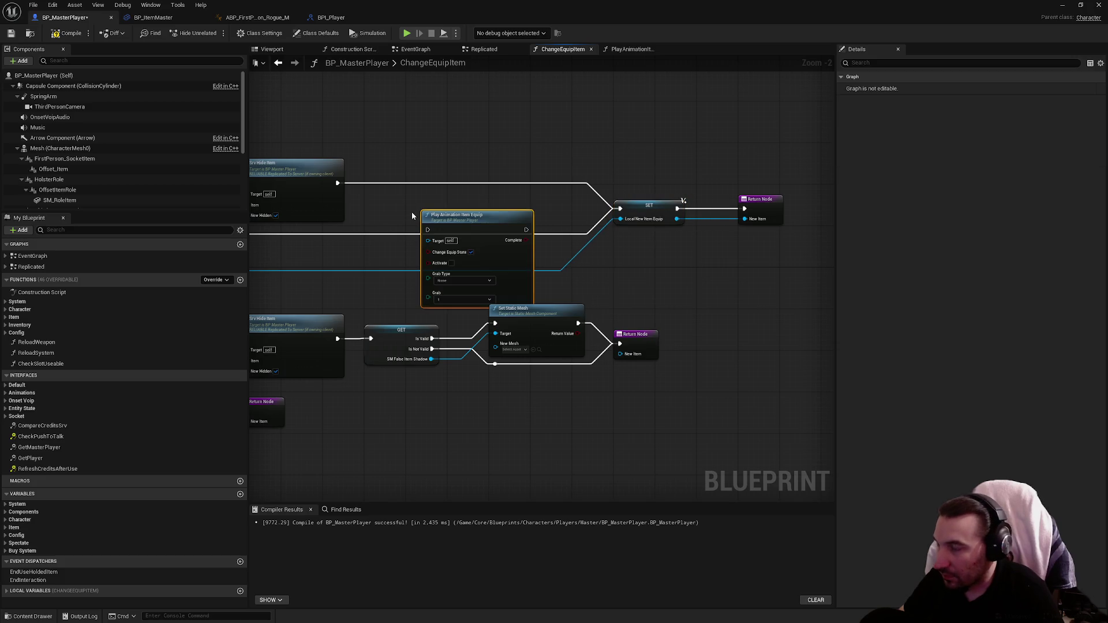
{"action": "left_click_drag", "start_coordinate": [458, 212], "coordinate": [446, 195]}
{"action": "left_click", "coordinate": [612, 216], "text": "ctrl"}
{"action": "mouse_move", "coordinate": [612, 216]}
{"action": "left_mouse_down"}
{"action": "mouse_move", "coordinate": [491, 215]}
{"action": "mouse_move", "coordinate": [630, 215]}
{"action": "mouse_move", "coordinate": [412, 209]}
{"action": "left_mouse_up"}
{"action": "left_click_drag", "start_coordinate": [511, 209], "coordinate": [620, 209]}
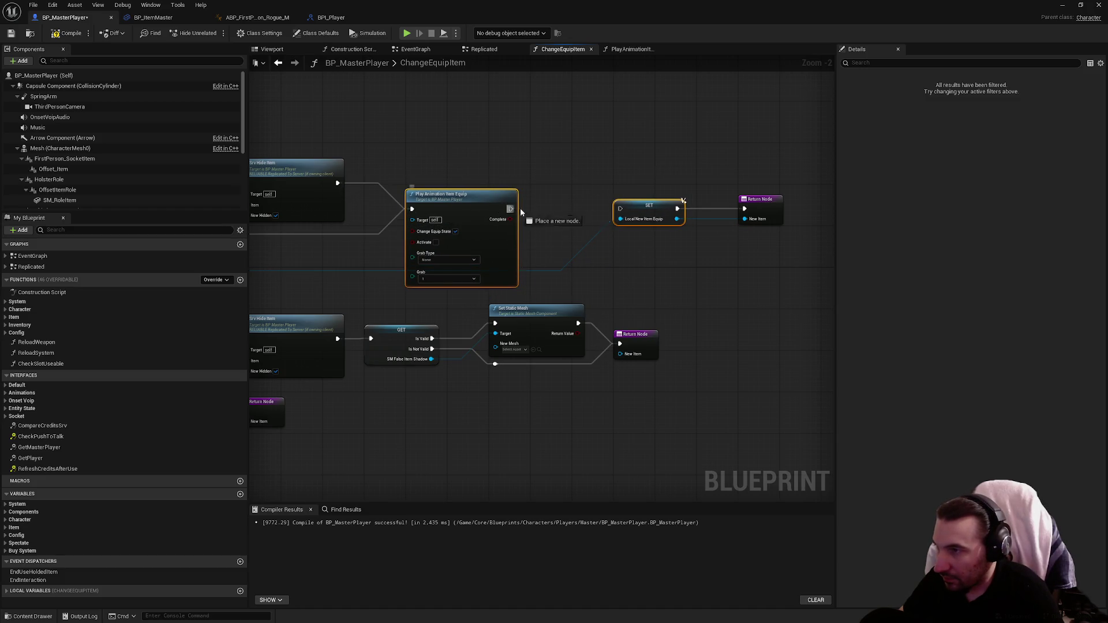
{"action": "left_click", "coordinate": [684, 210]}
{"action": "left_click", "coordinate": [564, 213], "text": "ctrl"}
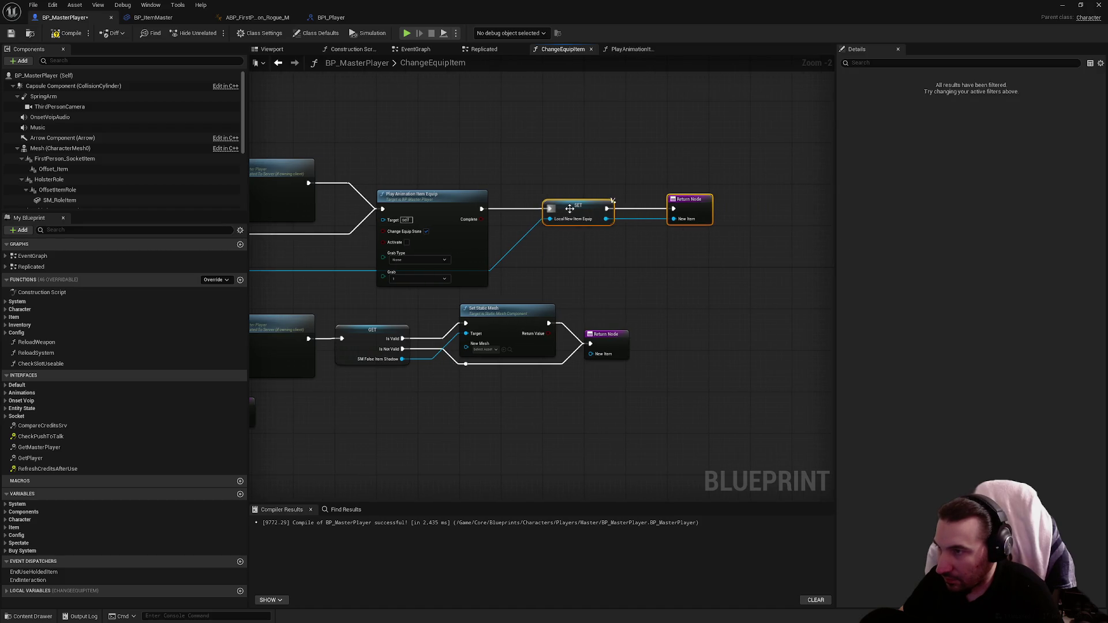
{"action": "left_click", "coordinate": [658, 173]}
{"action": "scroll", "coordinate": [658, 173], "scroll_direction": "up", "scroll_amount": 2}
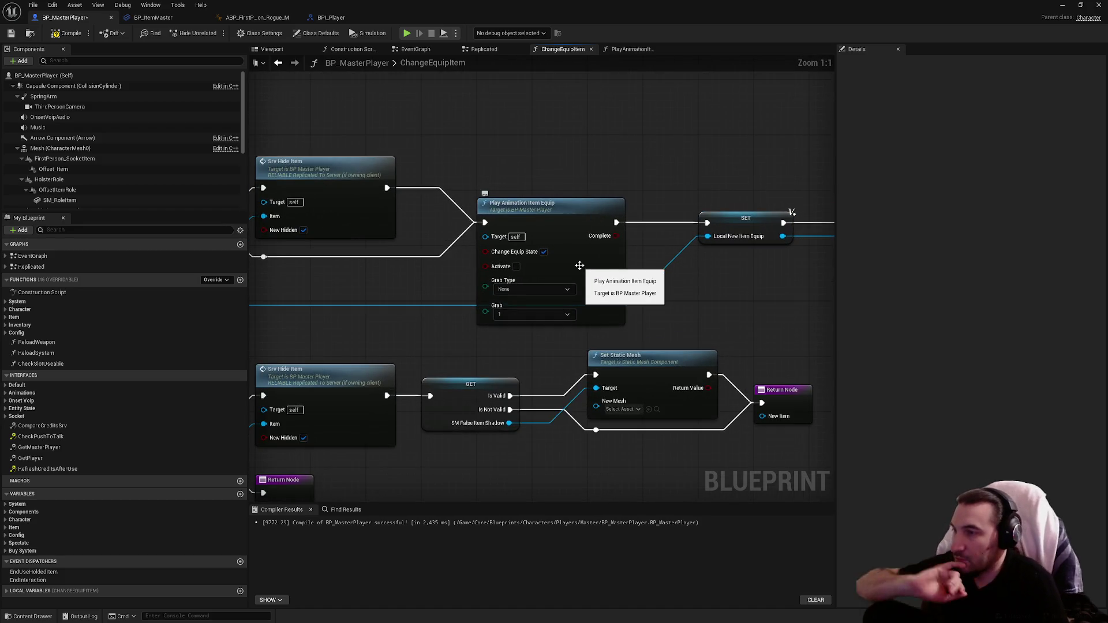
{"action": "scroll", "coordinate": [575, 242], "scroll_direction": "down", "scroll_amount": 2}
{"action": "scroll", "coordinate": [451, 228], "scroll_direction": "up", "scroll_amount": 2}
{"action": "scroll", "coordinate": [450, 228], "scroll_direction": "down", "scroll_amount": 2}
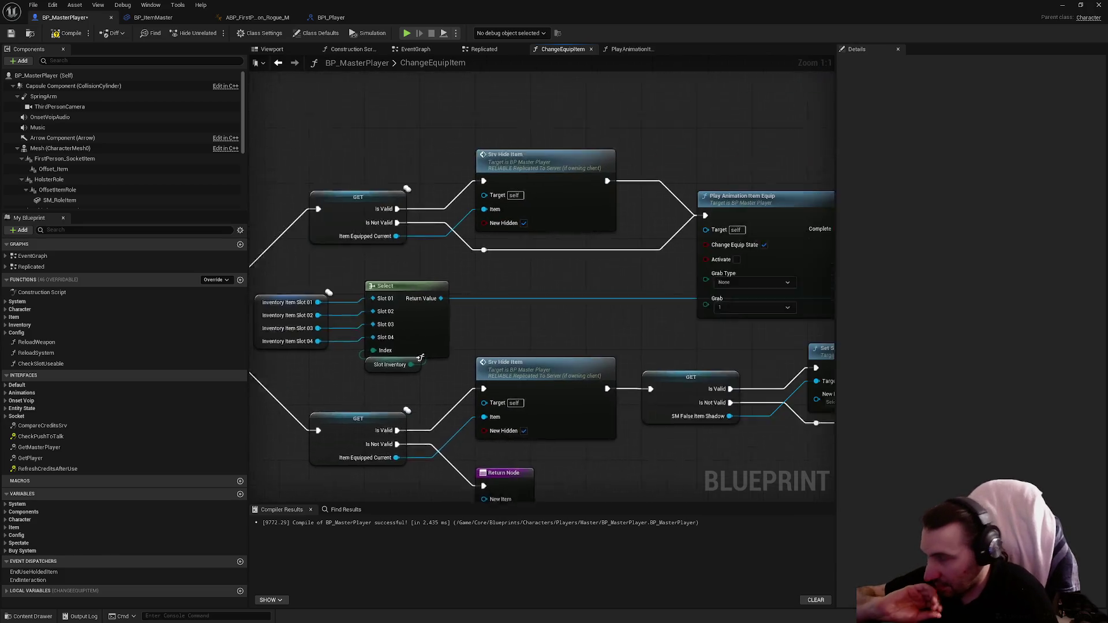
{"action": "scroll", "coordinate": [580, 290], "scroll_direction": "up", "scroll_amount": 2}
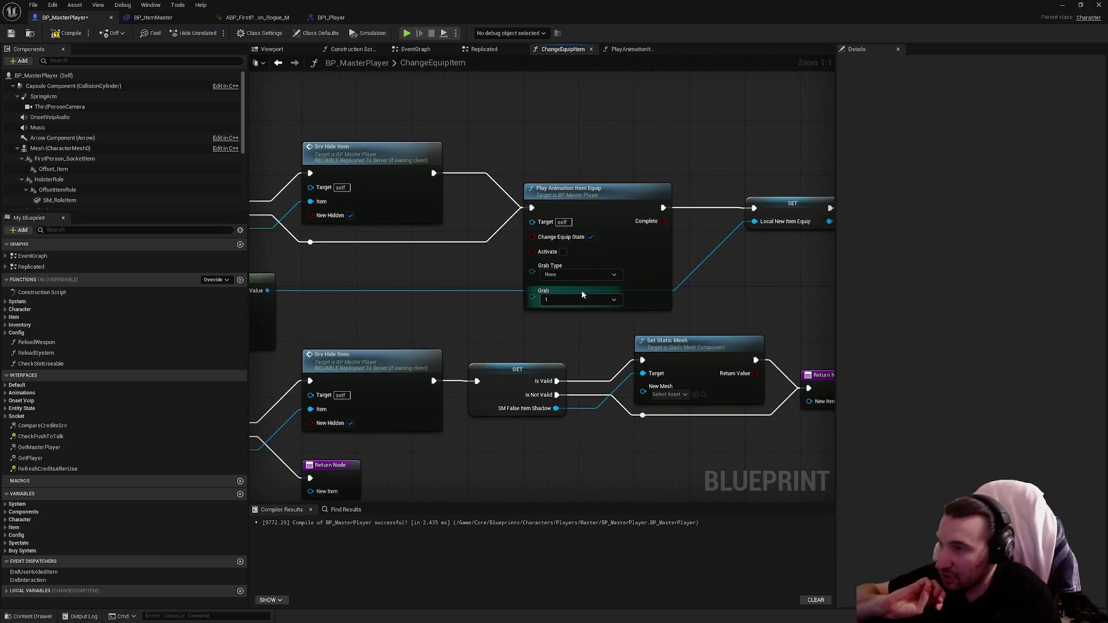
{"action": "left_click", "coordinate": [591, 237]}
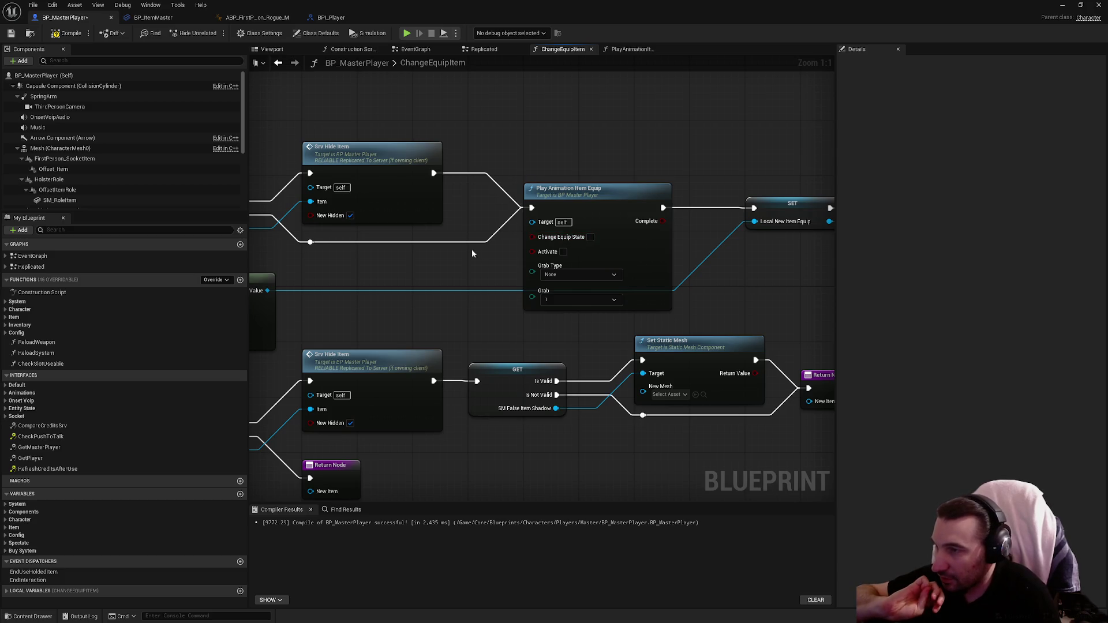
{"action": "left_click_drag", "start_coordinate": [472, 250], "coordinate": [629, 252]}
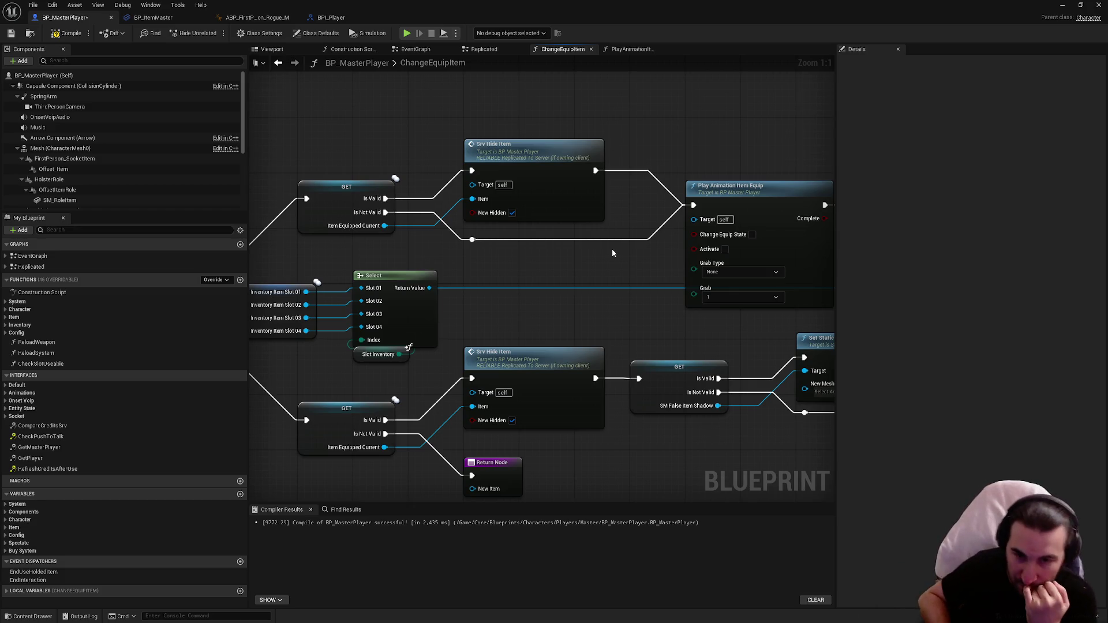
Start a playtest and walk the player over to the item shelves.
{"action": "key", "text": "alt+p"}
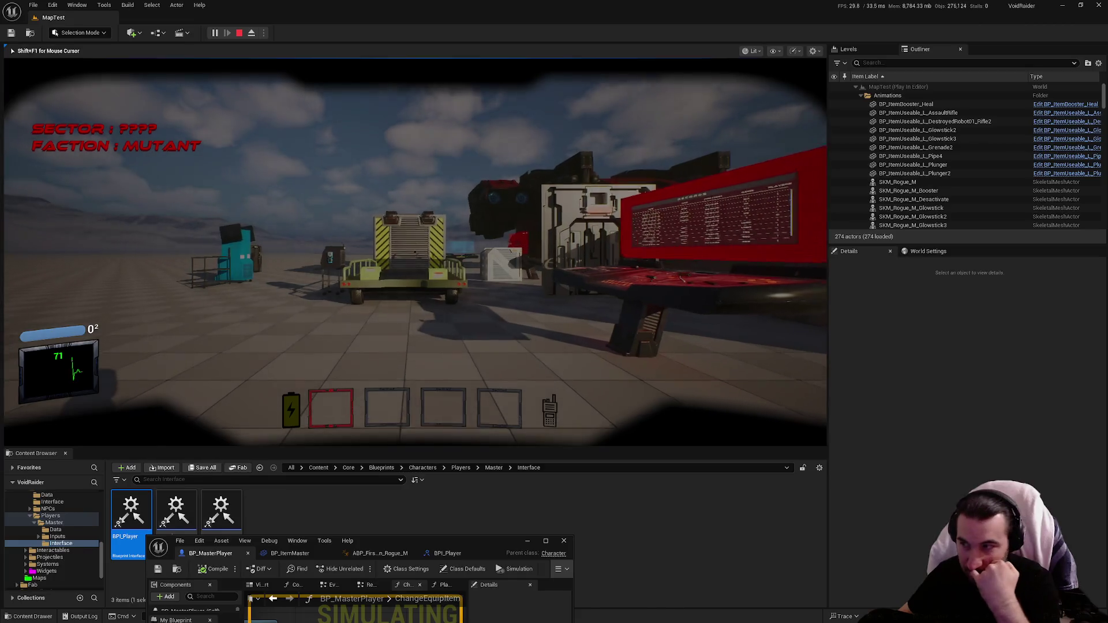
{"action": "key", "text": "a"}
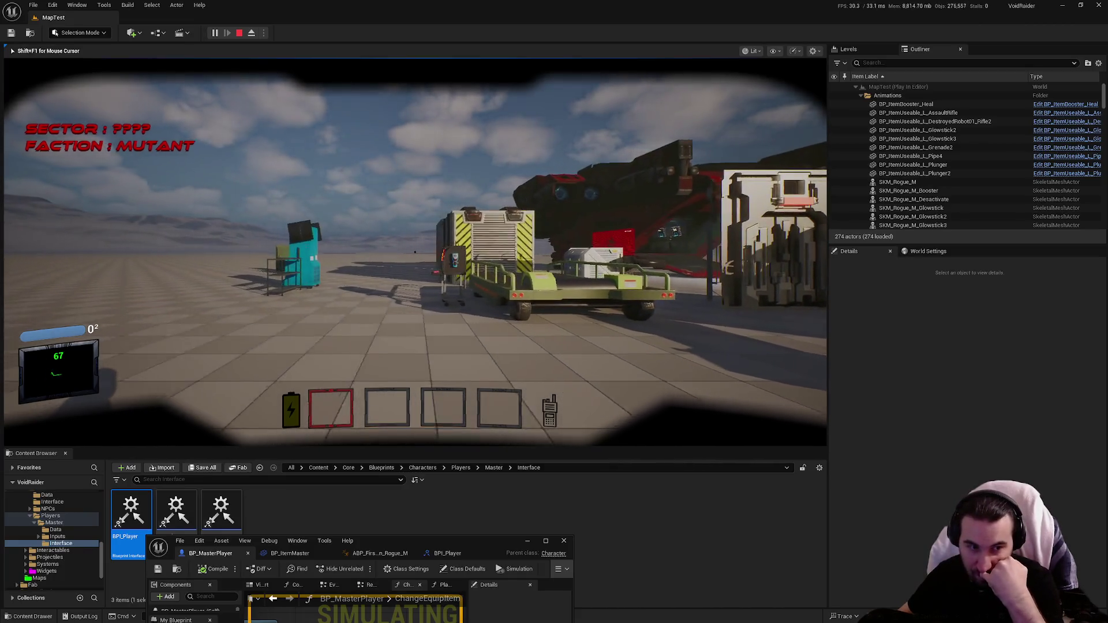
{"action": "key", "text": "a"}
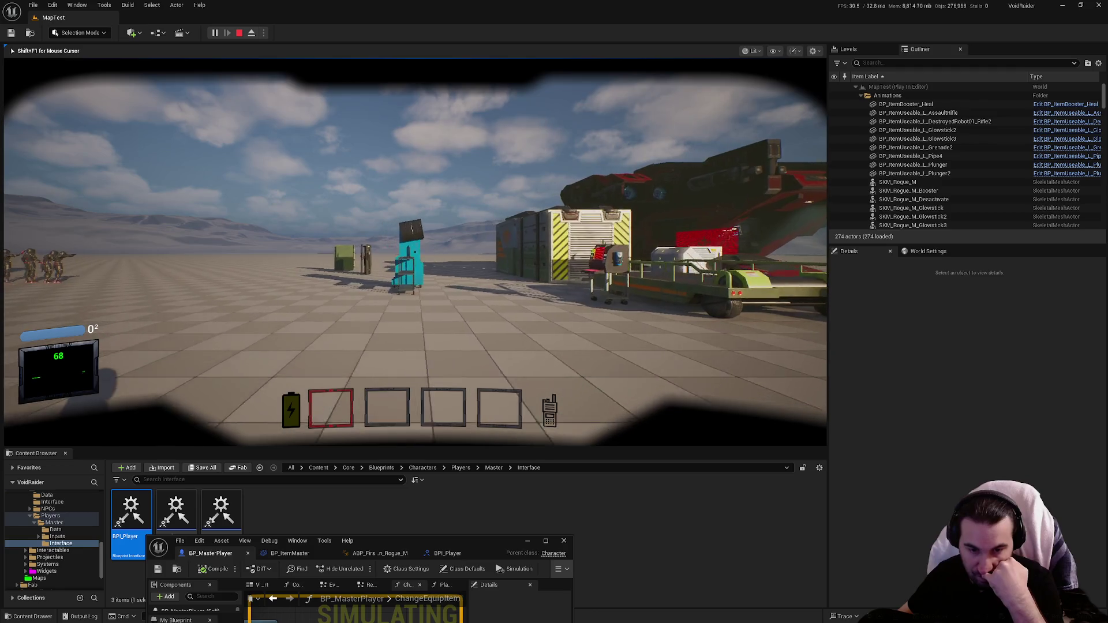
{"action": "key", "text": "a"}
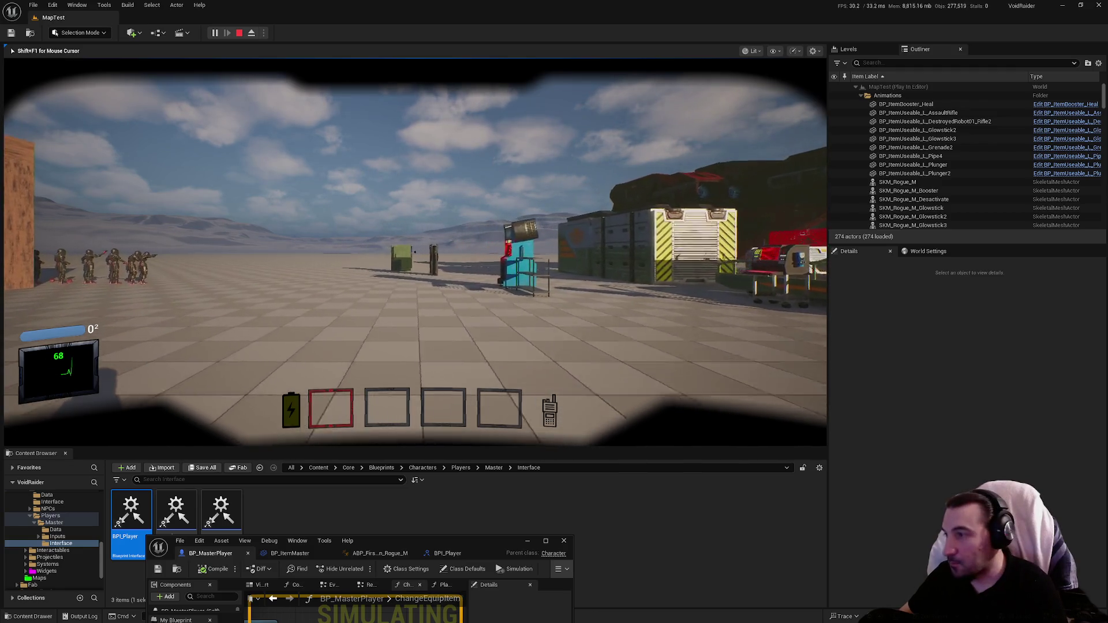
{"action": "mouse_move", "coordinate": [415, 252]}
{"action": "key", "text": "w"}
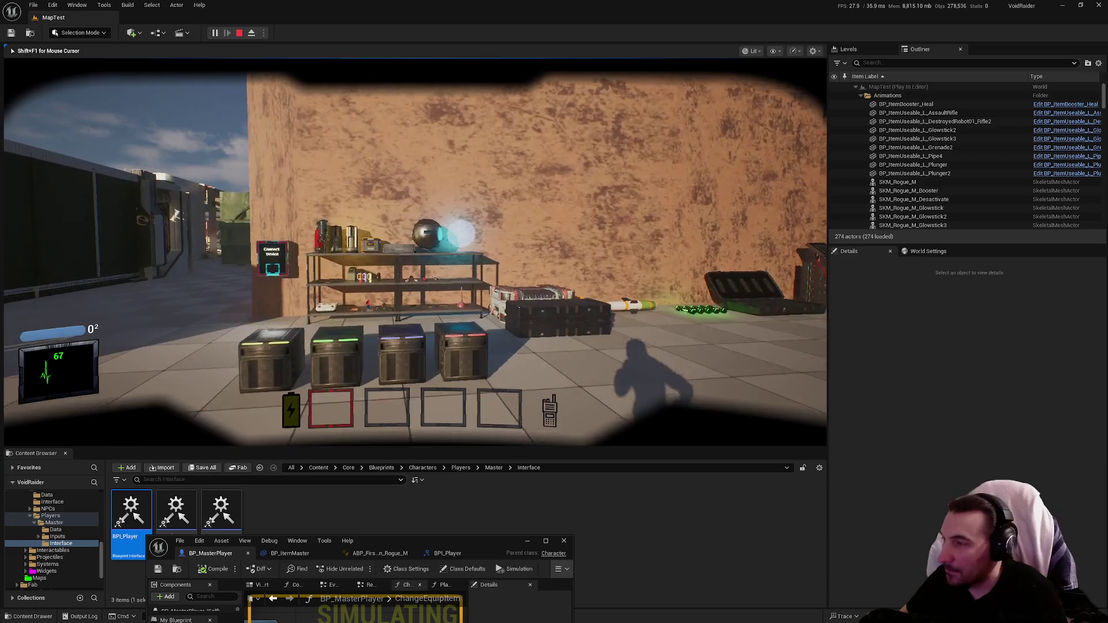
Pick up the yellow, red and blue glowsticks, switch to slots 3 and 1, then stop and maximize BP_MasterPlayer.
{"action": "key", "text": "s"}
{"action": "key", "text": "e"}
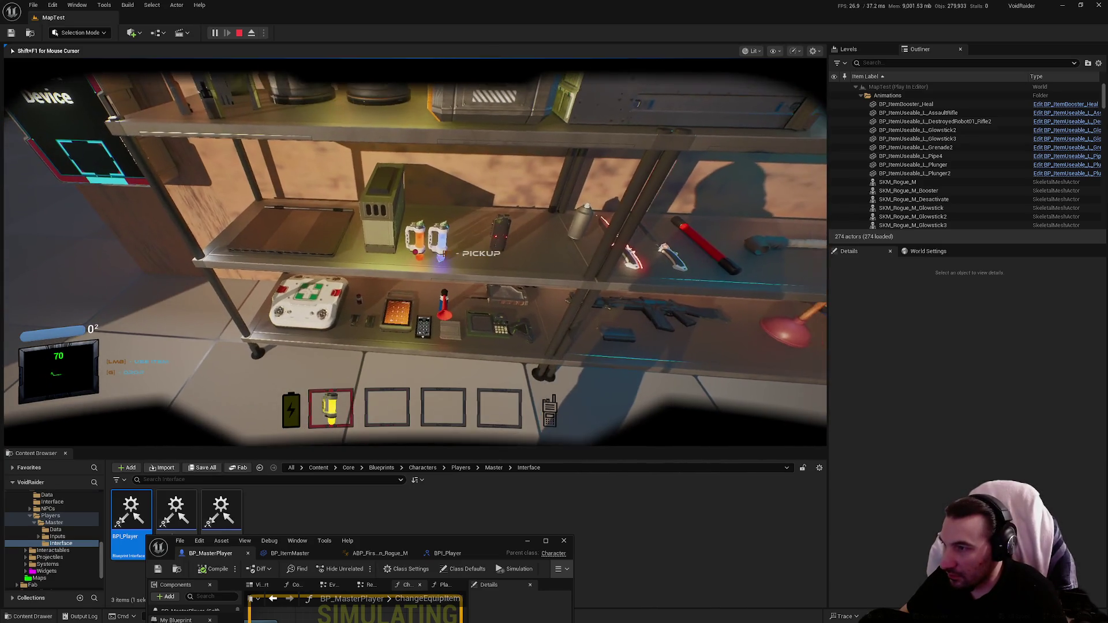
{"action": "key", "text": "e"}
{"action": "key", "text": "e"}
{"action": "key", "text": "3"}
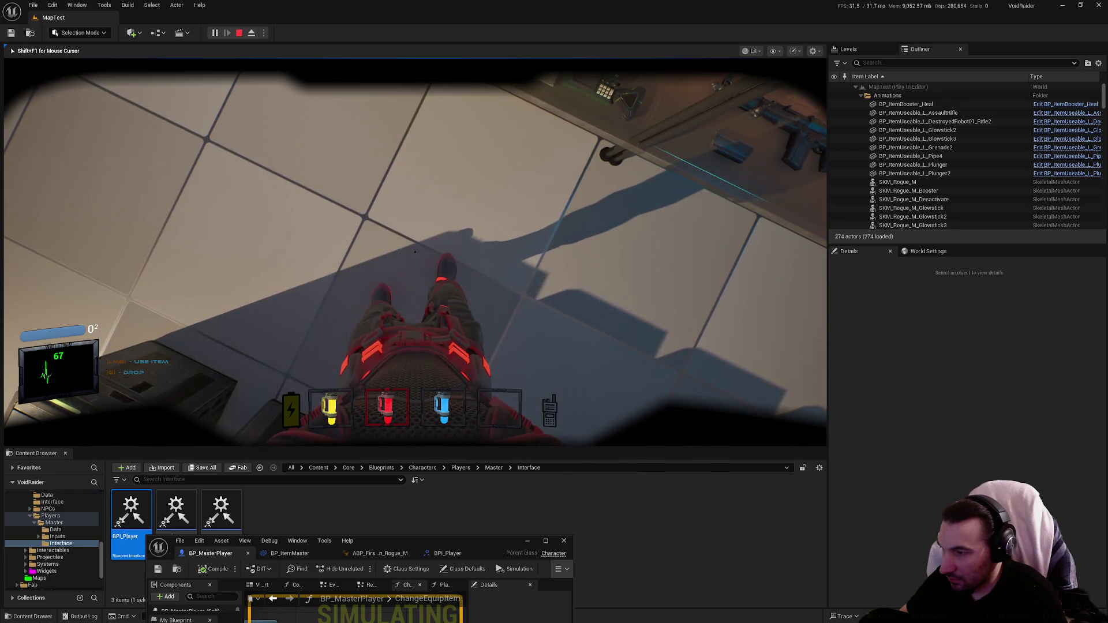
{"action": "key", "text": "1"}
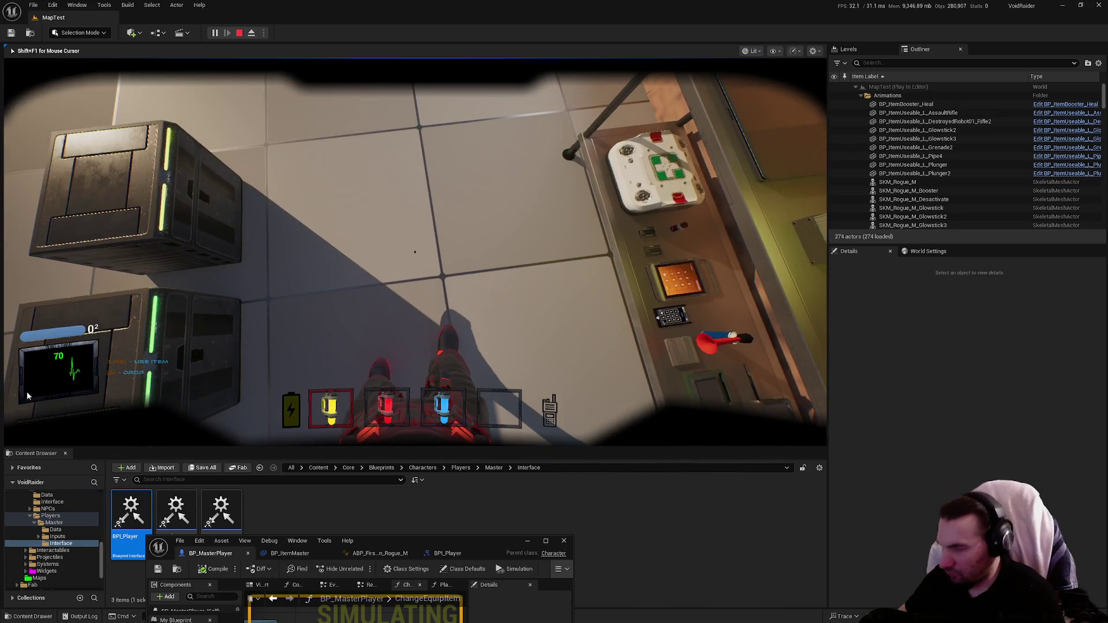
{"action": "key", "text": "Escape"}
{"action": "left_click_drag", "start_coordinate": [480, 539], "coordinate": [578, 141]}
{"action": "double_click", "coordinate": [577, 142]}
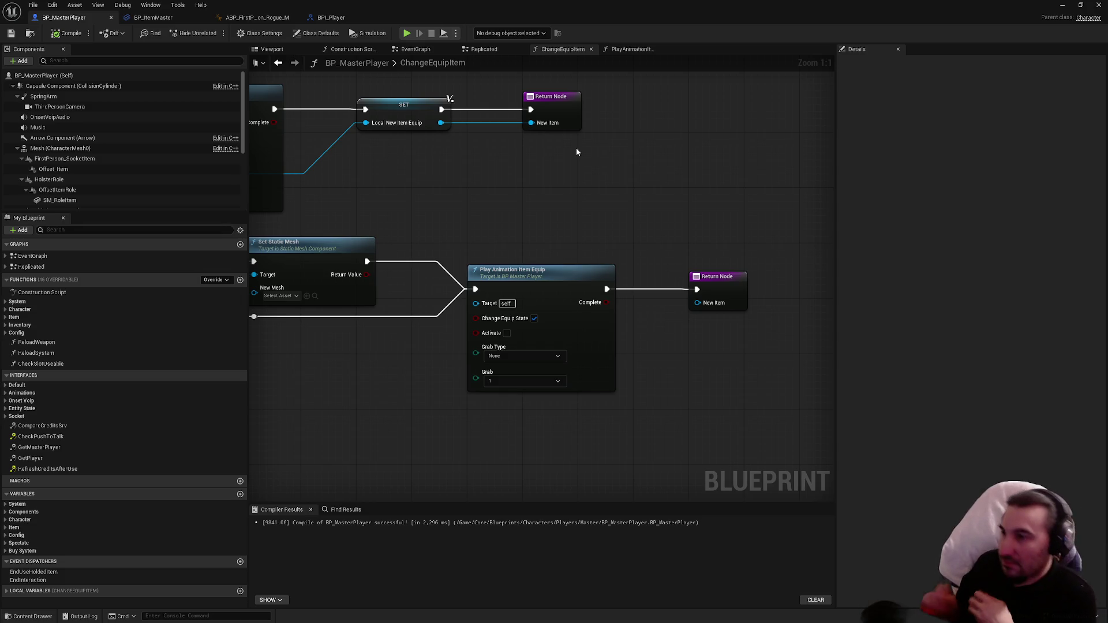
Pan the graph back to the upper branch's nodes and bring up the add-node action list.
{"action": "left_click_drag", "start_coordinate": [249, 239], "coordinate": [739, 326]}
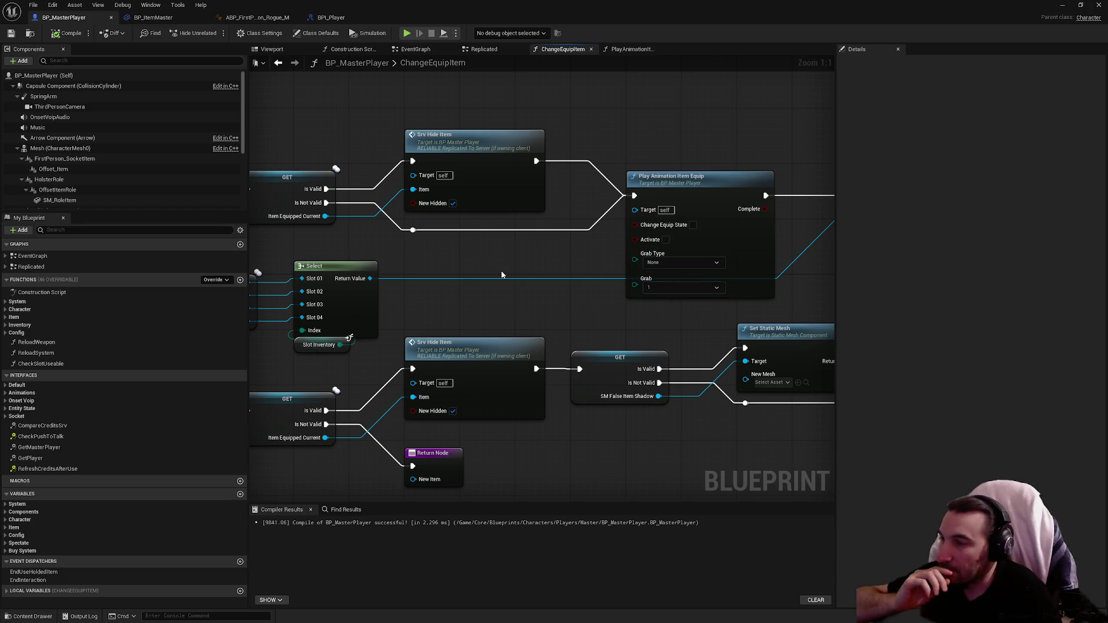
{"action": "right_click", "coordinate": [467, 289]}
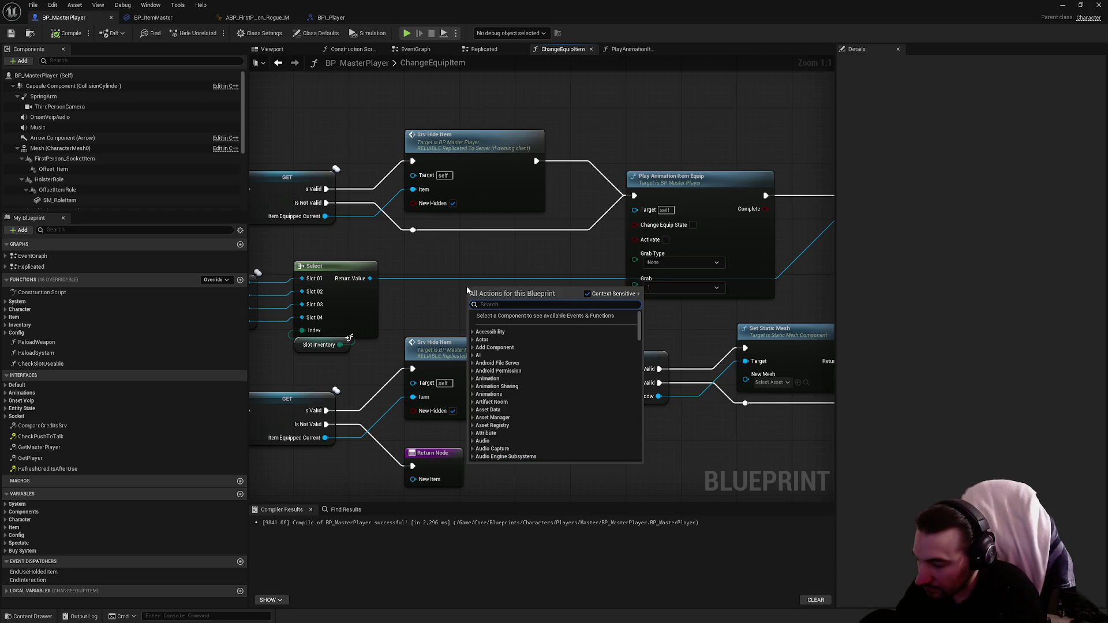
Search the actions for the item equip variable, deleting an accidentally added SM Role Item node.
{"action": "type", "text": "equioteù"}
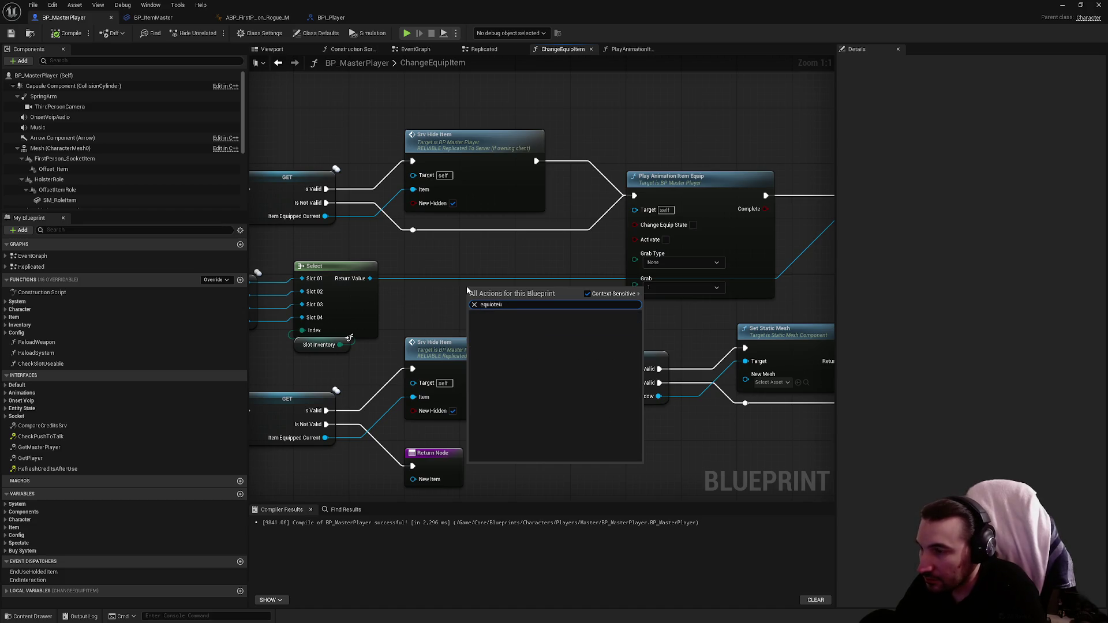
{"action": "key", "text": "BackSpace"}
{"action": "key", "text": "BackSpace"}
{"action": "key", "text": "BackSpace"}
{"action": "type", "text": "AnimEqu"}
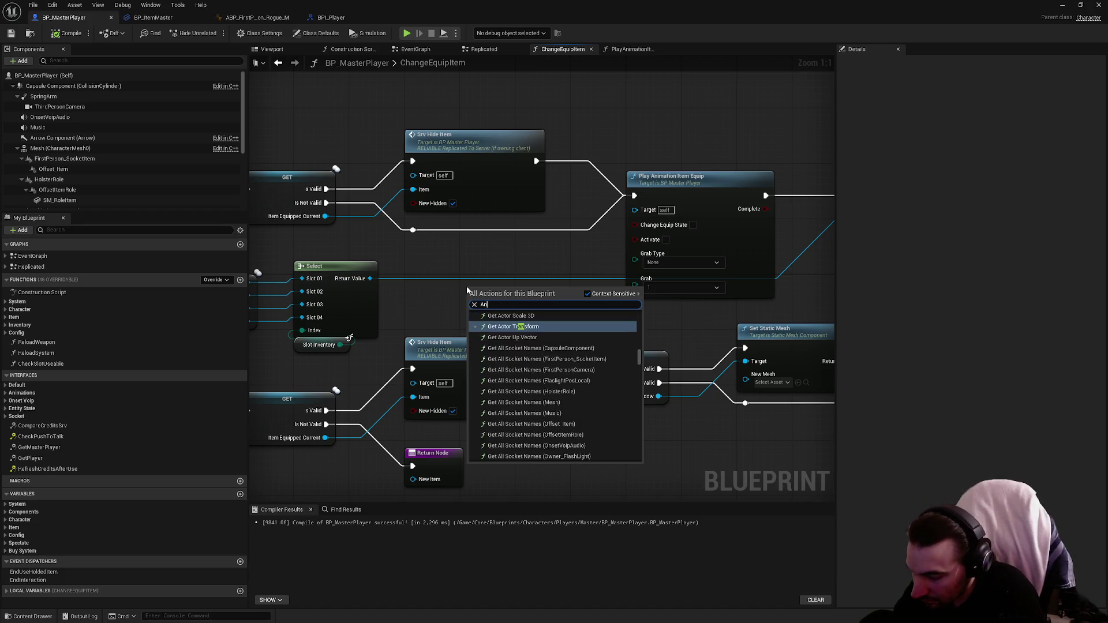
{"action": "key", "text": "BackSpace"}
{"action": "key", "text": "BackSpace"}
{"action": "key", "text": "BackSpace"}
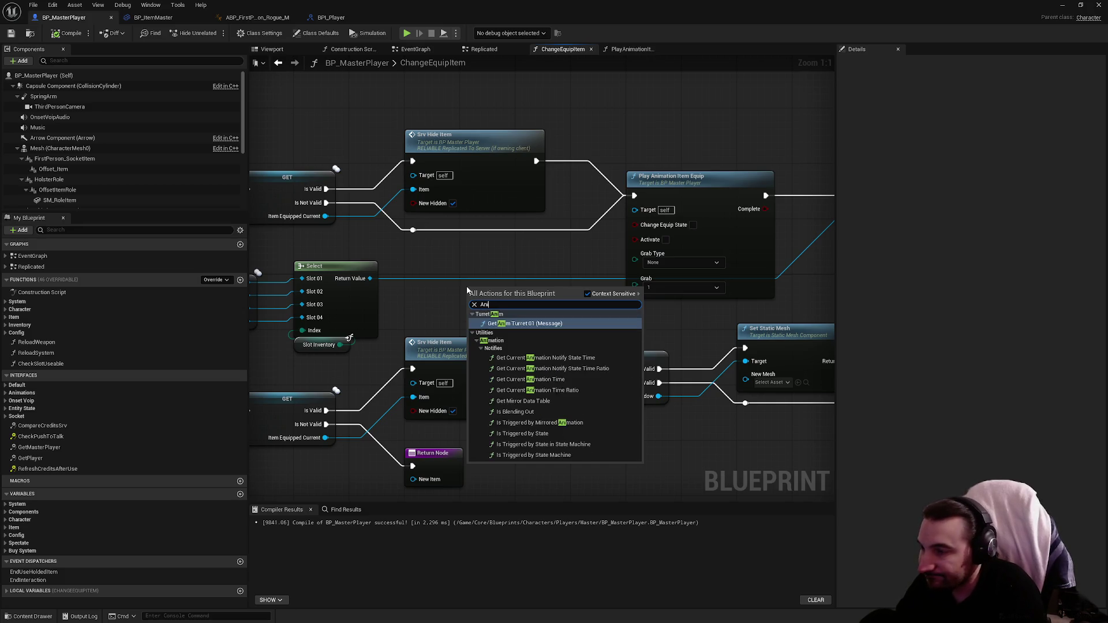
{"action": "type", "text": "Item"}
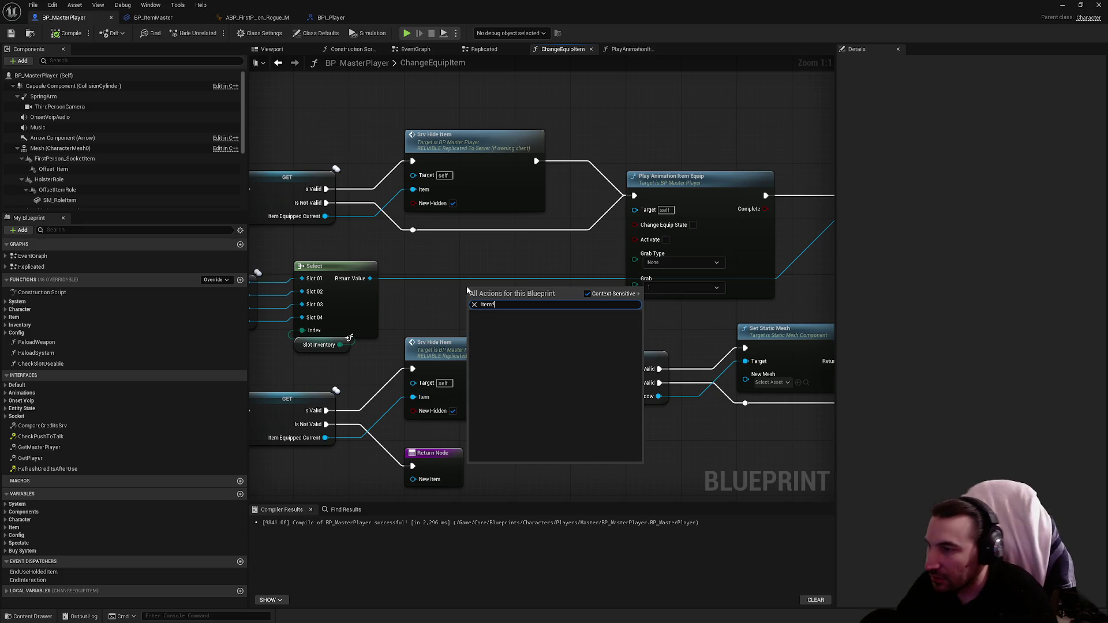
{"action": "left_click", "coordinate": [542, 327]}
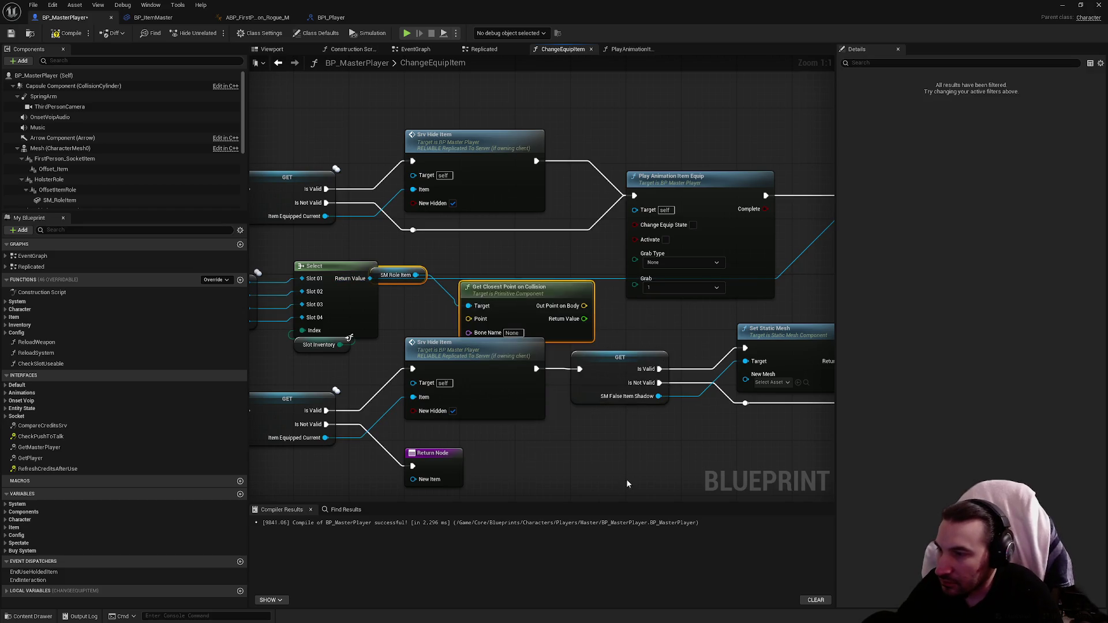
{"action": "key", "text": "Delete"}
{"action": "key", "text": "Delete"}
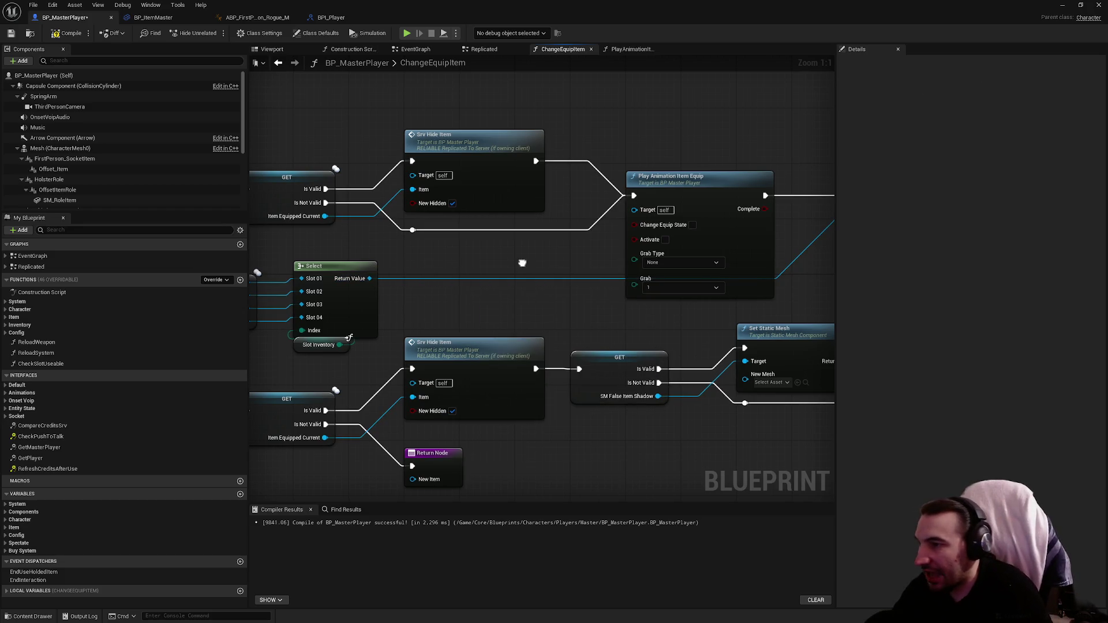
Add a getter for the Anim Item Equip variable to the graph.
{"action": "right_click", "coordinate": [515, 264]}
{"action": "type", "text": "item"}
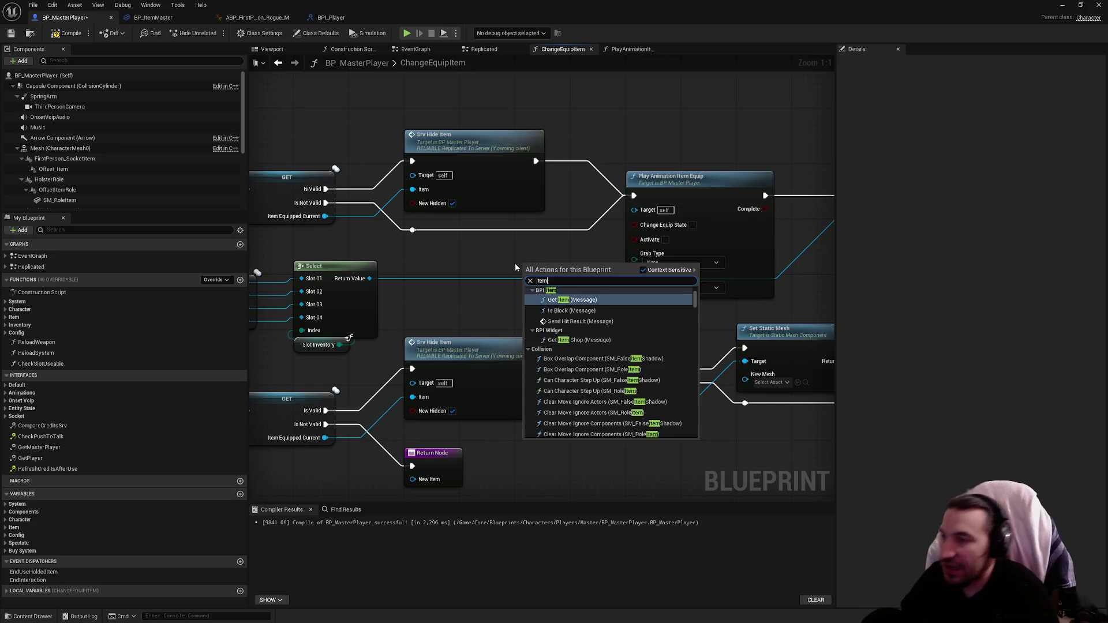
{"action": "mouse_move", "coordinate": [696, 298]}
{"action": "left_mouse_down"}
{"action": "mouse_move", "coordinate": [694, 386]}
{"action": "mouse_move", "coordinate": [668, 445]}
{"action": "mouse_move", "coordinate": [636, 410]}
{"action": "left_mouse_up"}
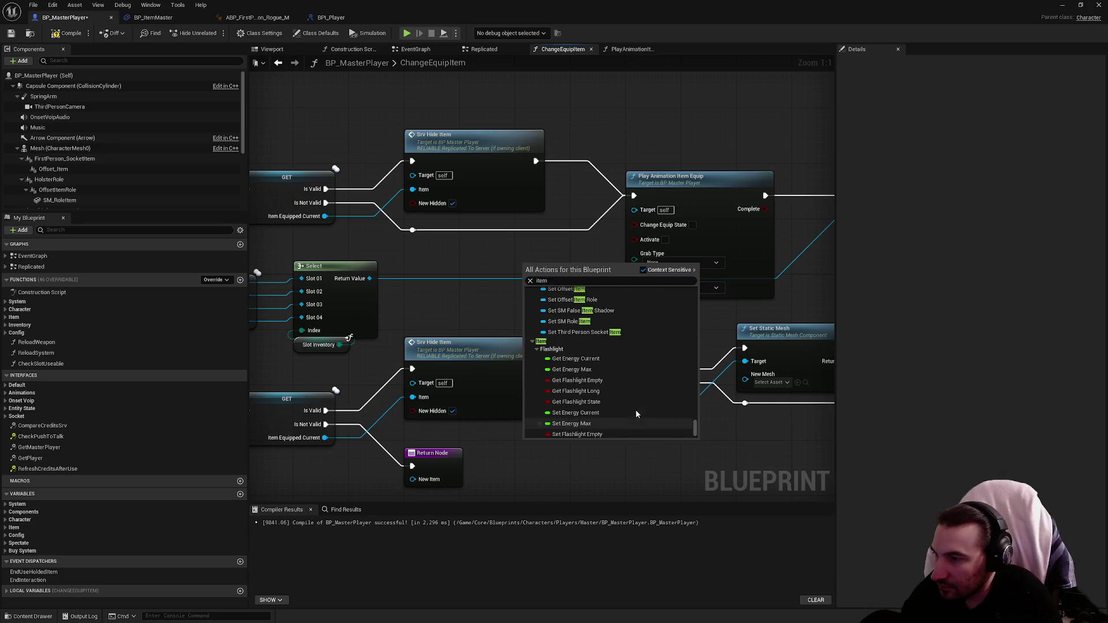
{"action": "scroll", "coordinate": [625, 405], "scroll_direction": "up", "scroll_amount": 6}
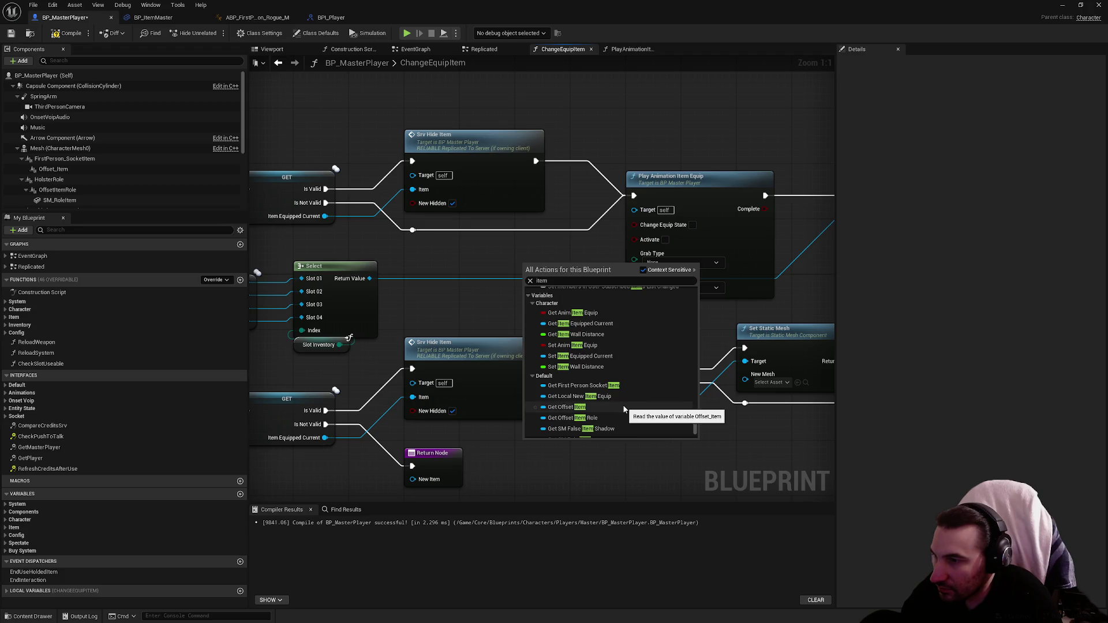
{"action": "left_click", "coordinate": [588, 313]}
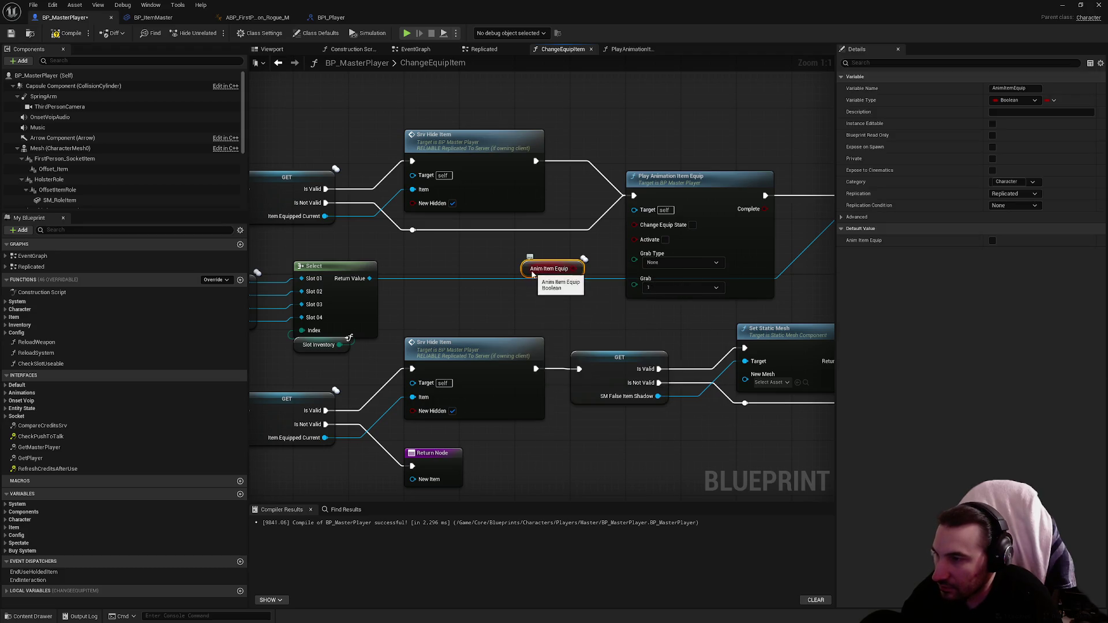
Add a Select on Change Equip State indexed by Anim Item Equip, then delete both nodes.
{"action": "left_click_drag", "start_coordinate": [502, 250], "coordinate": [467, 264]}
{"action": "mouse_move", "coordinate": [634, 225]}
{"action": "left_mouse_down"}
{"action": "mouse_move", "coordinate": [599, 254]}
{"action": "mouse_move", "coordinate": [557, 264]}
{"action": "left_mouse_up"}
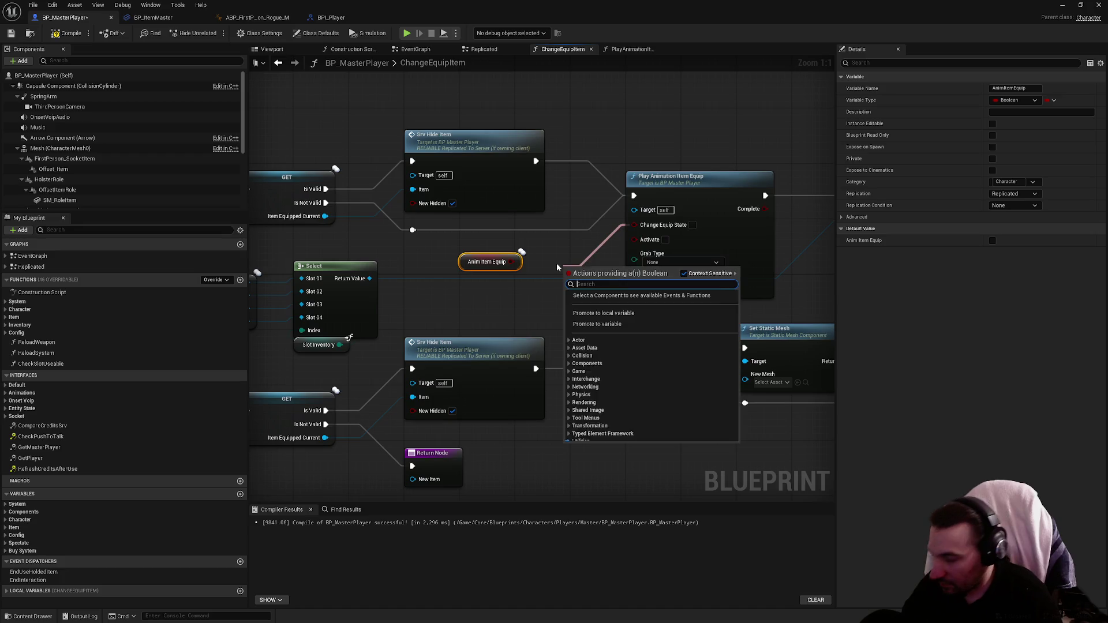
{"action": "type", "text": "select"}
{"action": "key", "text": "Return"}
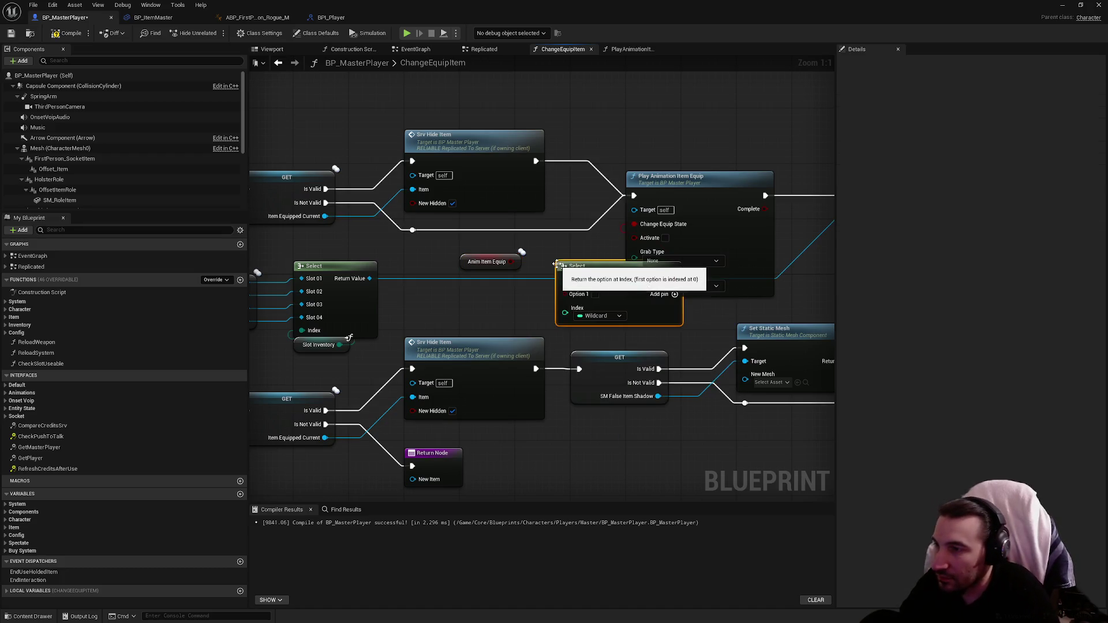
{"action": "mouse_move", "coordinate": [492, 263]}
{"action": "left_mouse_down"}
{"action": "mouse_move", "coordinate": [501, 298]}
{"action": "mouse_move", "coordinate": [565, 308]}
{"action": "left_mouse_up"}
{"action": "mouse_move", "coordinate": [475, 303]}
{"action": "left_mouse_down"}
{"action": "mouse_move", "coordinate": [491, 324]}
{"action": "mouse_move", "coordinate": [566, 330]}
{"action": "left_mouse_up"}
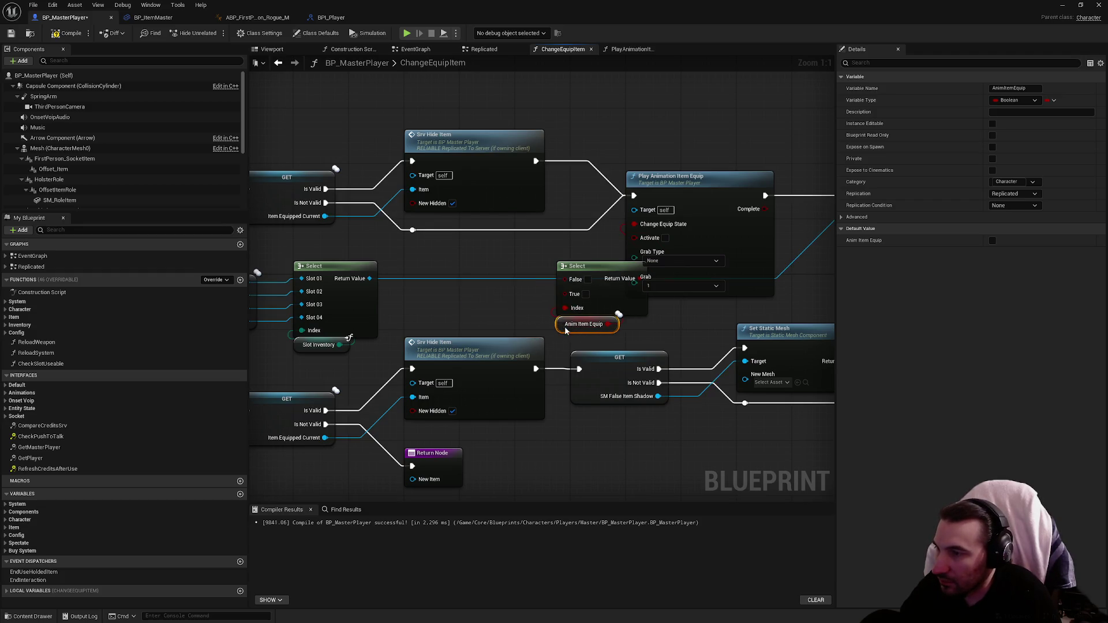
{"action": "left_click", "coordinate": [592, 271], "text": "ctrl"}
{"action": "left_click_drag", "start_coordinate": [592, 271], "coordinate": [493, 257]}
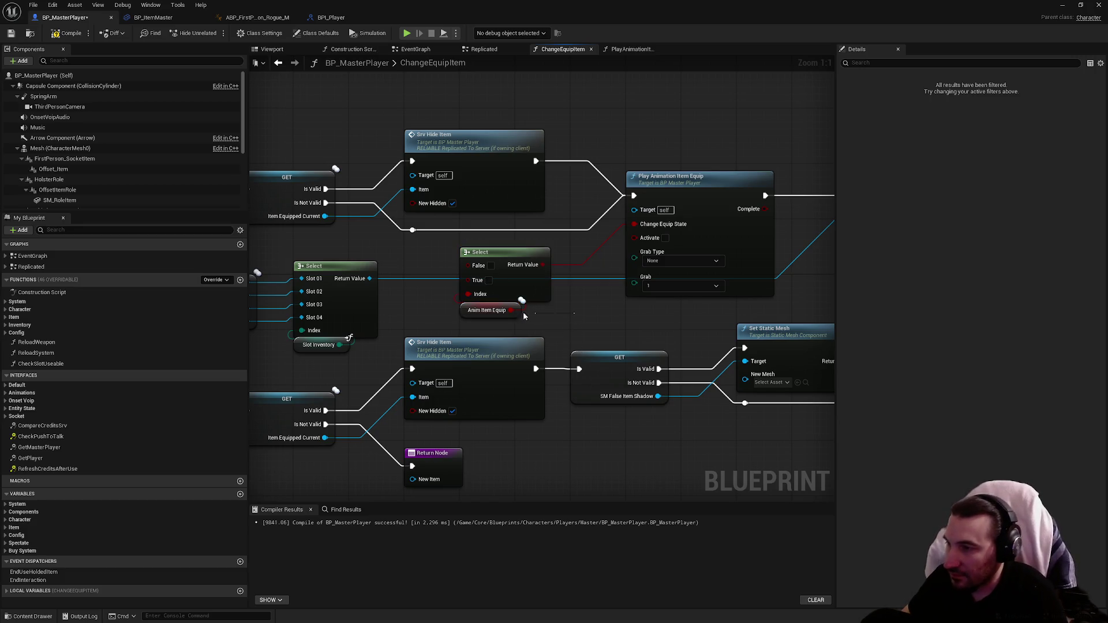
{"action": "key", "text": "Delete"}
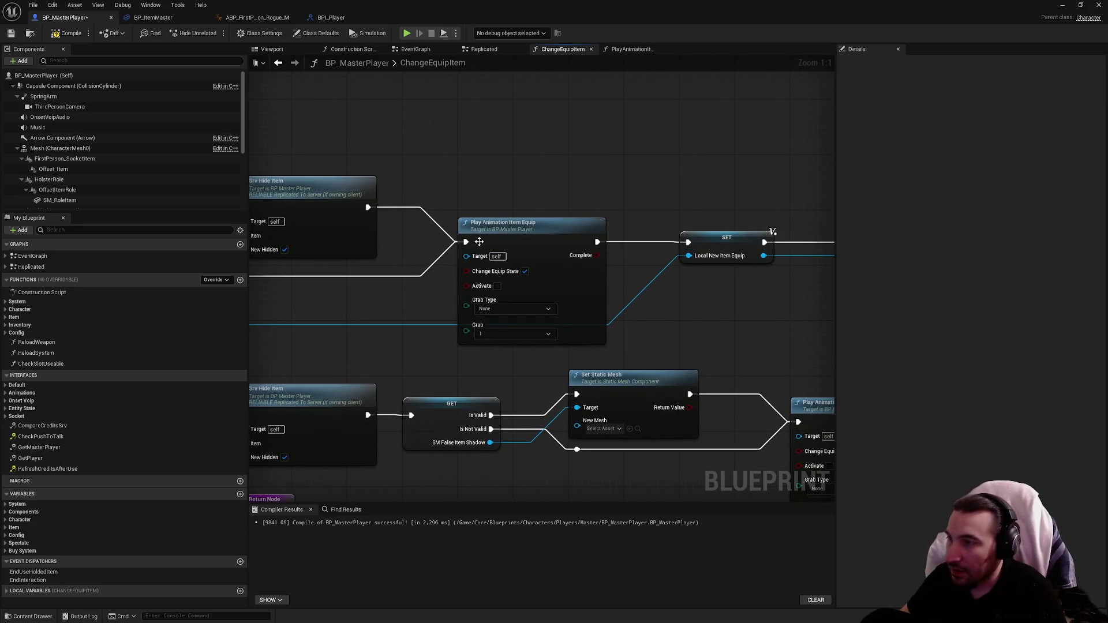
Reconnect the execution flow into SET and align SET with the Return Node.
{"action": "mouse_move", "coordinate": [466, 242]}
{"action": "left_mouse_down"}
{"action": "mouse_move", "coordinate": [663, 261]}
{"action": "mouse_move", "coordinate": [688, 244]}
{"action": "left_mouse_up"}
{"action": "scroll", "coordinate": [688, 243], "scroll_direction": "down", "scroll_amount": 2}
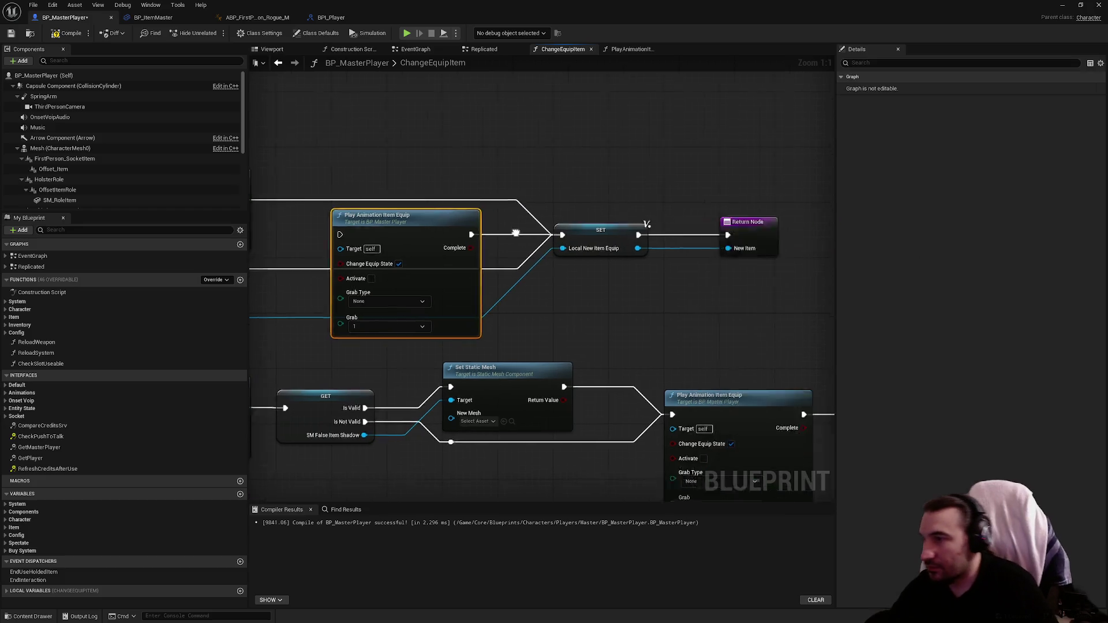
{"action": "left_click_drag", "start_coordinate": [370, 202], "coordinate": [644, 312]}
{"action": "scroll", "coordinate": [645, 311], "scroll_direction": "up", "scroll_amount": 2}
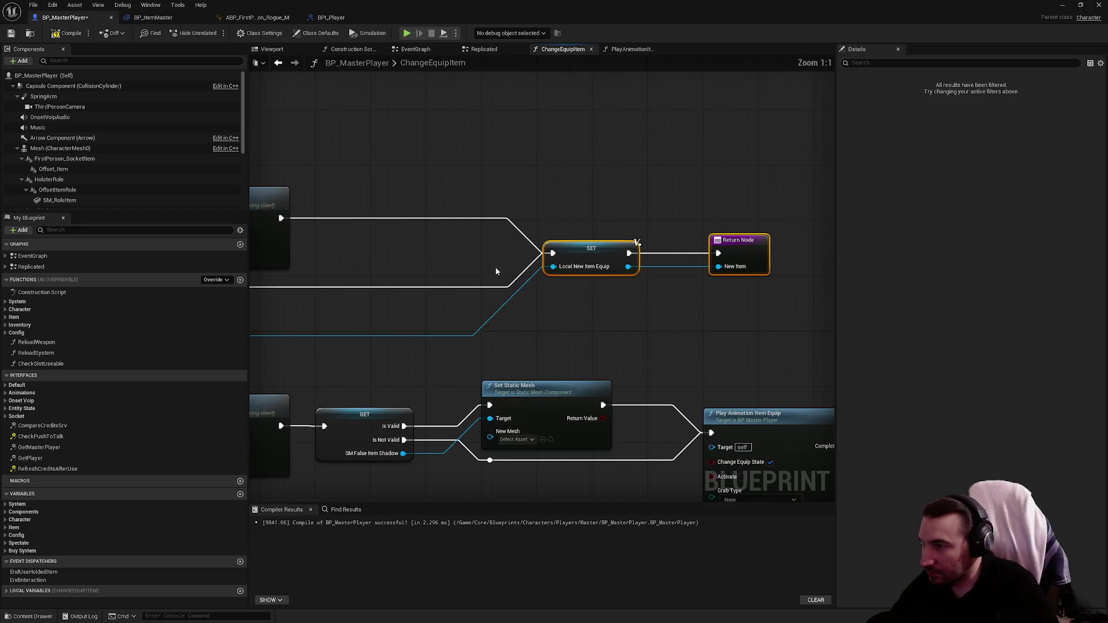
{"action": "key", "text": "f"}
{"action": "left_click", "coordinate": [483, 316]}
Compile and save BP_MasterPlayer, then go to the PlayAnimationItemEquip function graph.
{"action": "scroll", "coordinate": [490, 285], "scroll_direction": "down", "scroll_amount": 2}
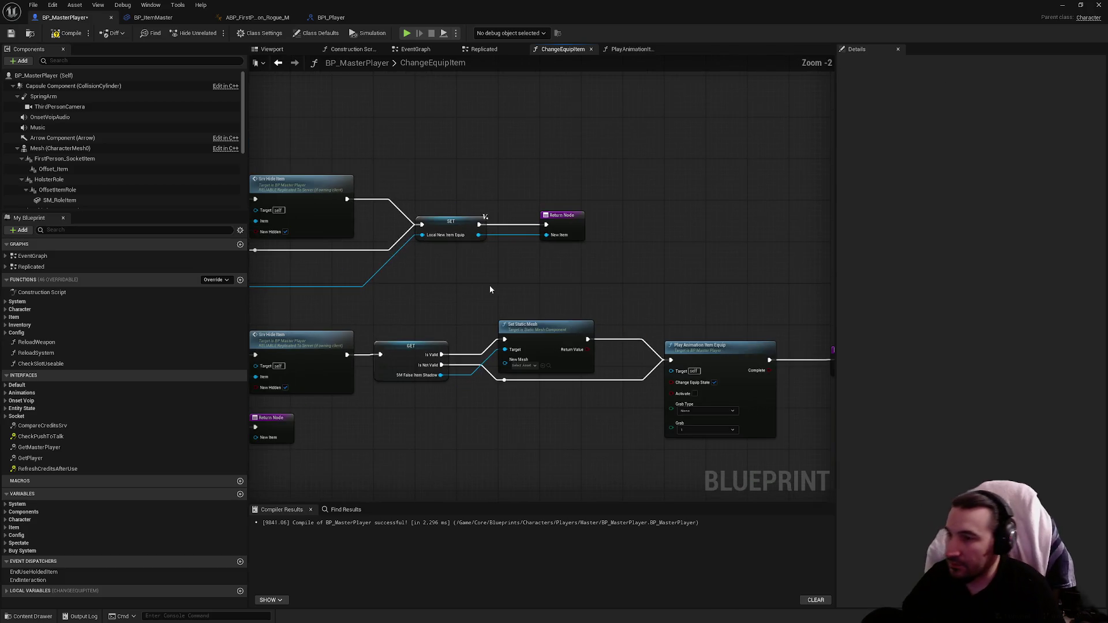
{"action": "key", "text": "ctrl+s"}
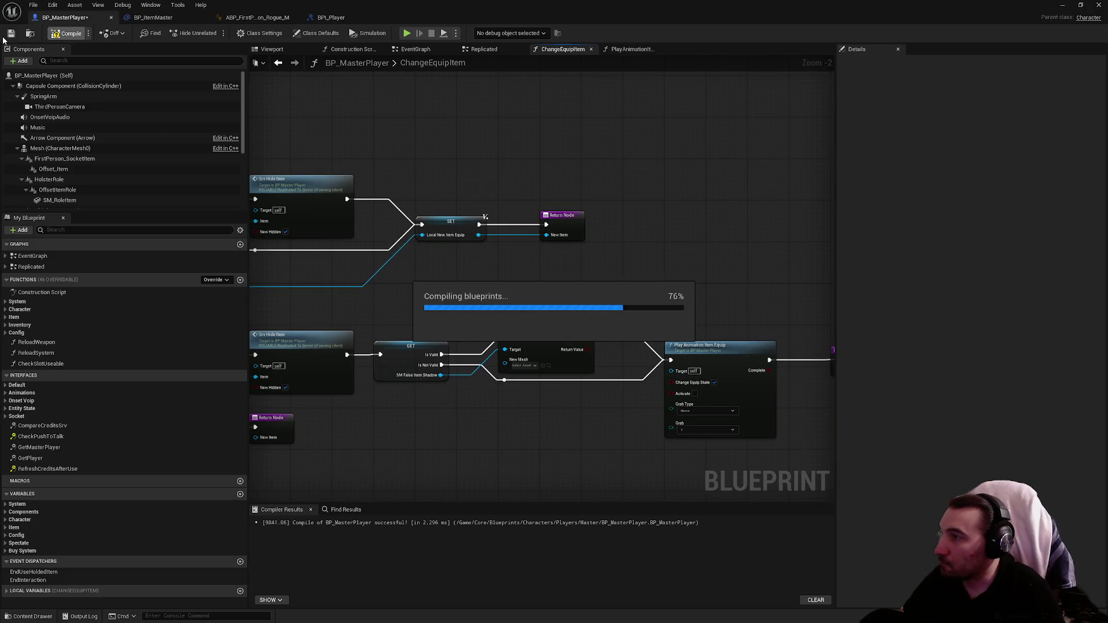
{"action": "left_click", "coordinate": [10, 34]}
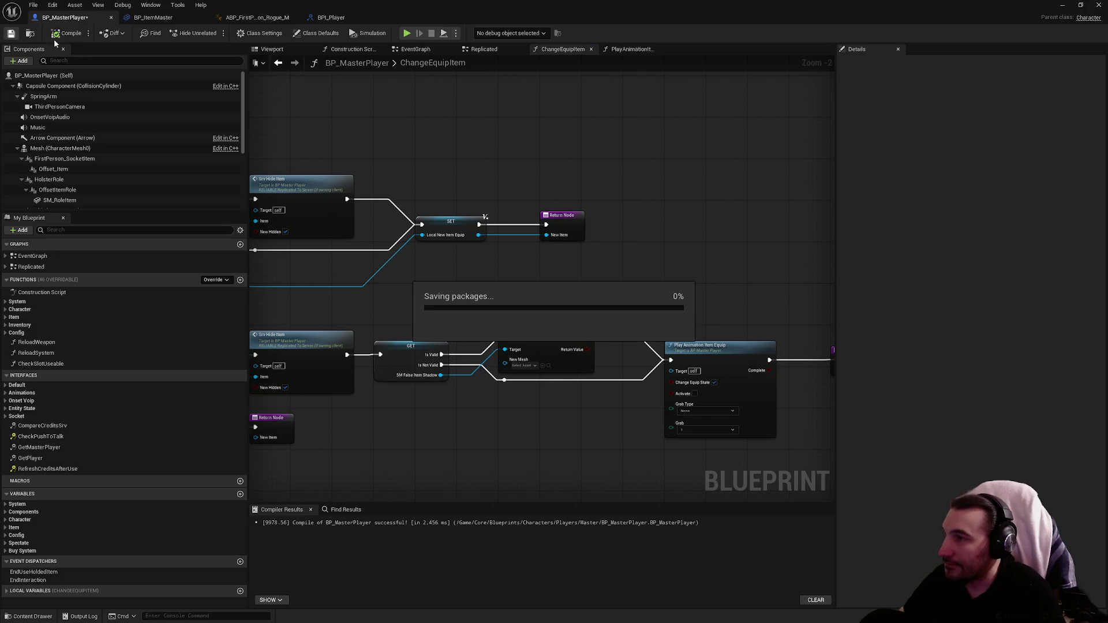
{"action": "left_click", "coordinate": [629, 49]}
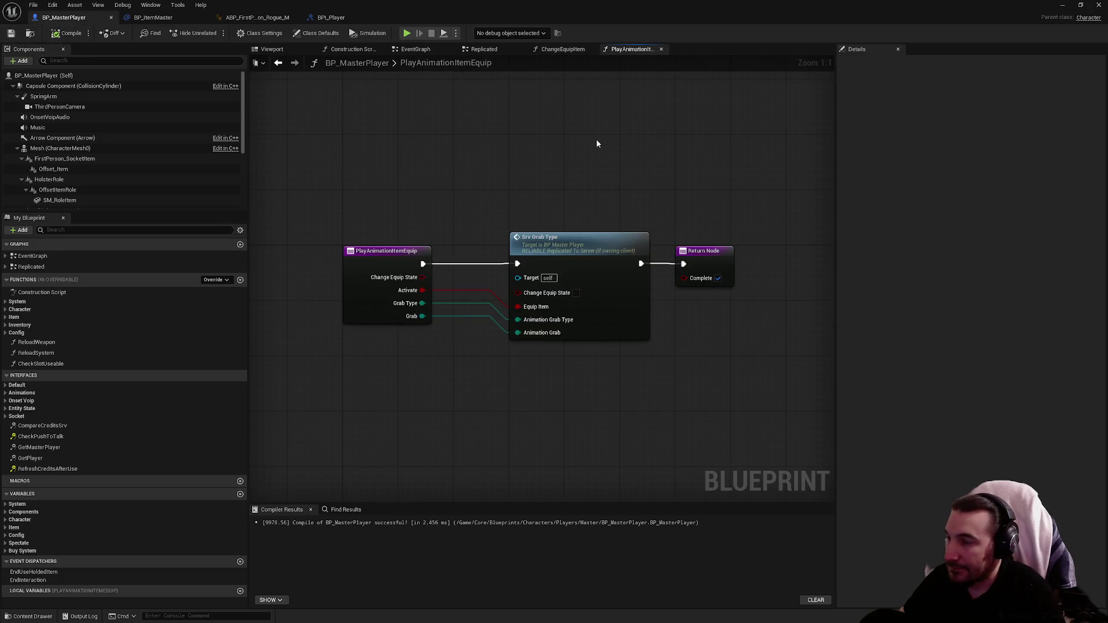
Follow Srv Equip Item to BP_ItemMaster's Equip Item event and wire Owner into Play Animation Item Equip's Target.
{"action": "left_click", "coordinate": [557, 51]}
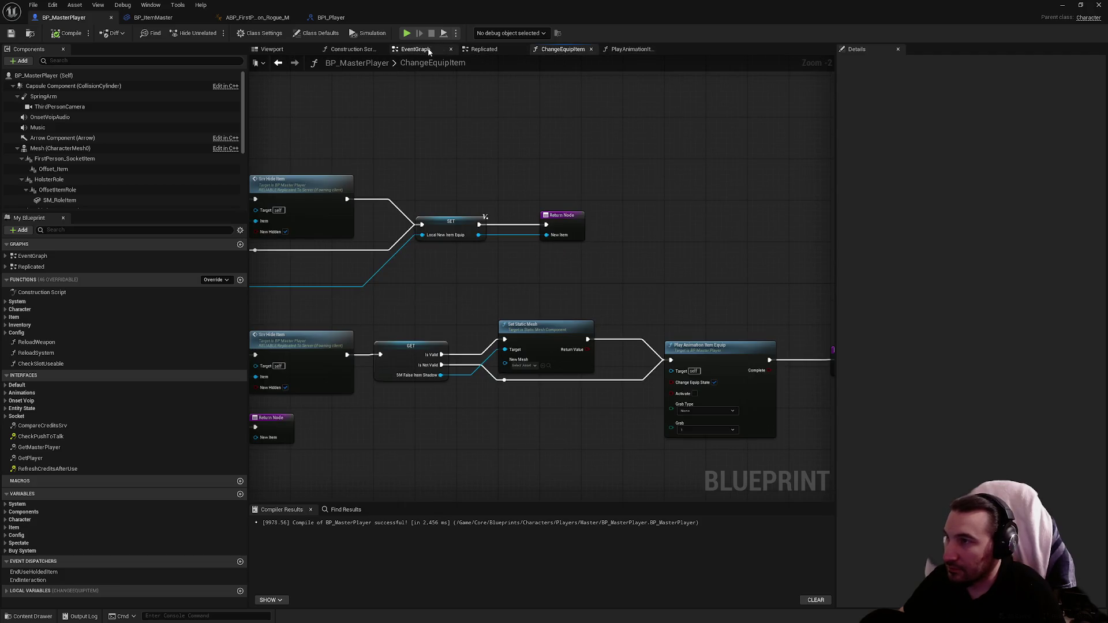
{"action": "left_click", "coordinate": [416, 49]}
{"action": "left_click", "coordinate": [647, 247]}
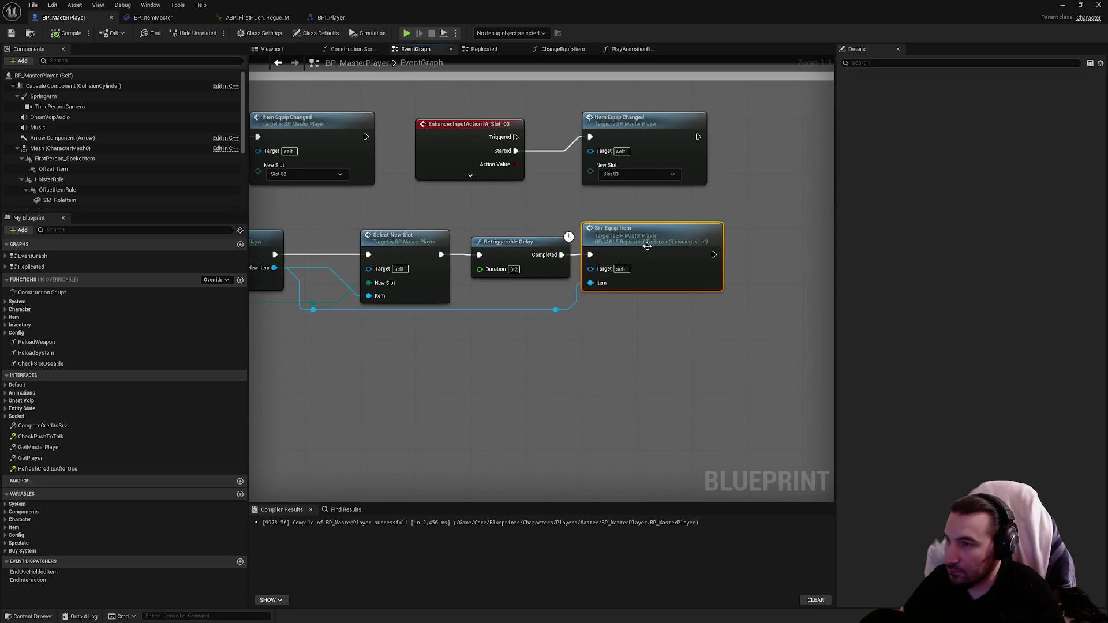
{"action": "double_click", "coordinate": [620, 241]}
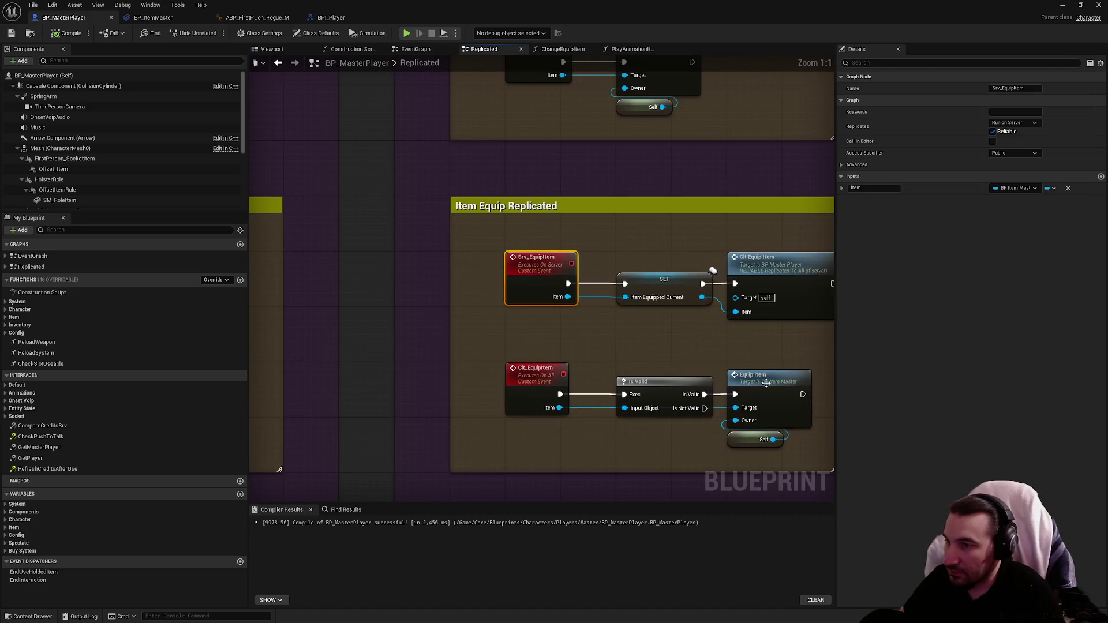
{"action": "double_click", "coordinate": [766, 383]}
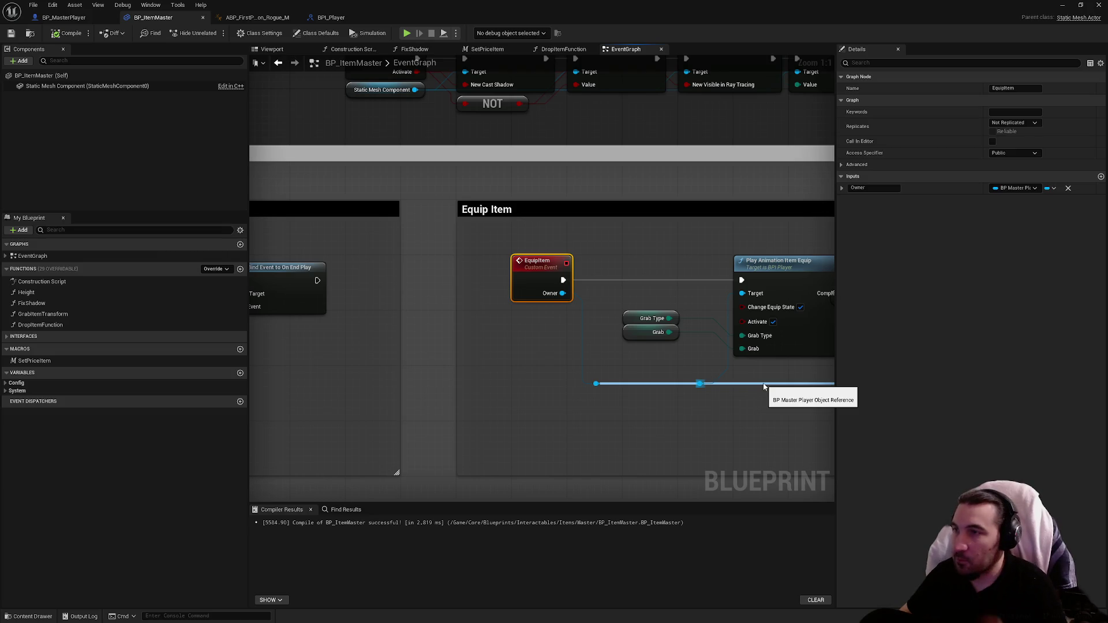
{"action": "left_click_drag", "start_coordinate": [765, 385], "coordinate": [742, 293]}
{"action": "left_click", "coordinate": [1081, 4]}
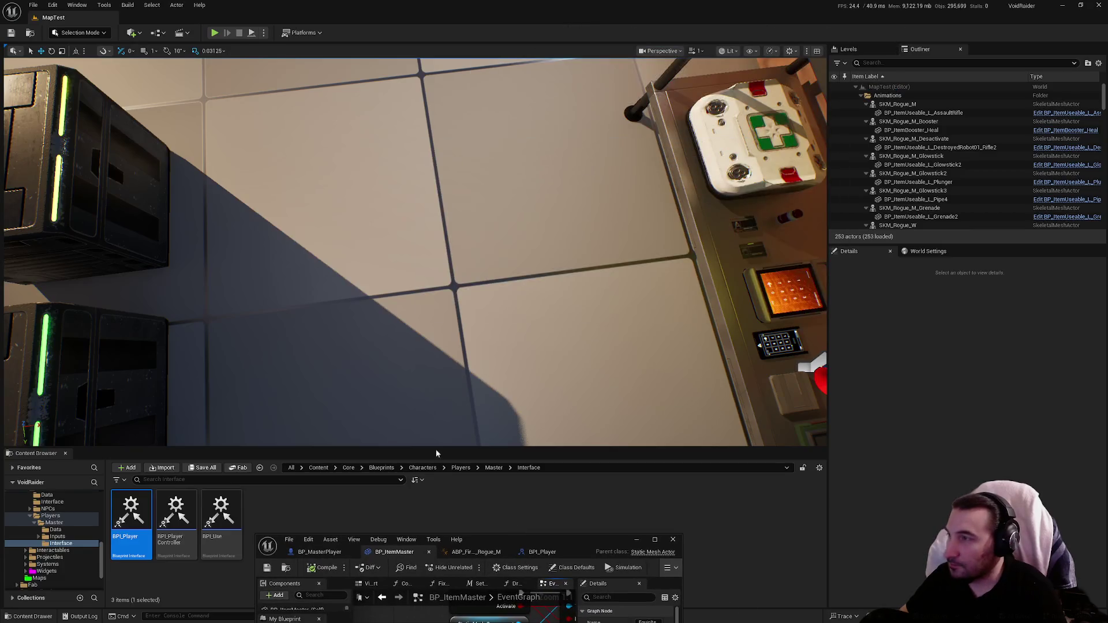
Playtest picking up two canisters, equip slot 2, toggle the gameplay debugger, then reopen BP_ItemMaster.
{"action": "left_click", "coordinate": [215, 33]}
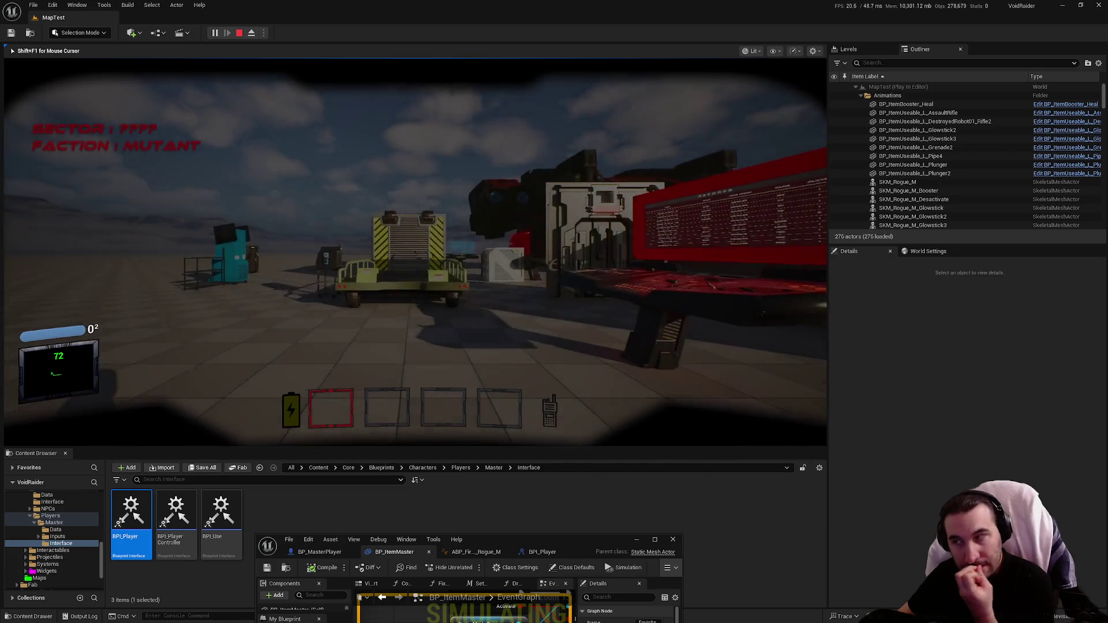
{"action": "key", "text": "w"}
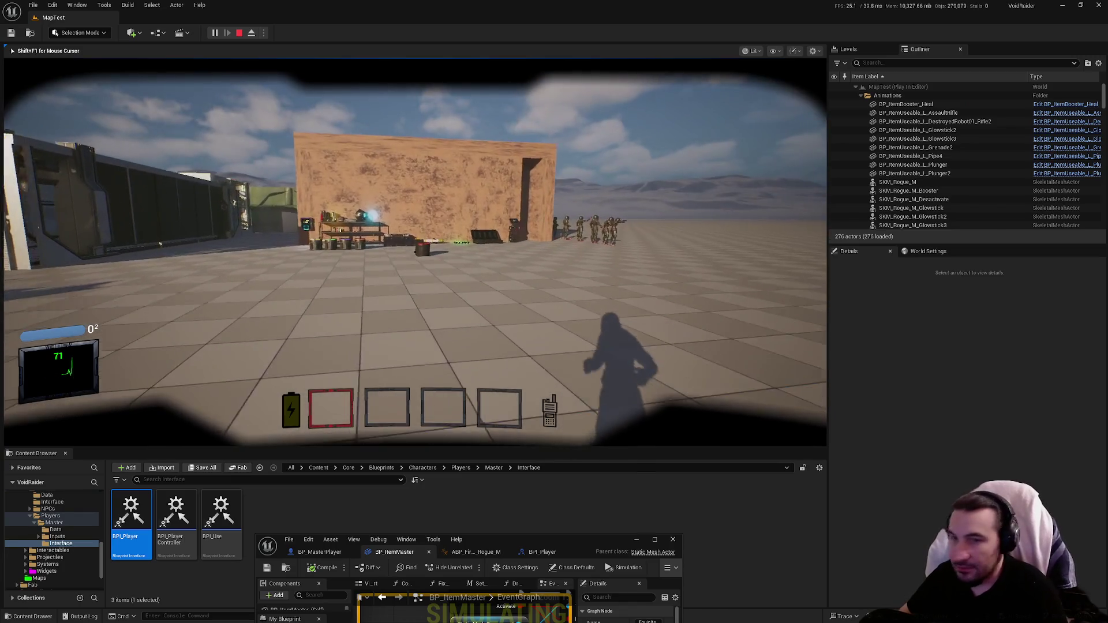
{"action": "key", "text": "w"}
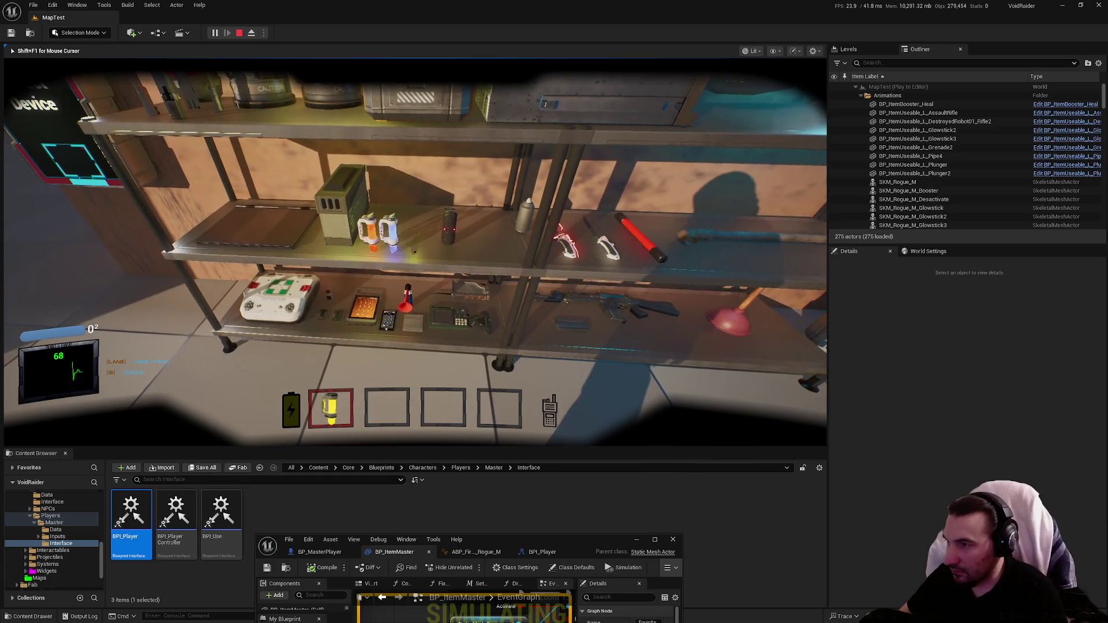
{"action": "key", "text": "e"}
{"action": "key", "text": "e"}
{"action": "key", "text": "2"}
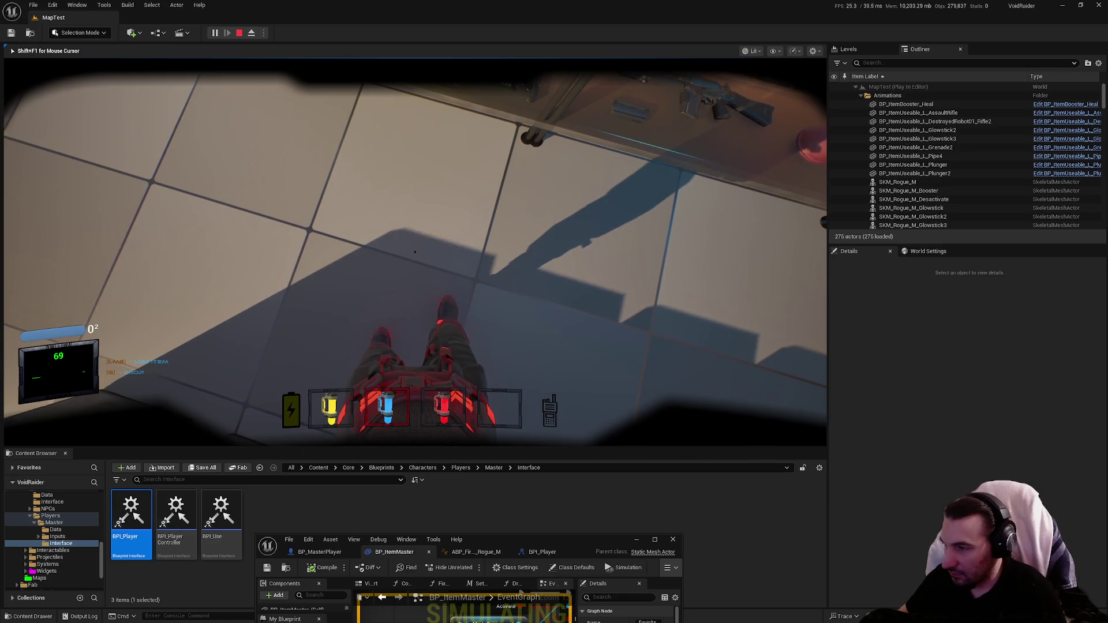
{"action": "key", "text": "apostrophe"}
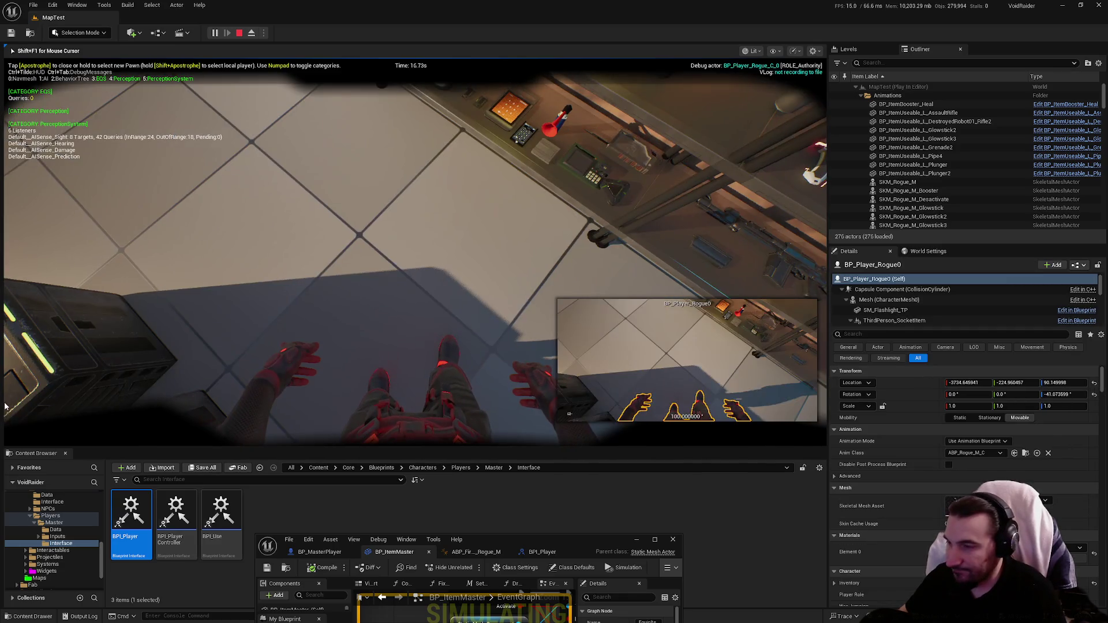
{"action": "key", "text": "Escape"}
{"action": "double_click", "coordinate": [473, 445]}
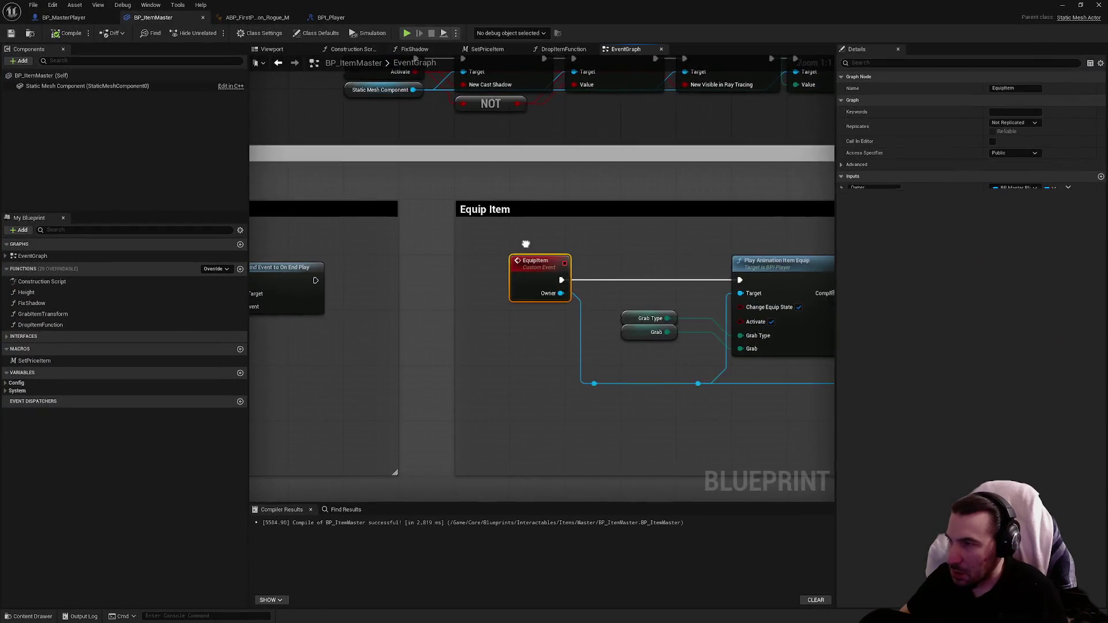
Switch through the open blueprint tabs and settle on BP_MasterPlayer.
{"action": "scroll", "coordinate": [706, 307], "scroll_direction": "down", "scroll_amount": 3}
{"action": "scroll", "coordinate": [706, 307], "scroll_direction": "up", "scroll_amount": 3}
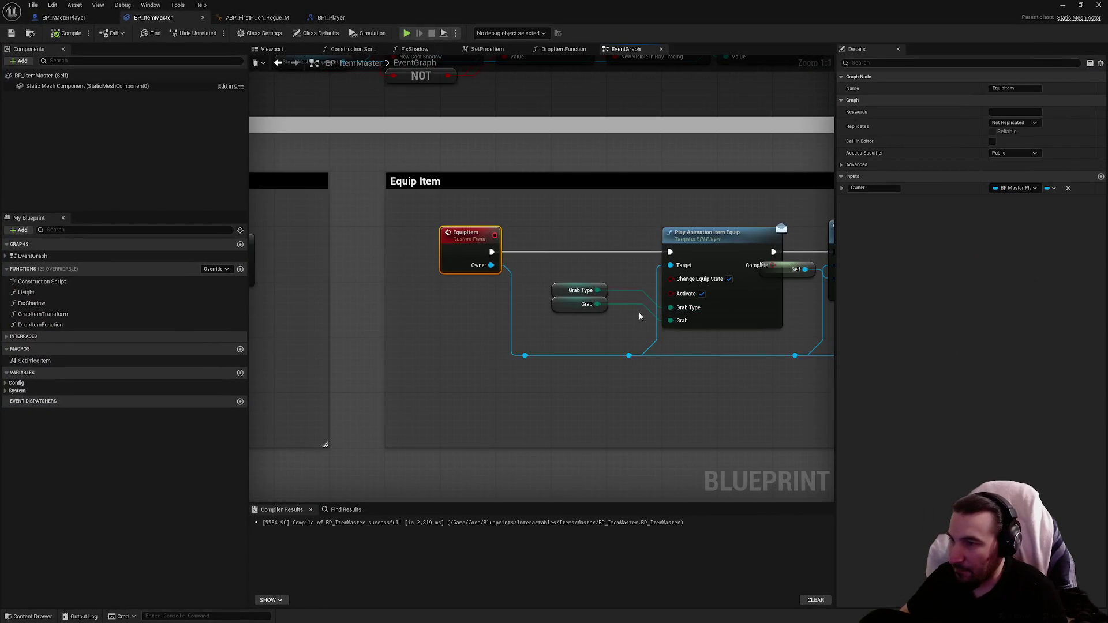
{"action": "left_click", "coordinate": [257, 17]}
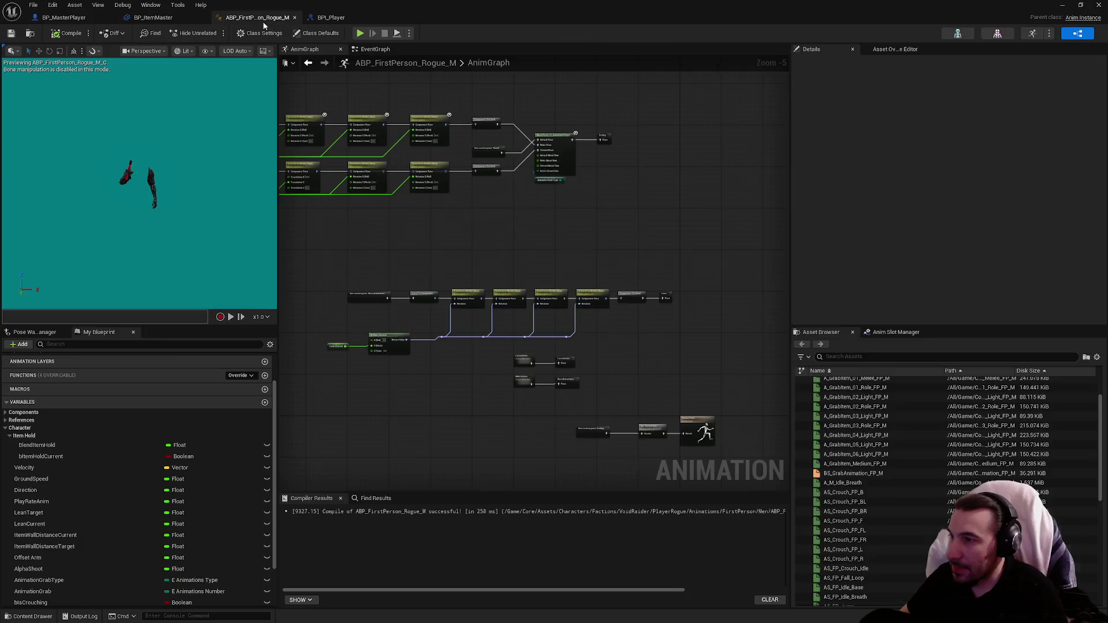
{"action": "left_click", "coordinate": [153, 17]}
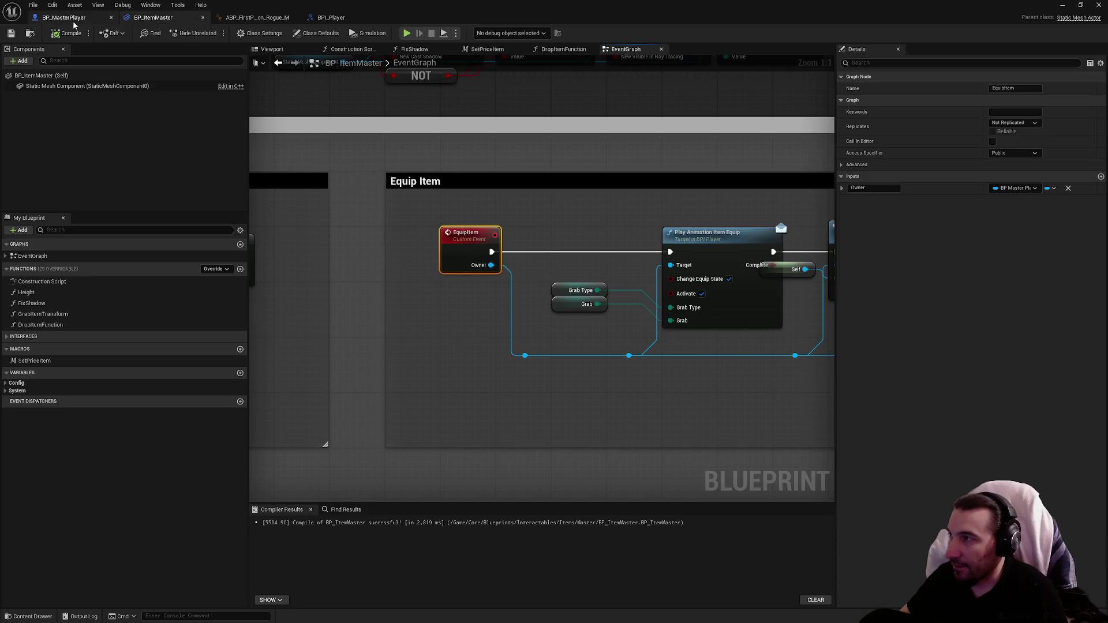
{"action": "left_click", "coordinate": [67, 17]}
{"action": "scroll", "coordinate": [616, 299], "scroll_direction": "down", "scroll_amount": 5}
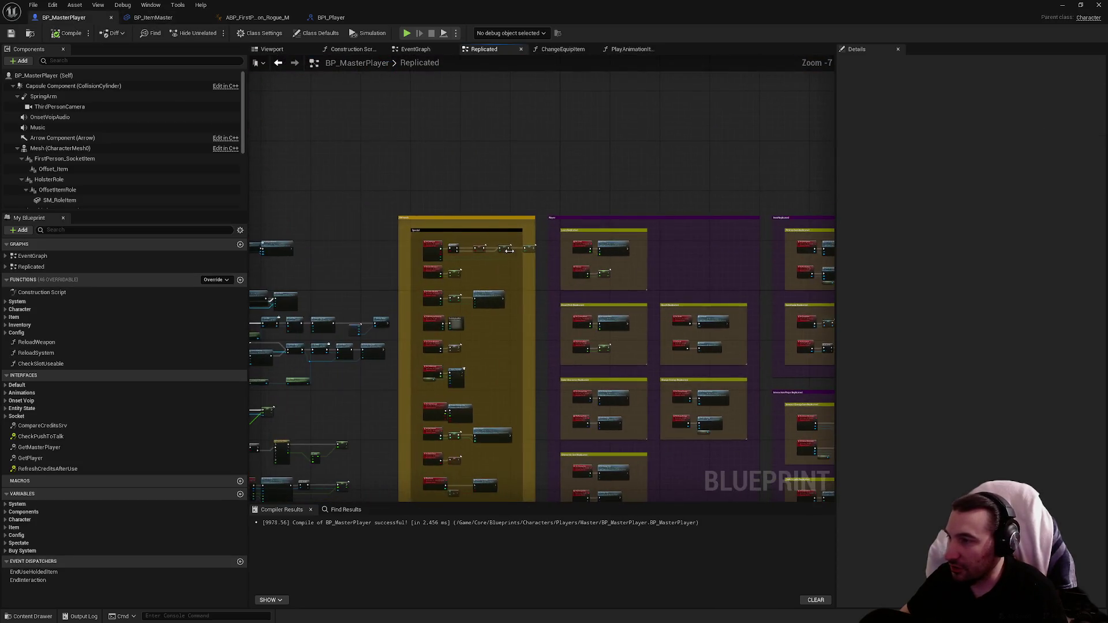
{"action": "scroll", "coordinate": [450, 287], "scroll_direction": "up", "scroll_amount": 5}
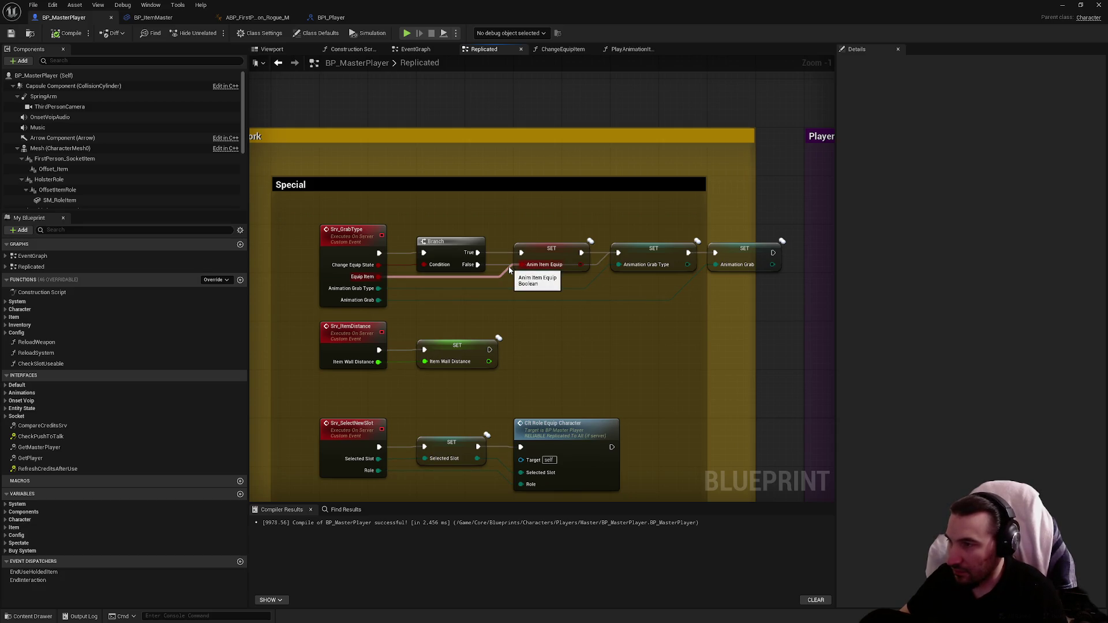
Connect the PlayAnimationItemEquip inputs to Srv Grab Type, save, and minimize the blueprint editor.
{"action": "left_click", "coordinate": [631, 49]}
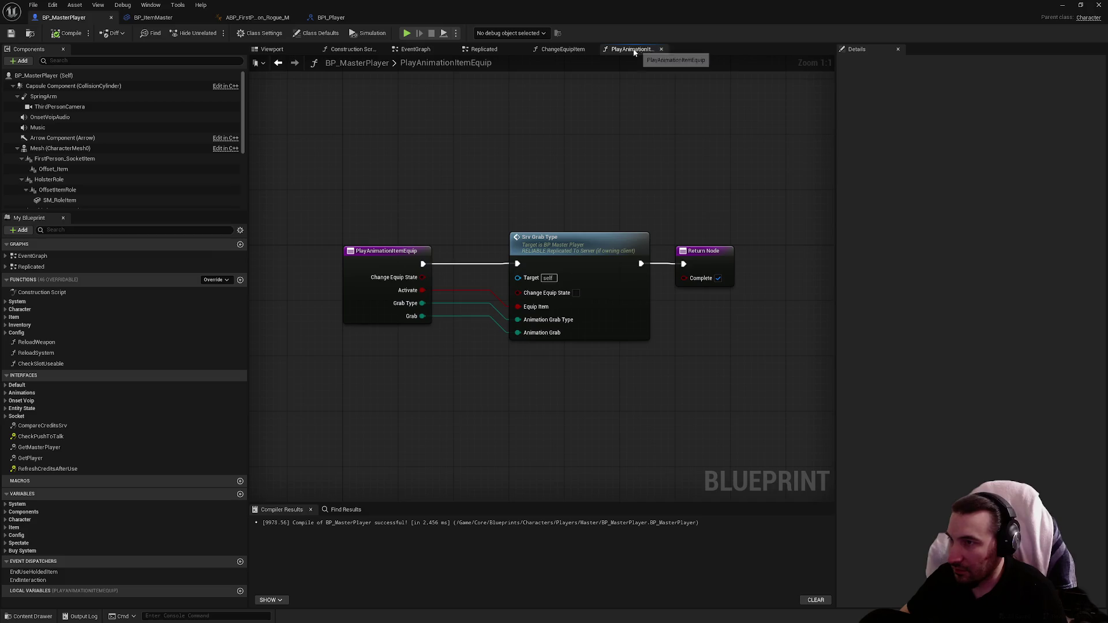
{"action": "left_click_drag", "start_coordinate": [515, 314], "coordinate": [518, 319]}
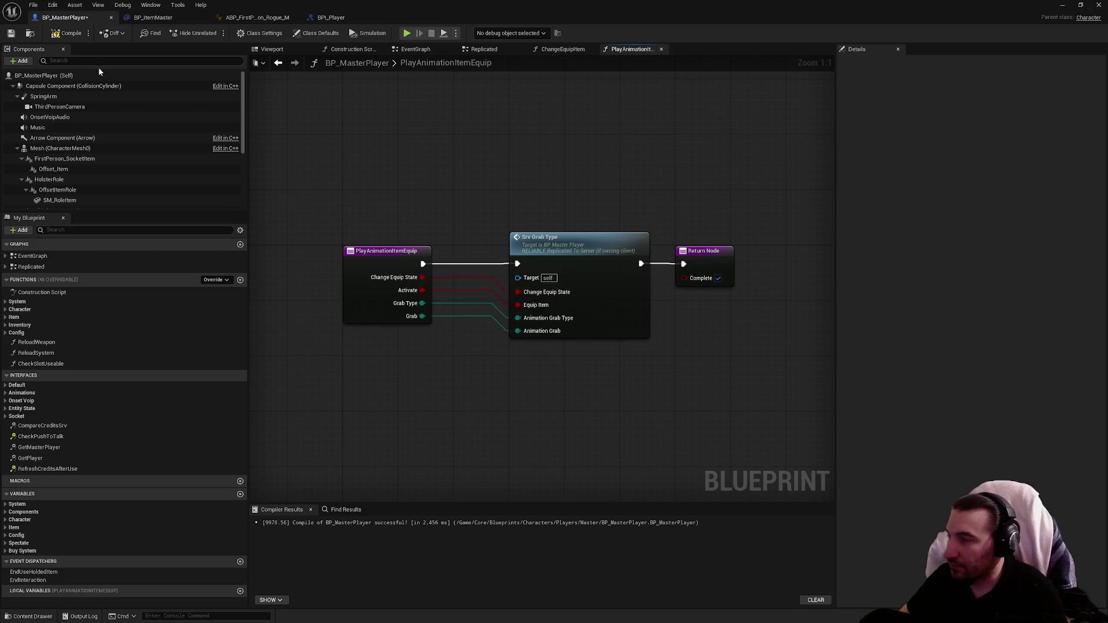
{"action": "left_click", "coordinate": [10, 34]}
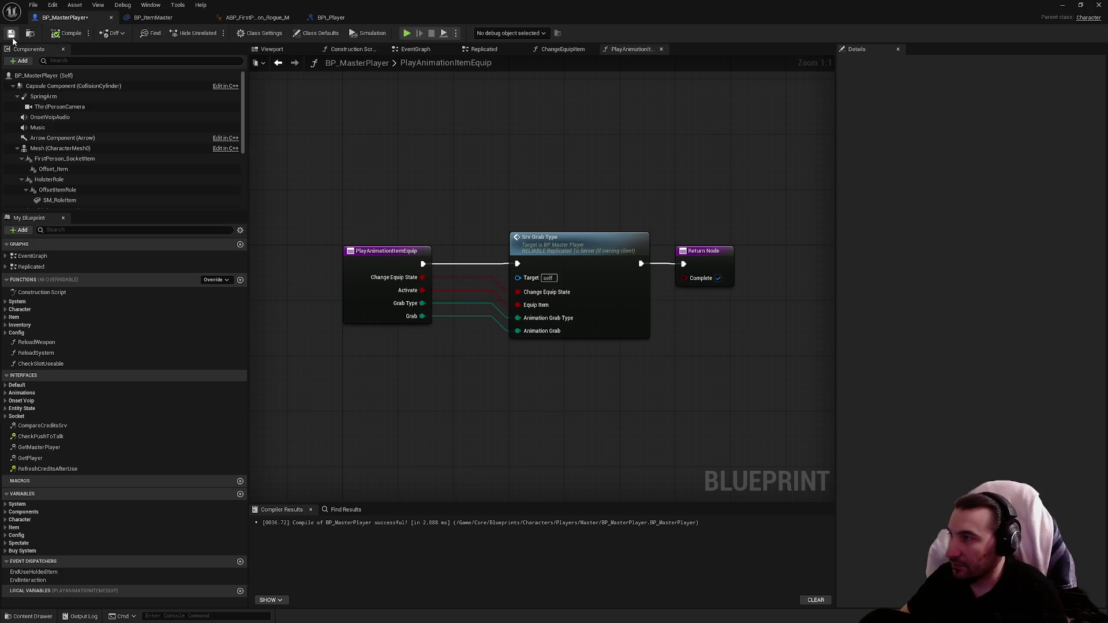
{"action": "left_click", "coordinate": [11, 34]}
{"action": "key", "text": "super+Down"}
{"action": "key", "text": "super+Down"}
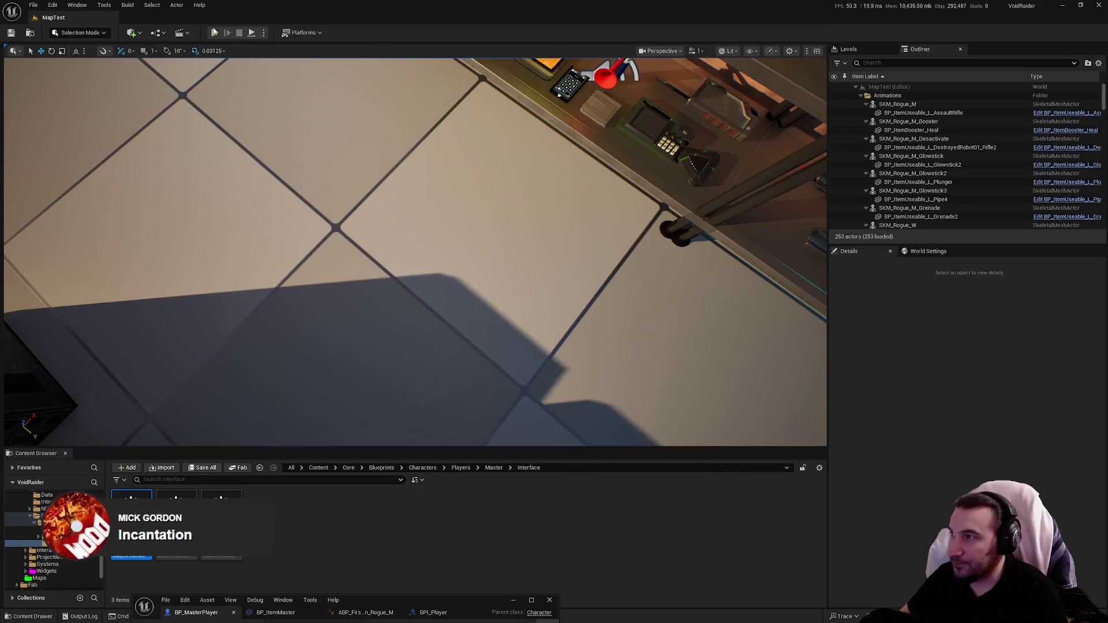
Restart the playtest, walk to the shelf by the brown wall, and pick up the glowsticks.
{"action": "left_click", "coordinate": [214, 33]}
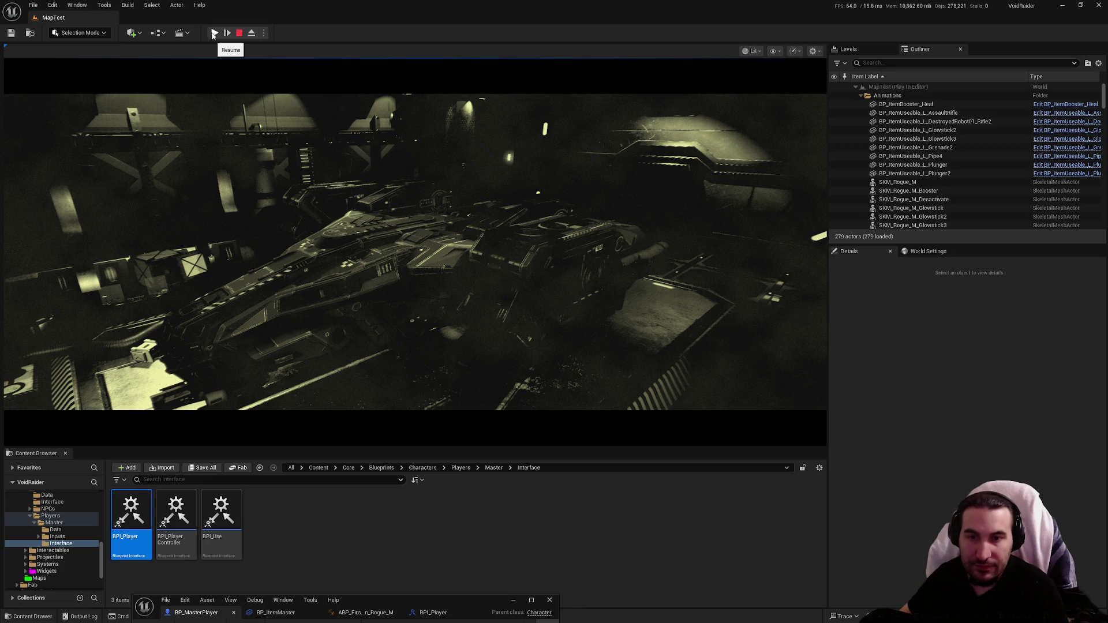
{"action": "key", "text": "Escape"}
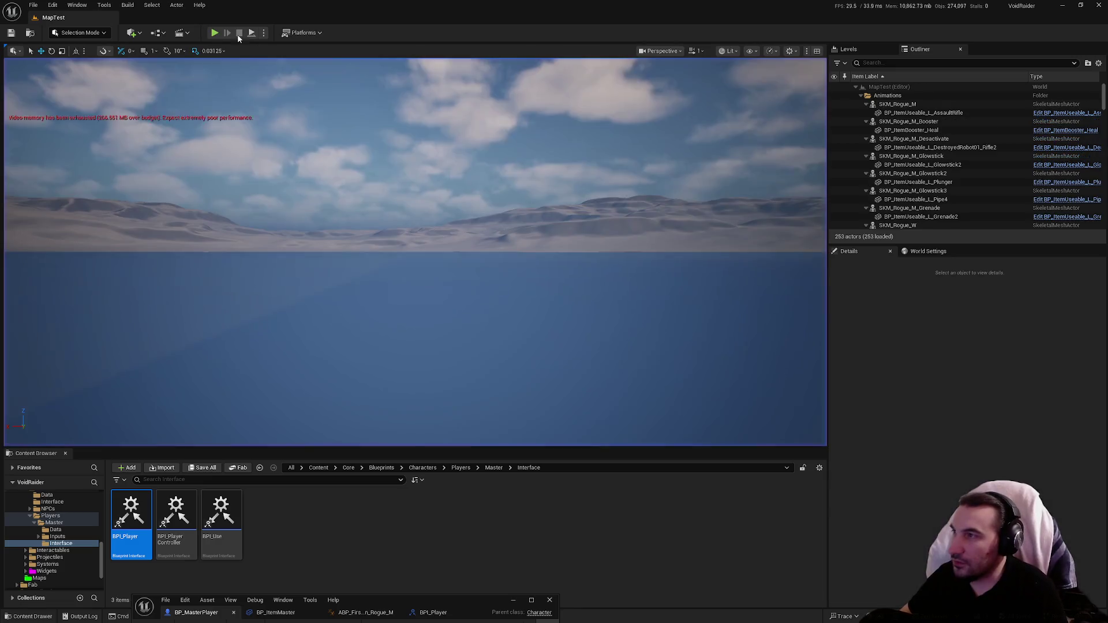
{"action": "left_click", "coordinate": [213, 33]}
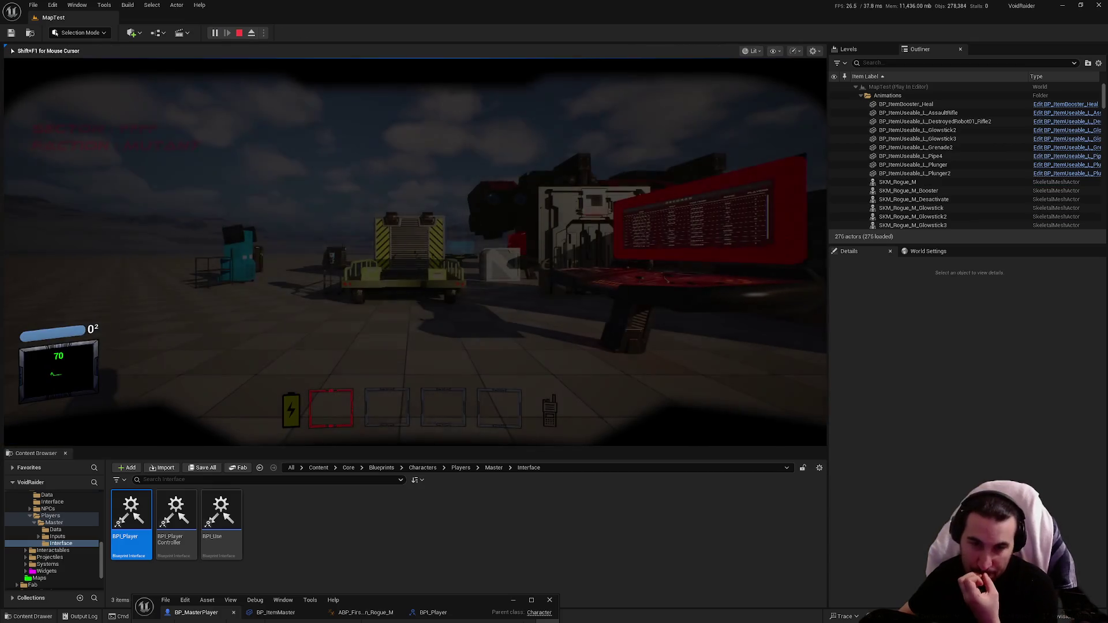
{"action": "key", "text": "a"}
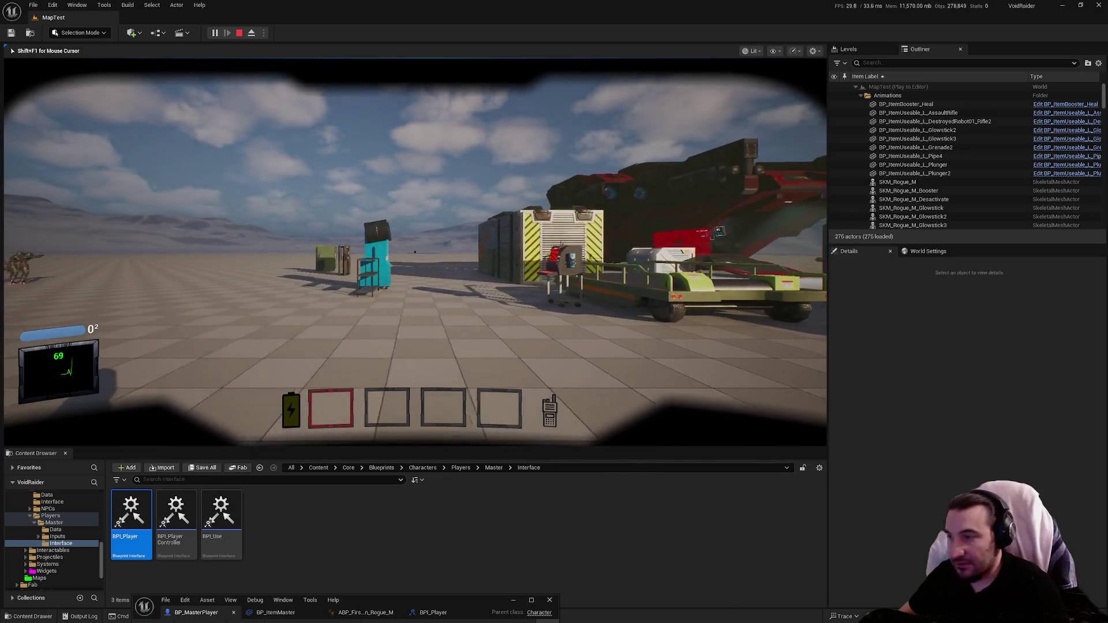
{"action": "key", "text": "w"}
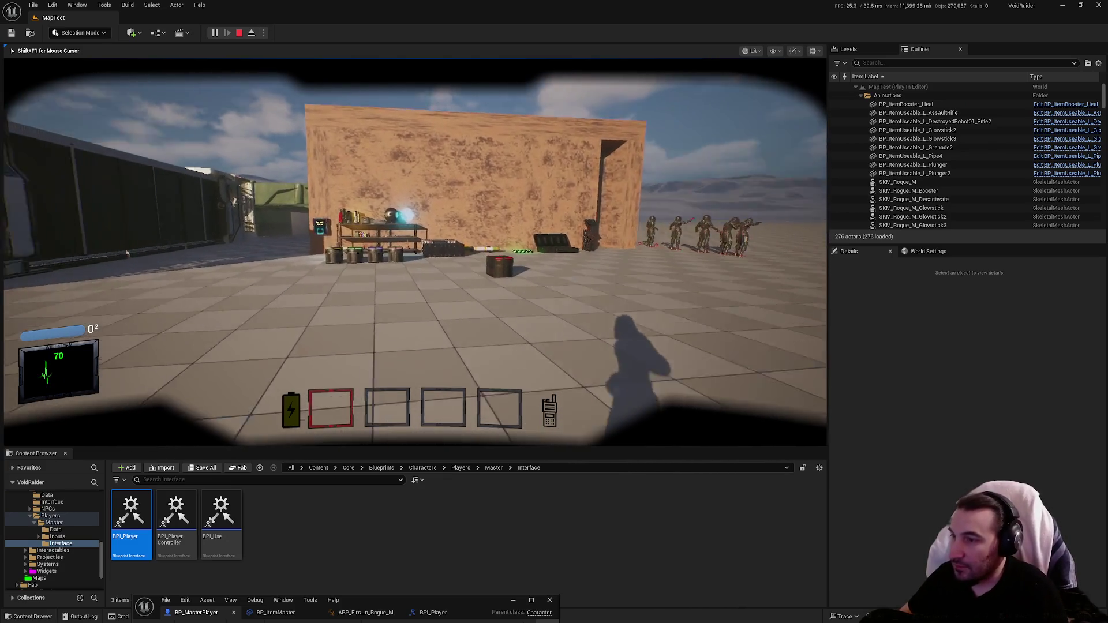
{"action": "key", "text": "w"}
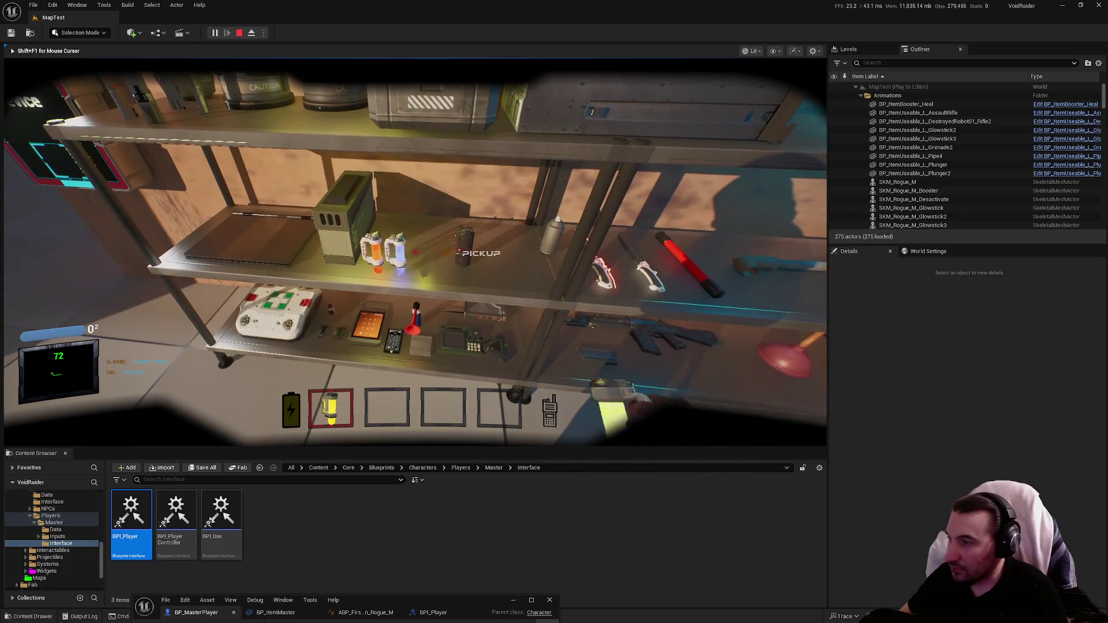
{"action": "key", "text": "e"}
{"action": "key", "text": "e"}
{"action": "key", "text": "e"}
Scroll the hotbar to swap between glowsticks, stop the playtest, and restore the blueprint editor.
{"action": "scroll", "coordinate": [415, 252], "scroll_direction": "up", "scroll_amount": 1}
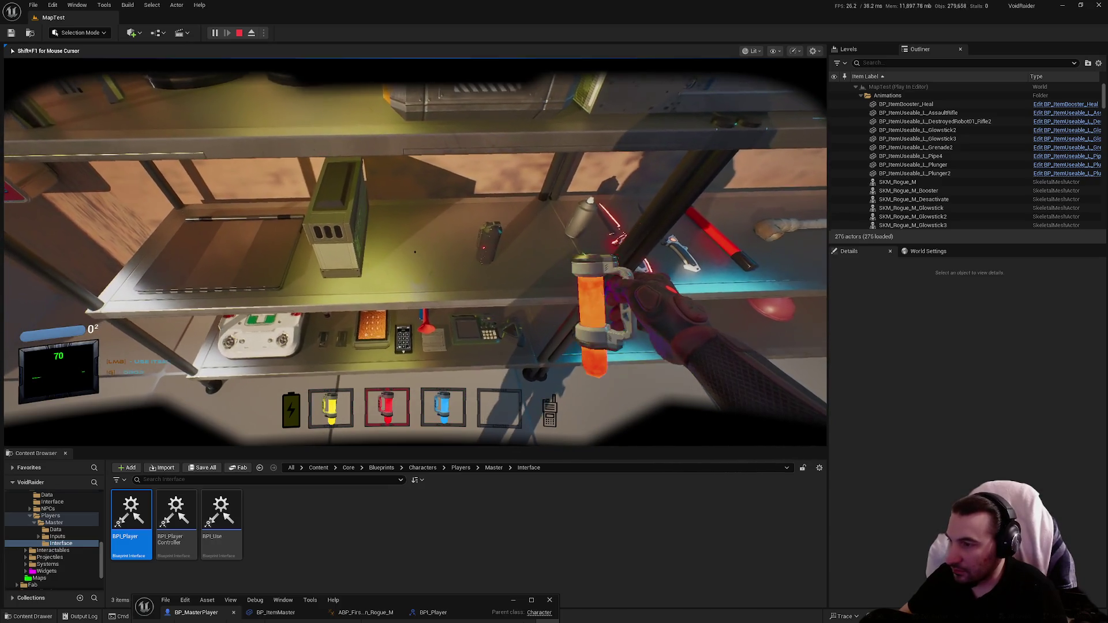
{"action": "scroll", "coordinate": [416, 252], "scroll_direction": "down", "scroll_amount": 1}
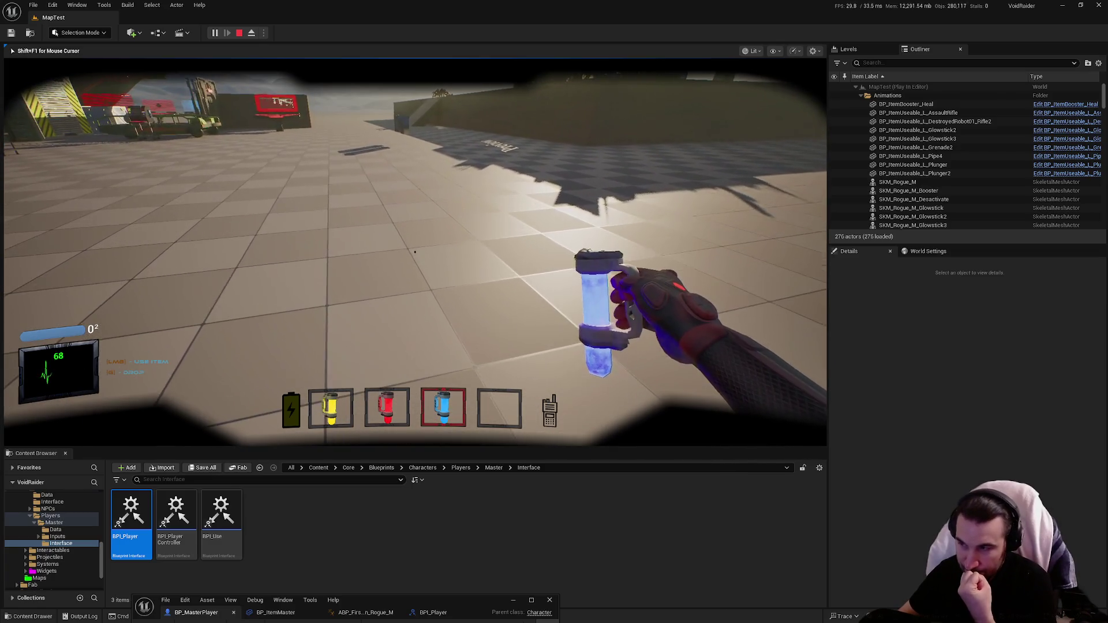
{"action": "scroll", "coordinate": [415, 252], "scroll_direction": "up", "scroll_amount": 1}
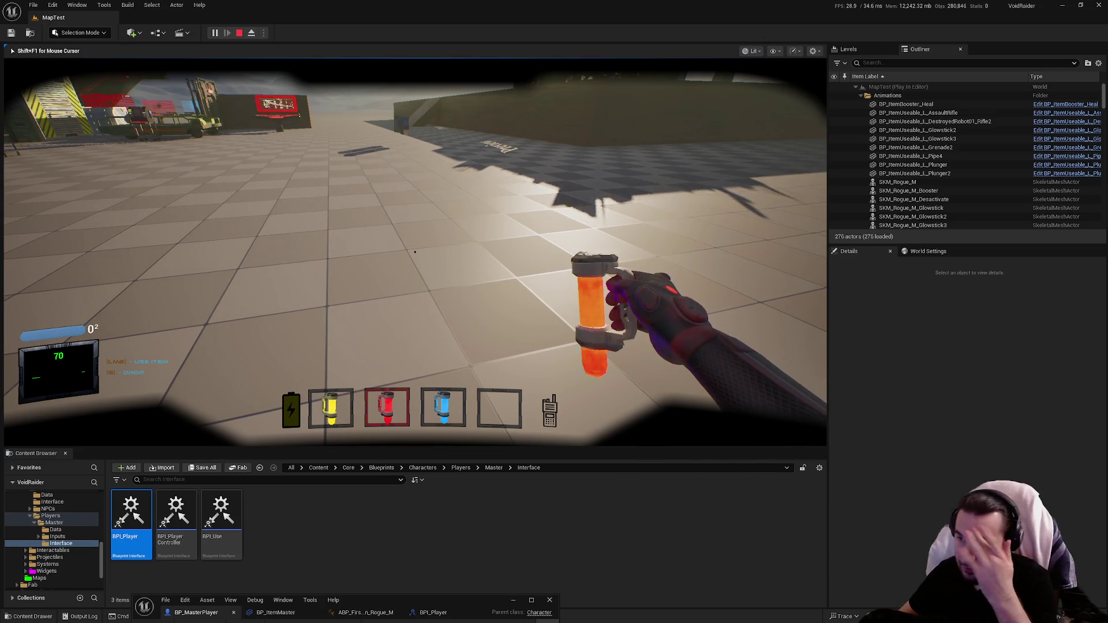
{"action": "scroll", "coordinate": [415, 252], "scroll_direction": "up", "scroll_amount": 1}
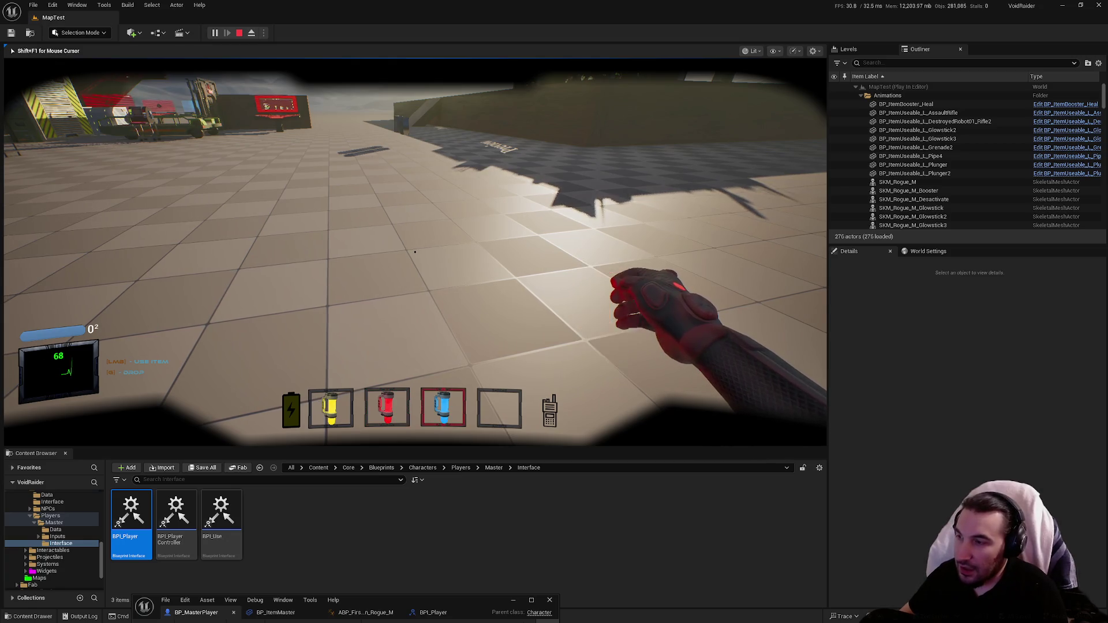
{"action": "scroll", "coordinate": [415, 253], "scroll_direction": "down", "scroll_amount": 1}
{"action": "scroll", "coordinate": [415, 252], "scroll_direction": "down", "scroll_amount": 1}
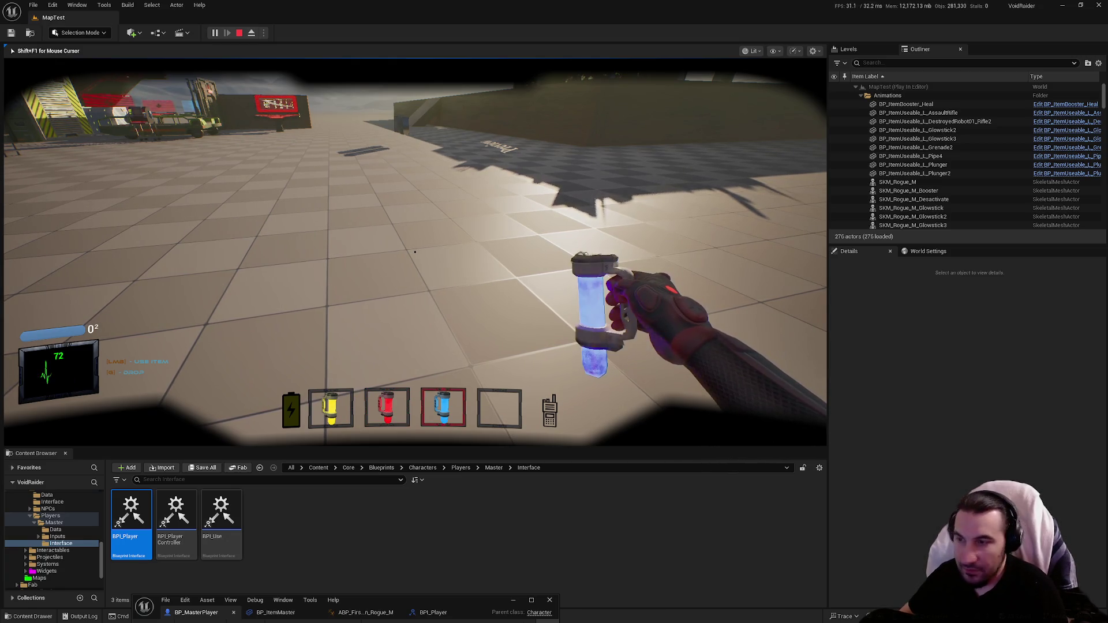
{"action": "scroll", "coordinate": [415, 252], "scroll_direction": "up", "scroll_amount": 2}
{"action": "key", "text": "Escape"}
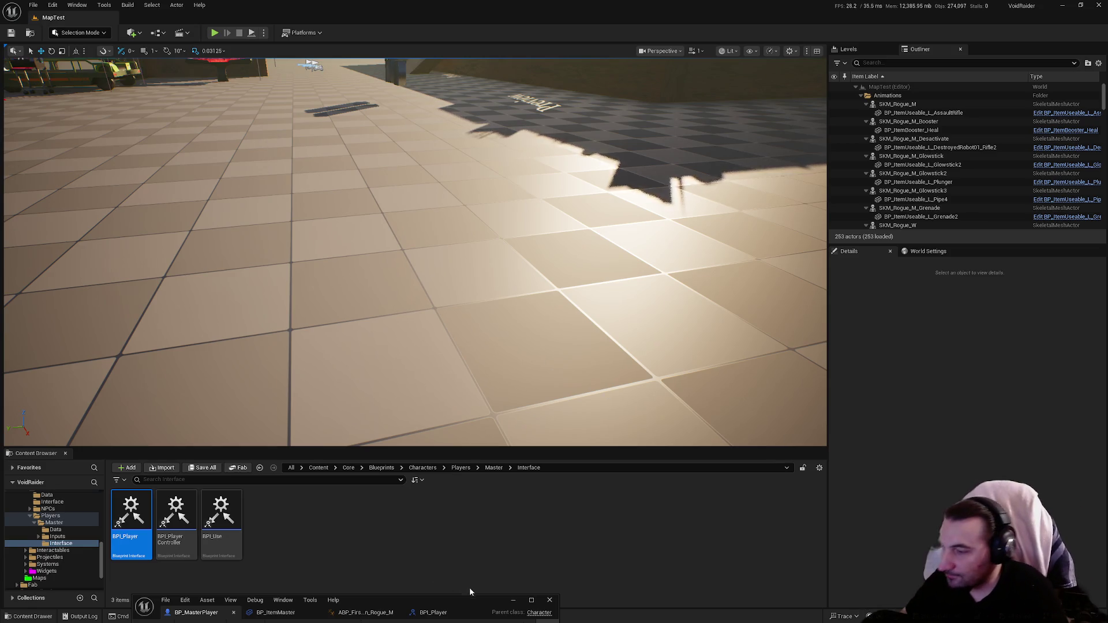
{"action": "mouse_move", "coordinate": [470, 591]}
{"action": "left_mouse_down"}
{"action": "mouse_move", "coordinate": [564, 364]}
{"action": "mouse_move", "coordinate": [578, 2]}
{"action": "left_mouse_up"}
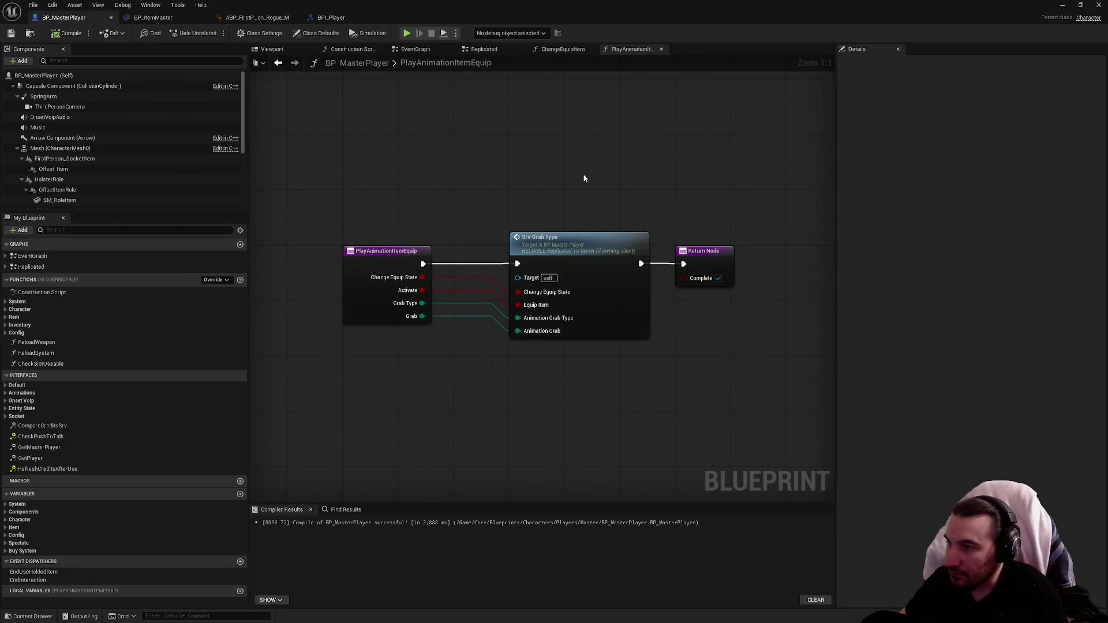
In ChangeEquipItem, copy the Play Animation Item Equip call and shift SET and Return Node right.
{"action": "left_click", "coordinate": [569, 51]}
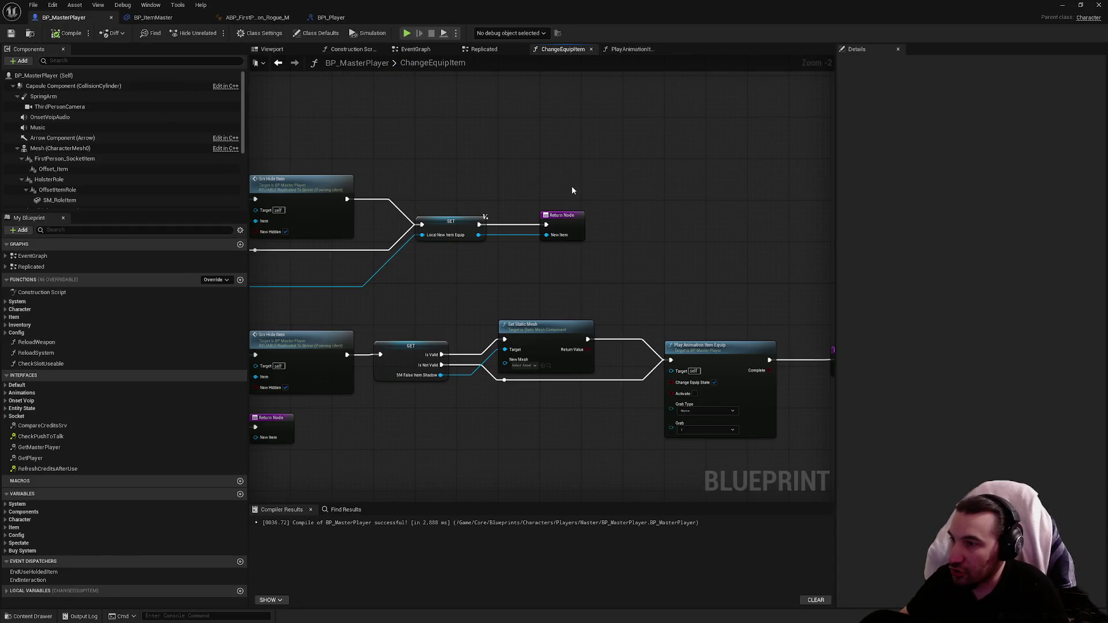
{"action": "left_click_drag", "start_coordinate": [572, 186], "coordinate": [564, 132]}
{"action": "left_click", "coordinate": [719, 307]}
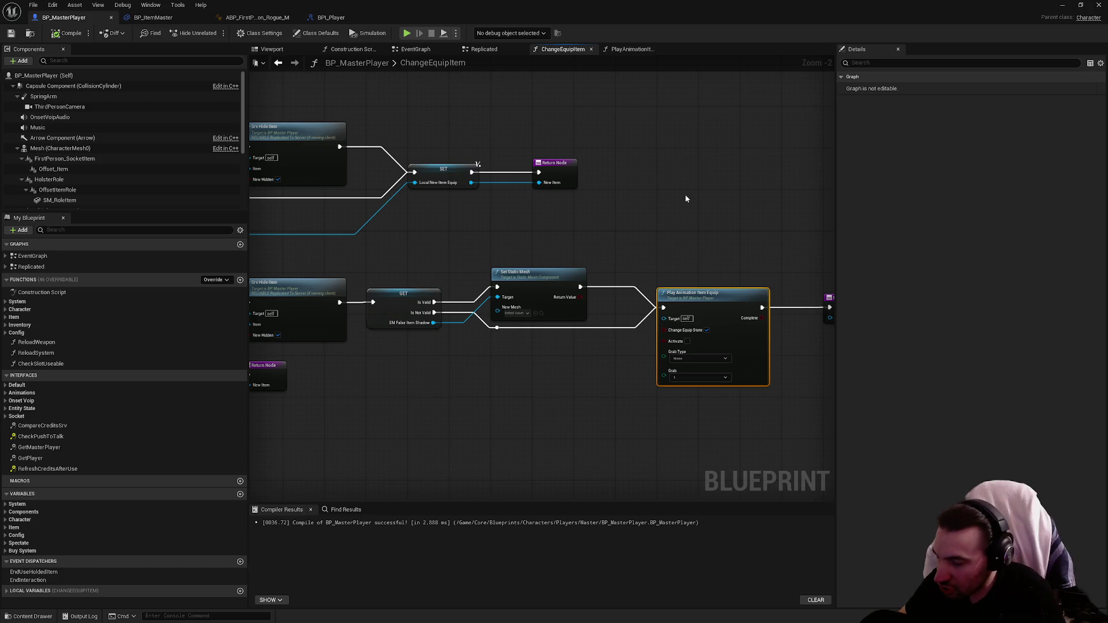
{"action": "left_click_drag", "start_coordinate": [686, 199], "coordinate": [668, 301]}
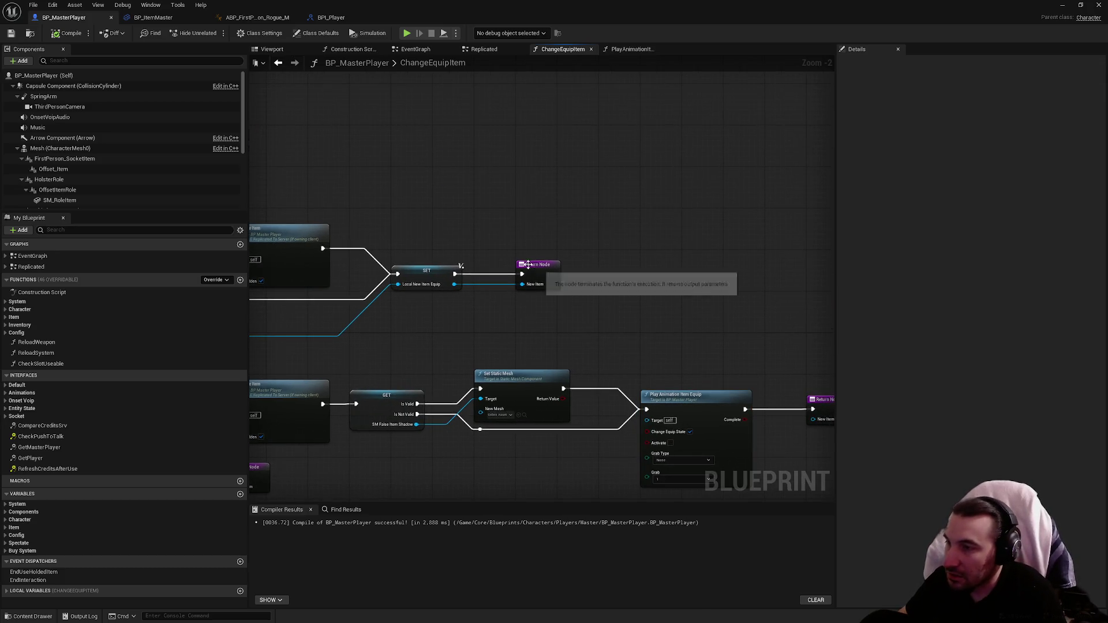
{"action": "left_click_drag", "start_coordinate": [453, 252], "coordinate": [549, 295]}
{"action": "left_click_drag", "start_coordinate": [426, 272], "coordinate": [633, 272]}
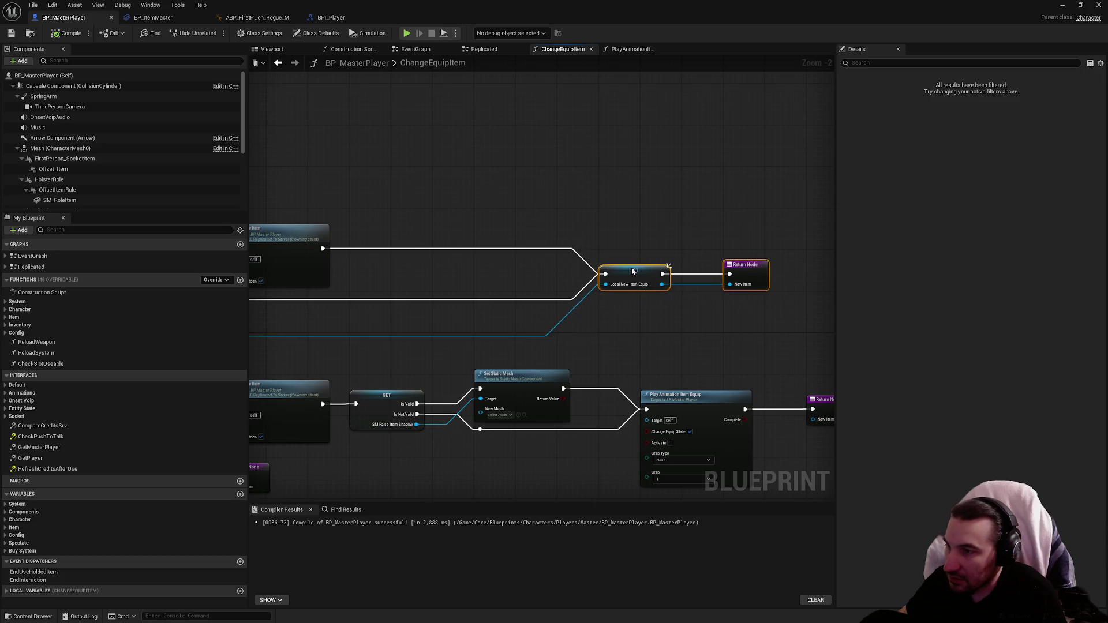
{"action": "left_click", "coordinate": [460, 270]}
Paste the call before SET and route execution through it to the Return Node.
{"action": "key", "text": "ctrl+v"}
{"action": "left_click_drag", "start_coordinate": [488, 294], "coordinate": [452, 268]}
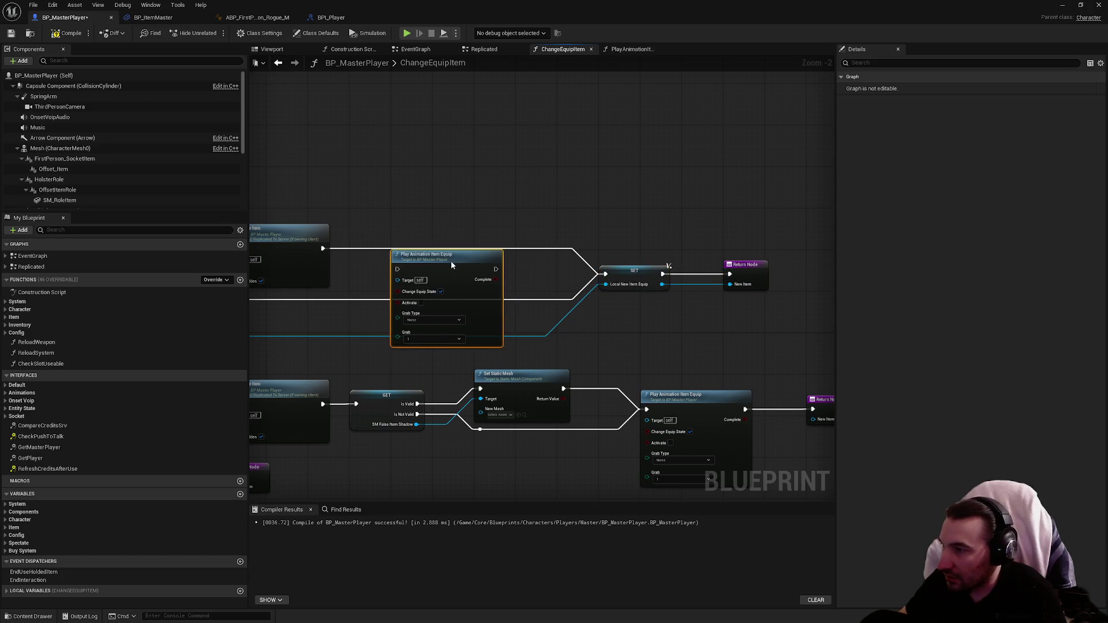
{"action": "left_click_drag", "start_coordinate": [605, 278], "coordinate": [397, 274]}
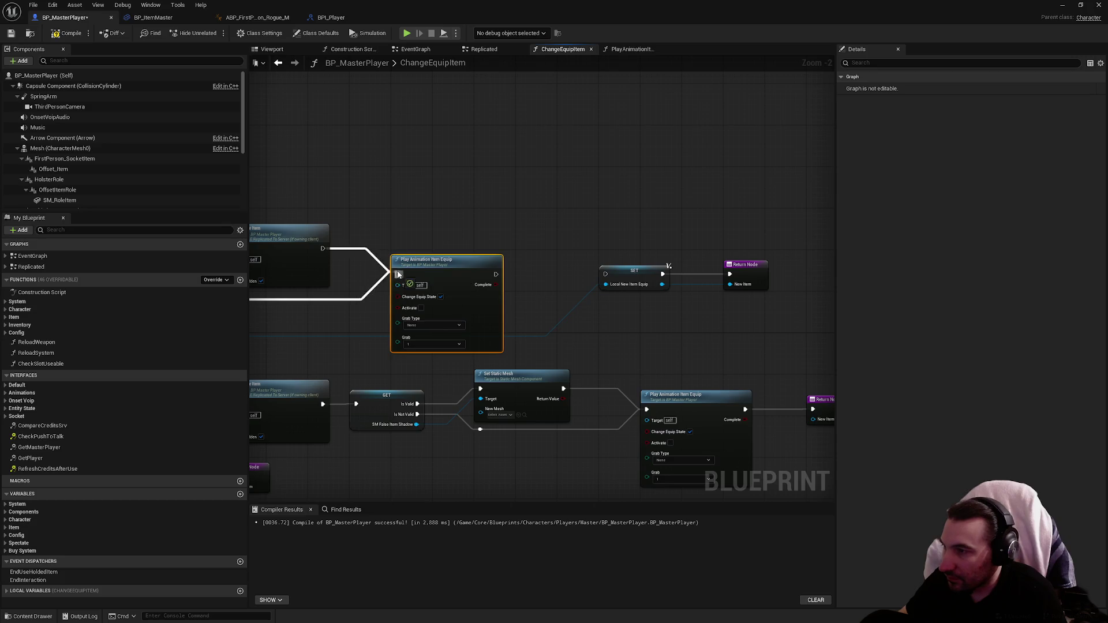
{"action": "left_click_drag", "start_coordinate": [495, 274], "coordinate": [736, 294]}
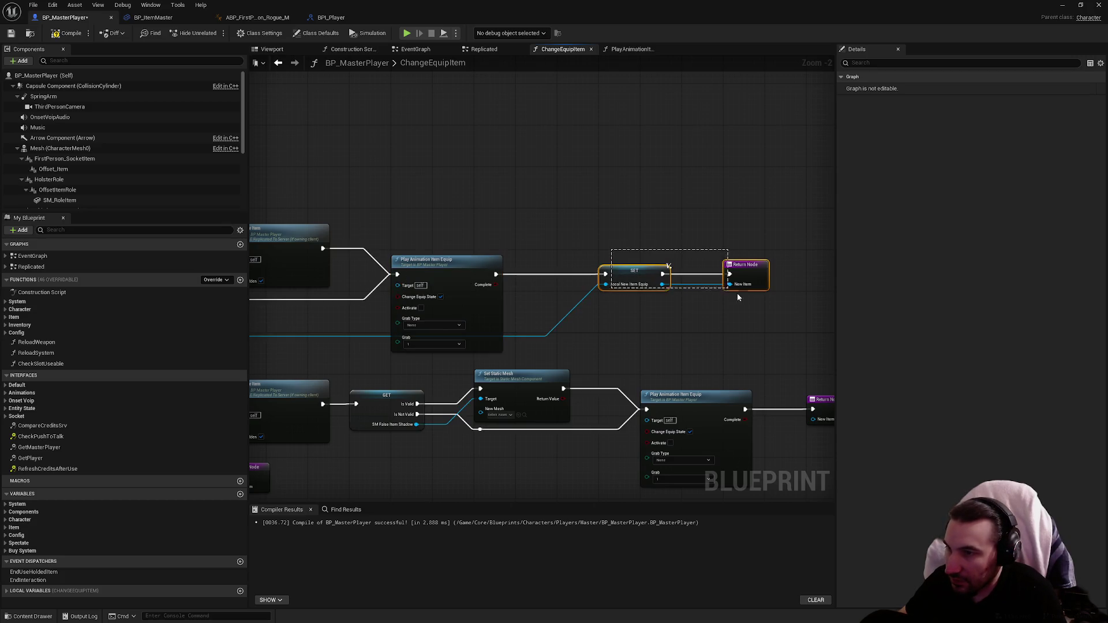
{"action": "left_click_drag", "start_coordinate": [635, 269], "coordinate": [538, 264]}
{"action": "left_click", "coordinate": [538, 264]}
{"action": "scroll", "coordinate": [538, 265], "scroll_direction": "up", "scroll_amount": 2}
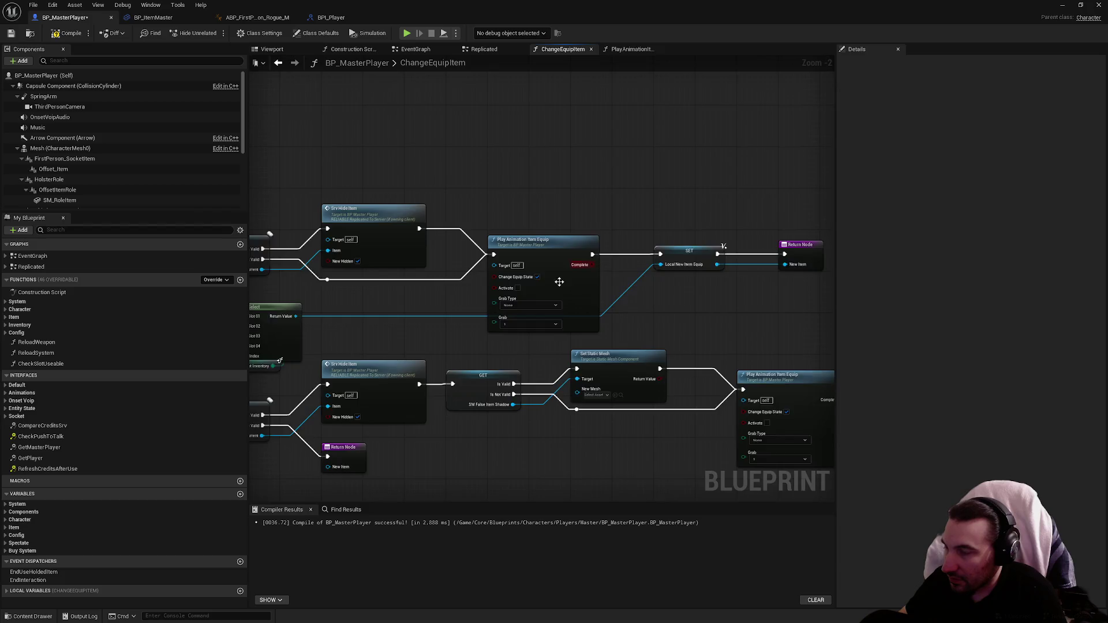
Untick Change Equip State on the new call, save, and move the blueprint window aside.
{"action": "left_click", "coordinate": [529, 275]}
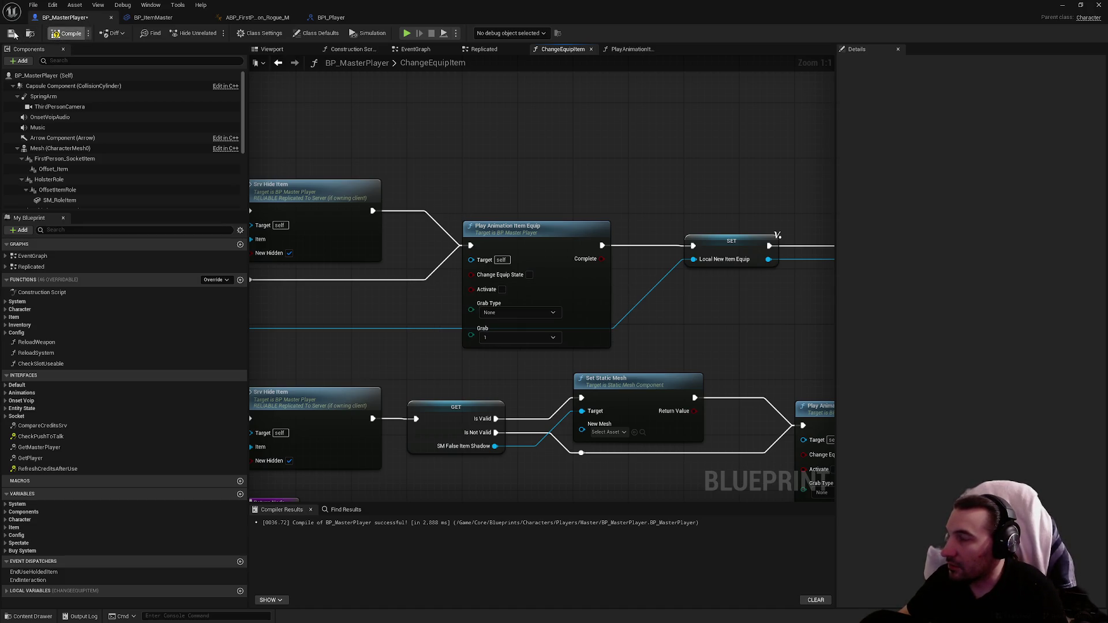
{"action": "left_click", "coordinate": [13, 33]}
{"action": "left_click_drag", "start_coordinate": [796, 8], "coordinate": [446, 510]}
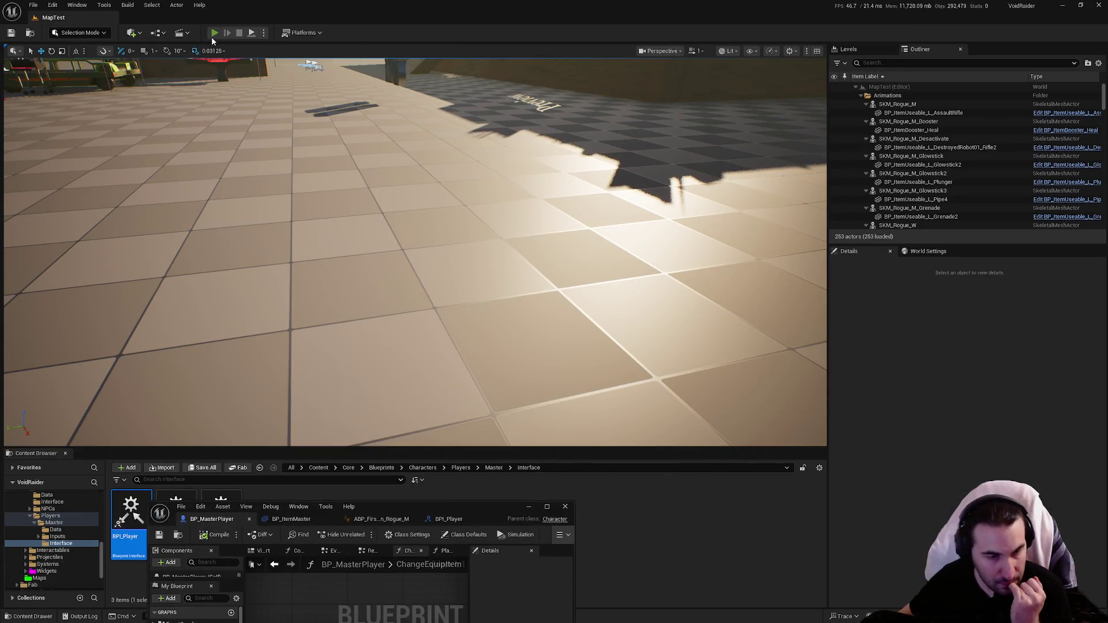
Start a playtest, walk to the shelves, and pick up the yellow, blue and red glowsticks.
{"action": "left_click", "coordinate": [213, 35]}
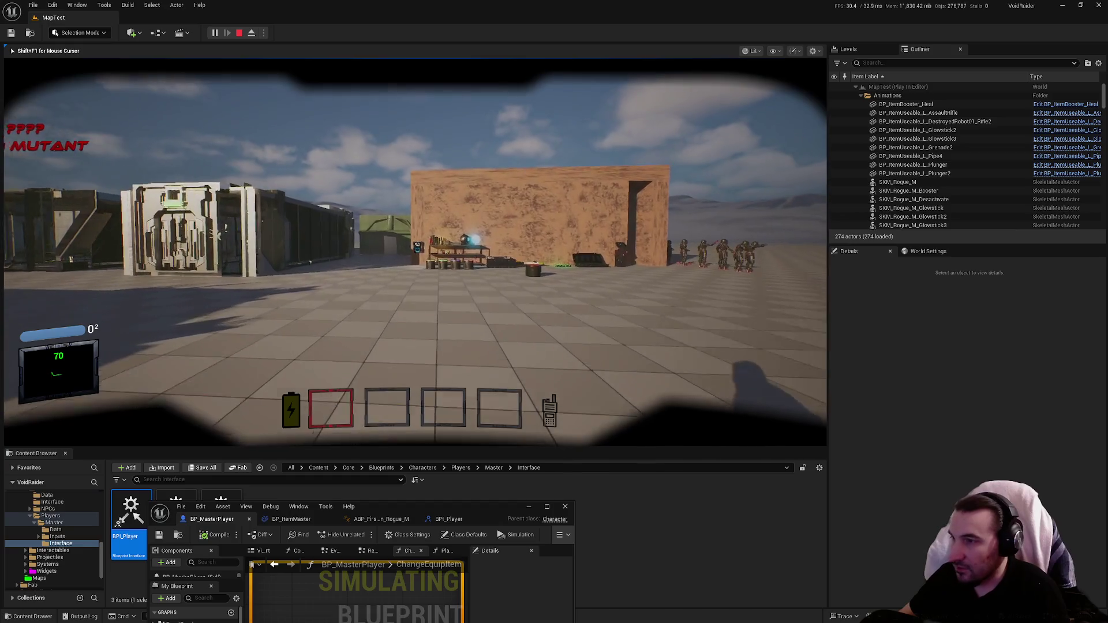
{"action": "key", "text": "w"}
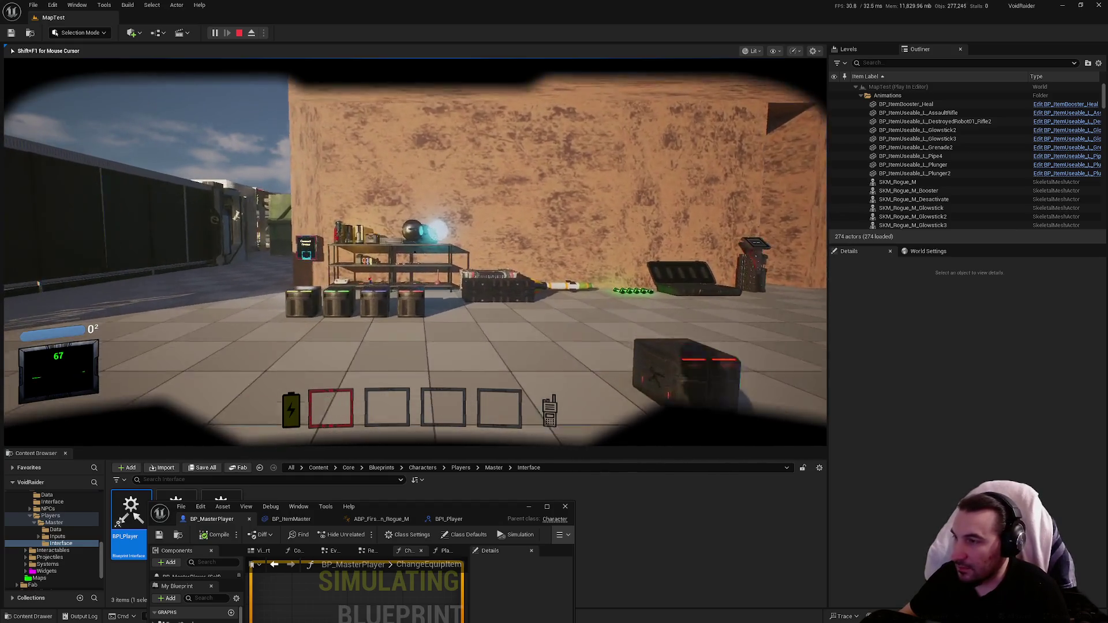
{"action": "key", "text": "w"}
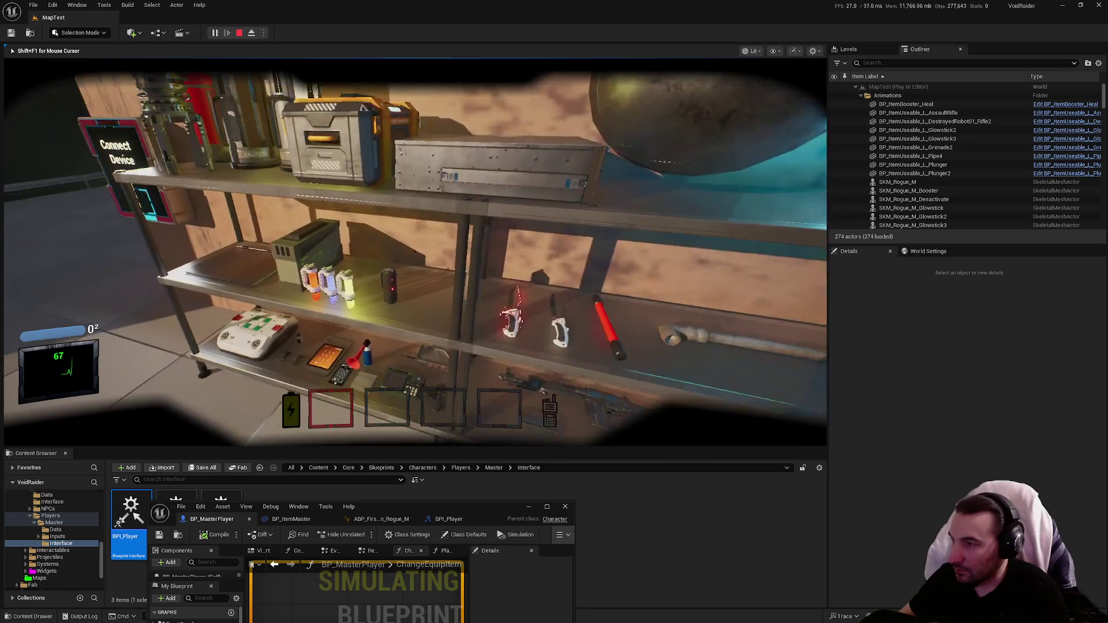
{"action": "key", "text": "f"}
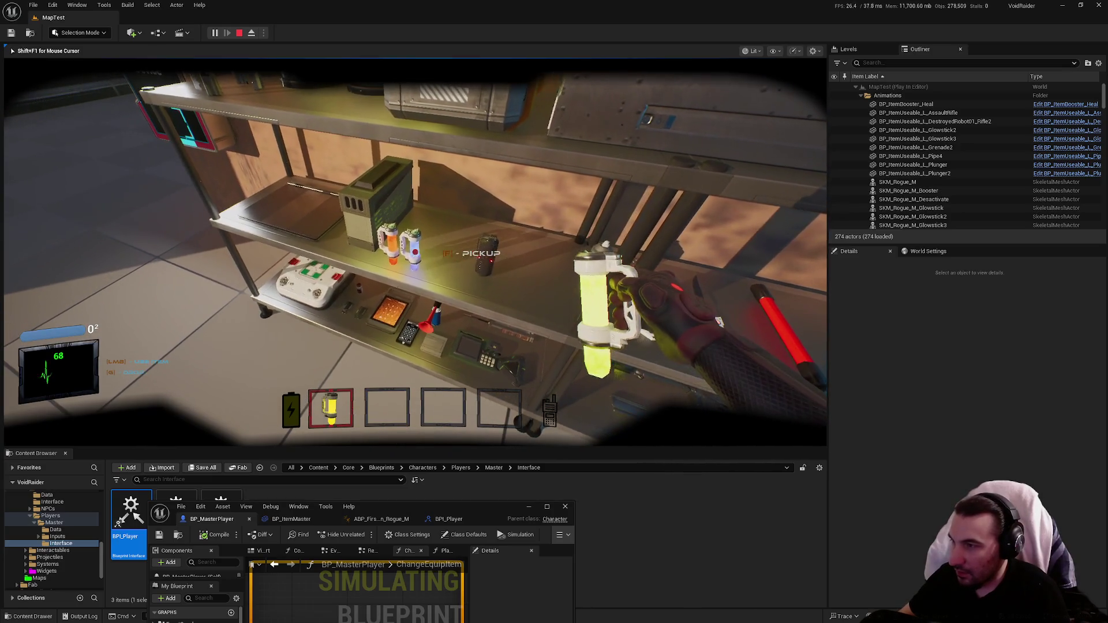
{"action": "key", "text": "f"}
{"action": "key", "text": "f"}
{"action": "key", "text": "2"}
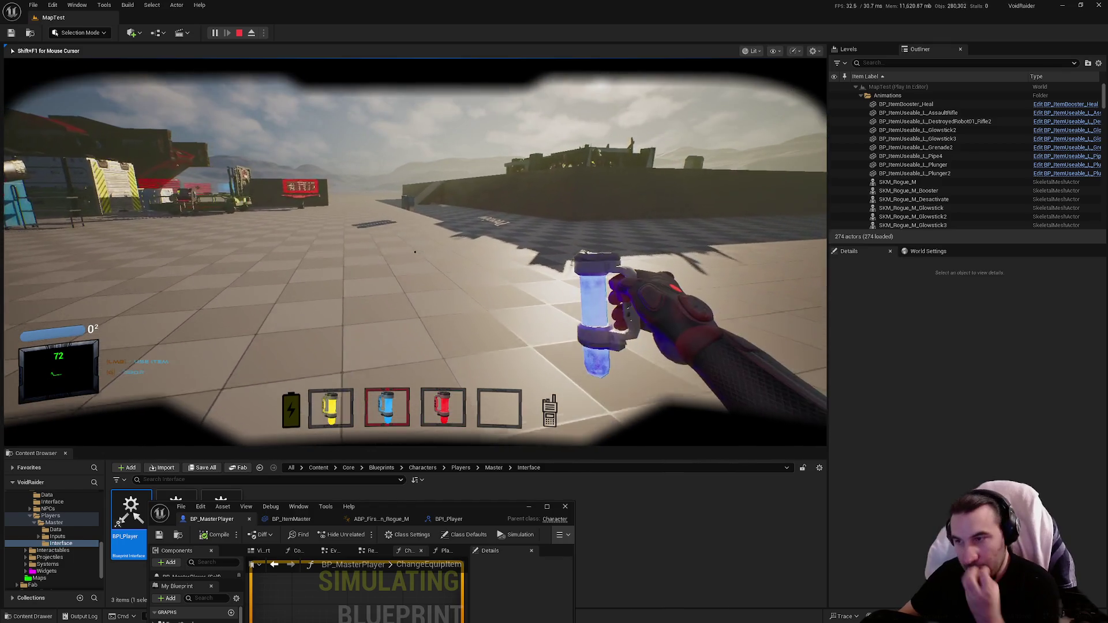
Swap between glowstick slots 1, 2 and 3, then release the game and maximize BP_MasterPlayer.
{"action": "key", "text": "1"}
{"action": "key", "text": "2"}
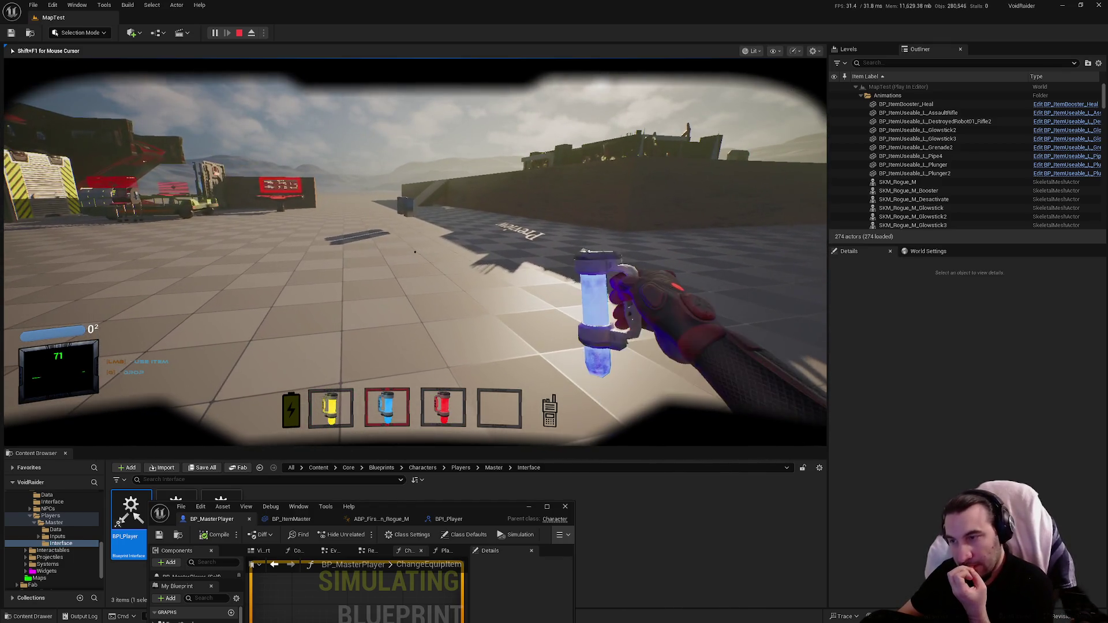
{"action": "key", "text": "3"}
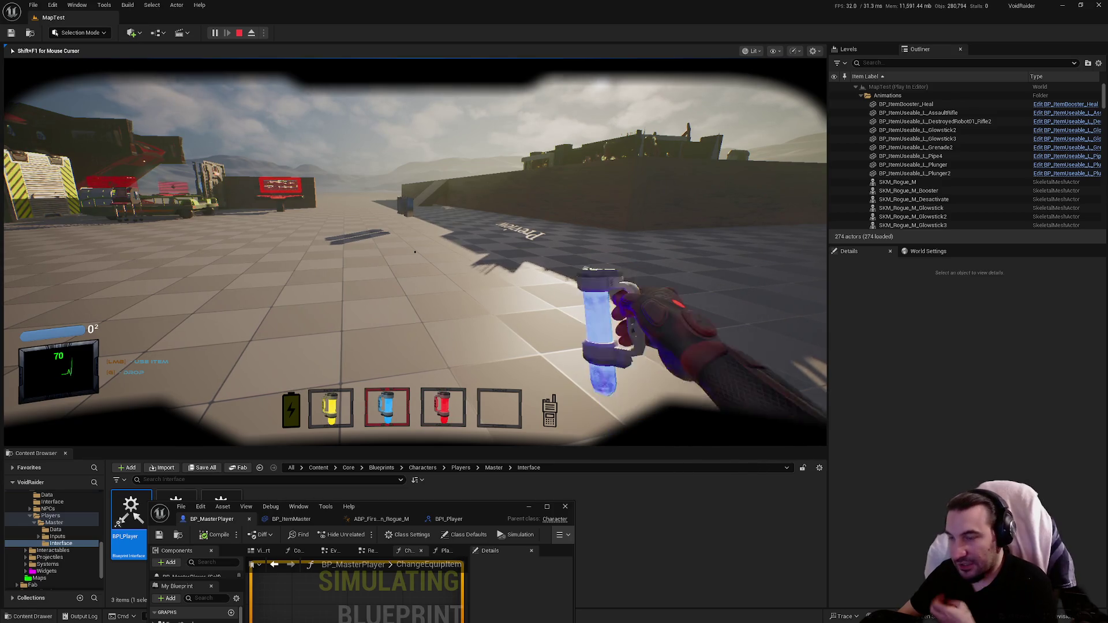
{"action": "key", "text": "1"}
{"action": "key", "text": "2"}
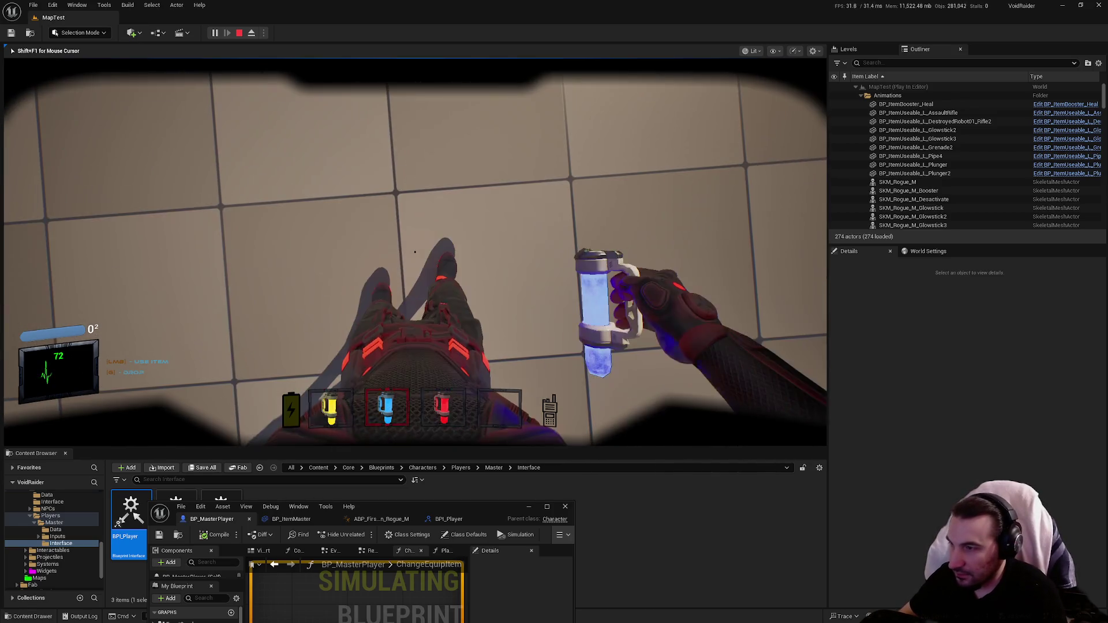
{"action": "key", "text": "1"}
{"action": "key", "text": "2"}
{"action": "key", "text": "1"}
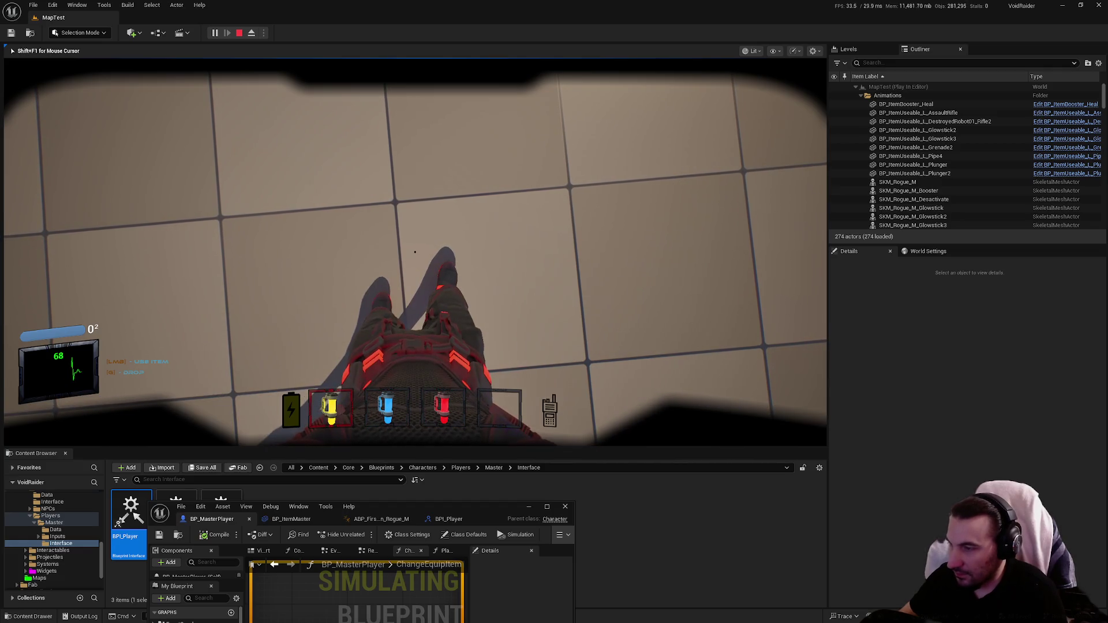
{"action": "key", "text": "shift+F1"}
{"action": "left_click_drag", "start_coordinate": [480, 506], "coordinate": [532, 135]}
{"action": "double_click", "coordinate": [533, 133]}
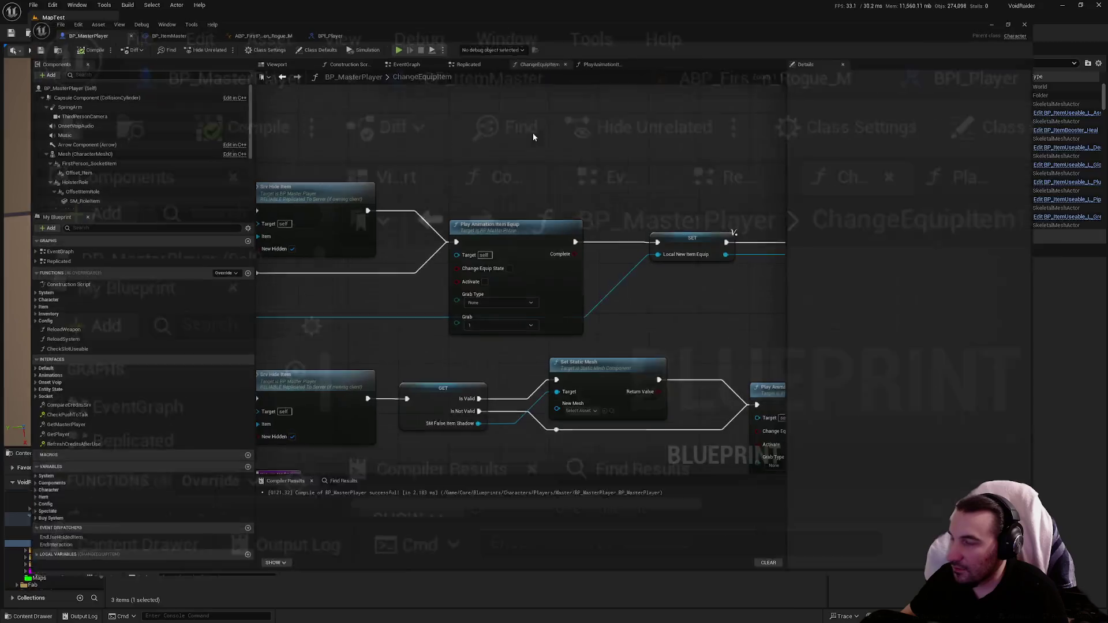
Review the PlayAnimationItemEquip and ChangeEquipItem function graphs.
{"action": "scroll", "coordinate": [522, 174], "scroll_direction": "down", "scroll_amount": 1}
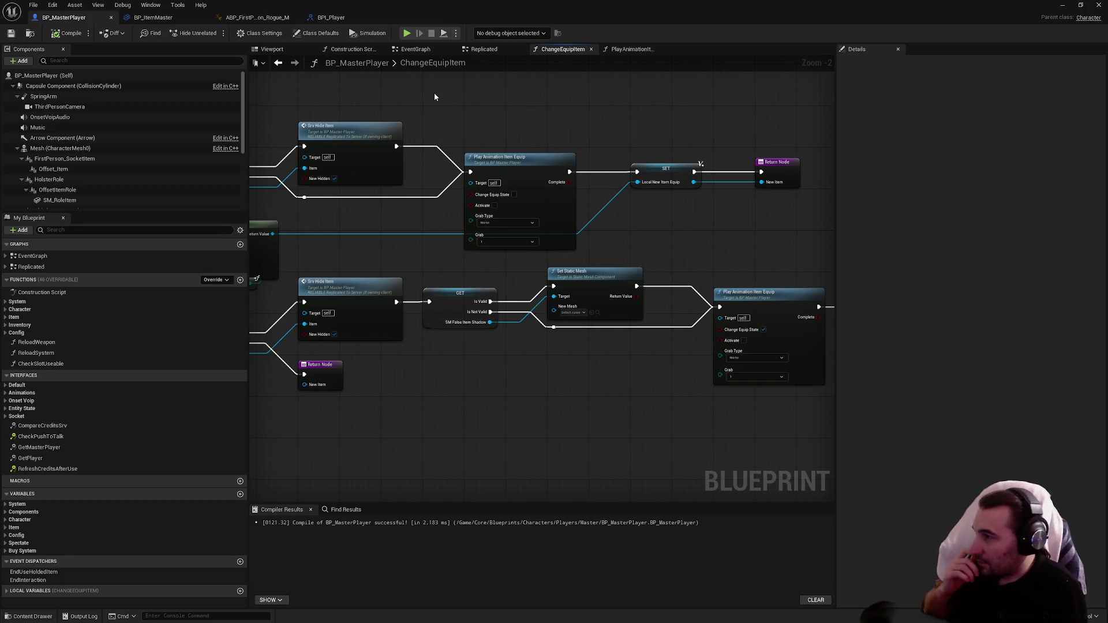
{"action": "scroll", "coordinate": [202, 119], "scroll_direction": "down", "scroll_amount": 1}
{"action": "scroll", "coordinate": [202, 120], "scroll_direction": "down", "scroll_amount": 3}
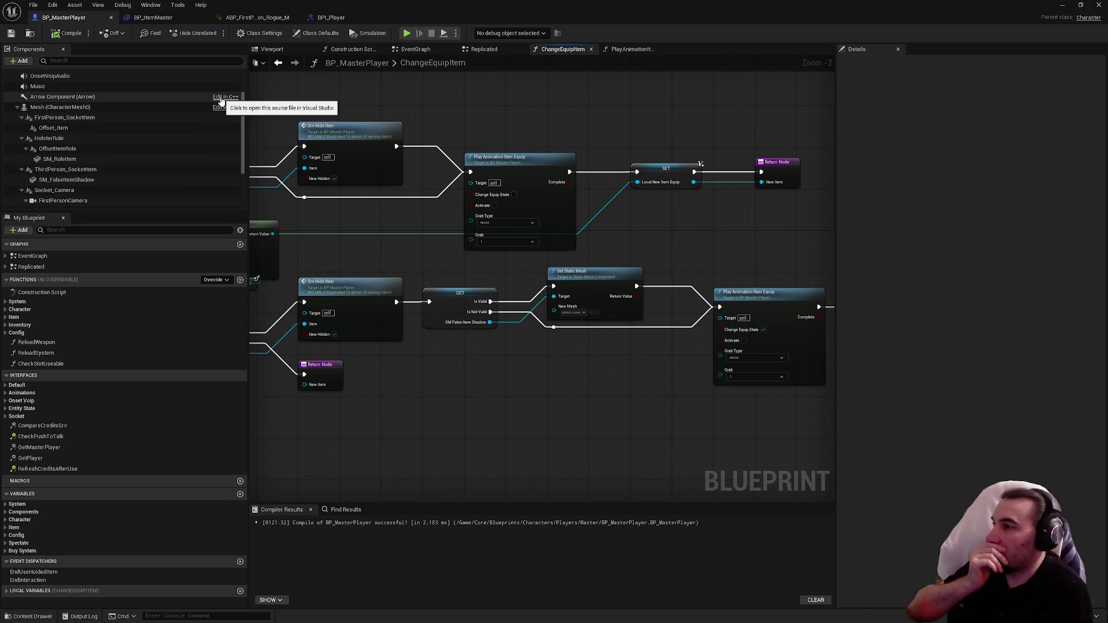
{"action": "scroll", "coordinate": [520, 149], "scroll_direction": "down", "scroll_amount": 2}
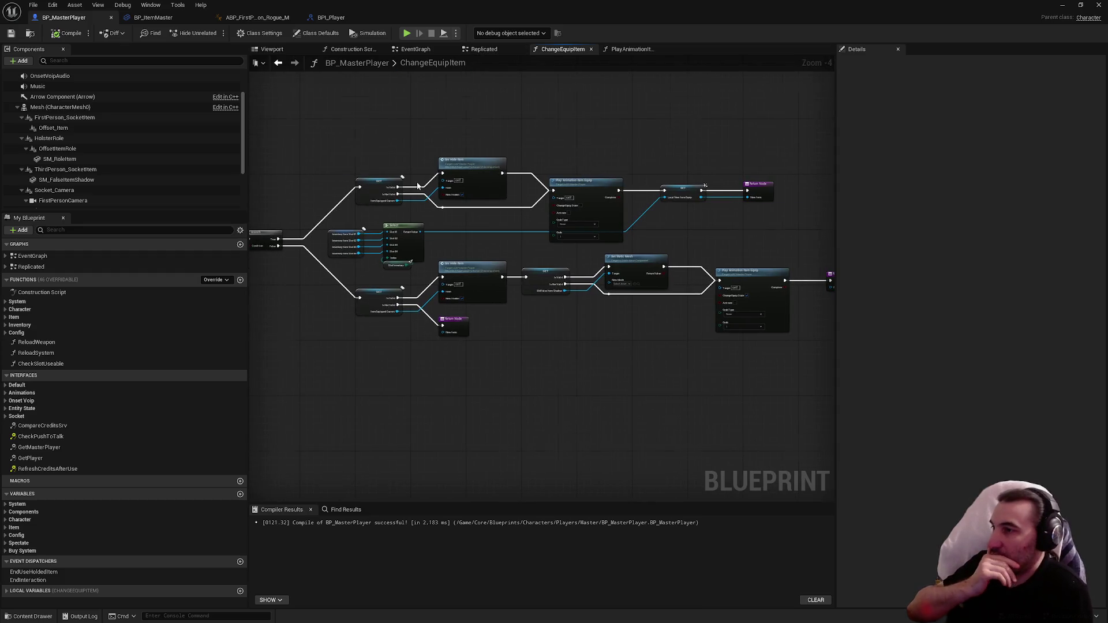
{"action": "scroll", "coordinate": [419, 184], "scroll_direction": "up", "scroll_amount": 3}
{"action": "scroll", "coordinate": [559, 163], "scroll_direction": "down", "scroll_amount": 2}
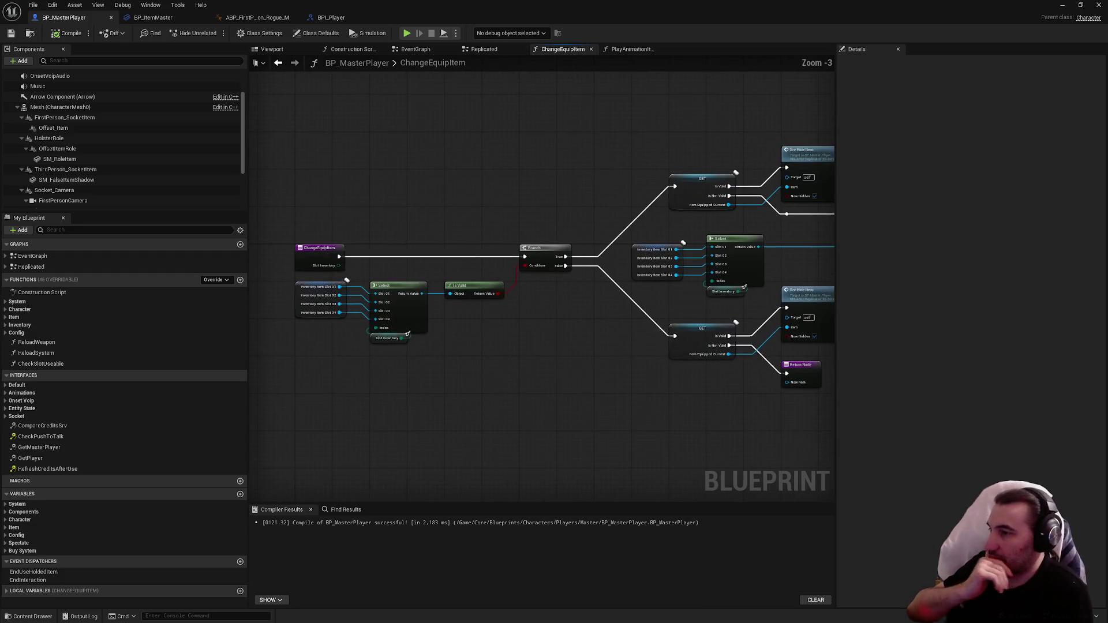
{"action": "left_click", "coordinate": [631, 49]}
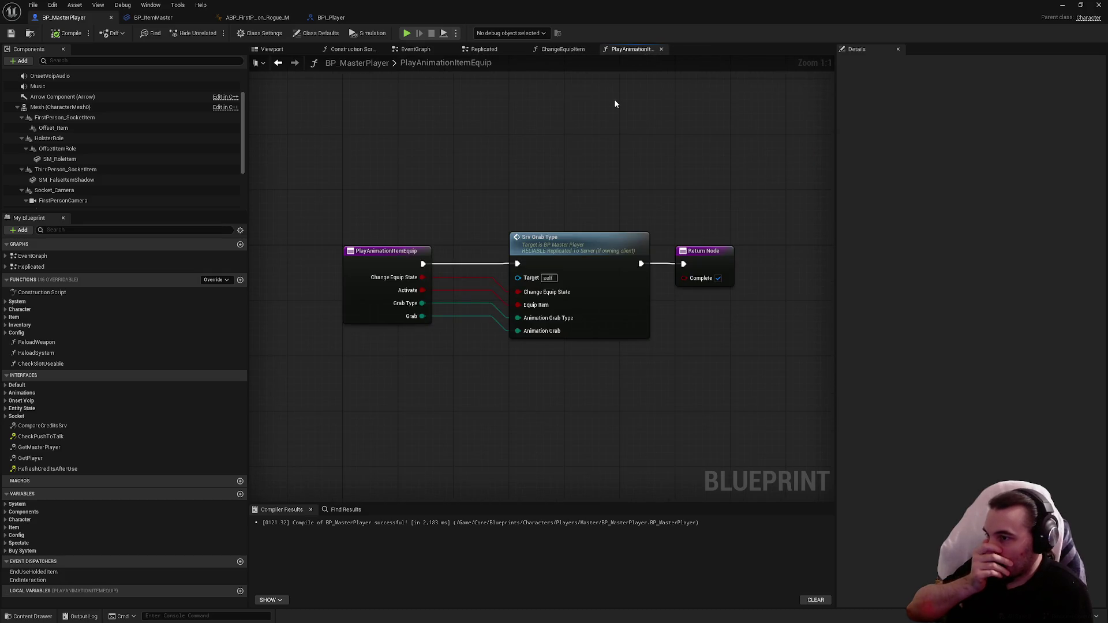
{"action": "left_click", "coordinate": [562, 48]}
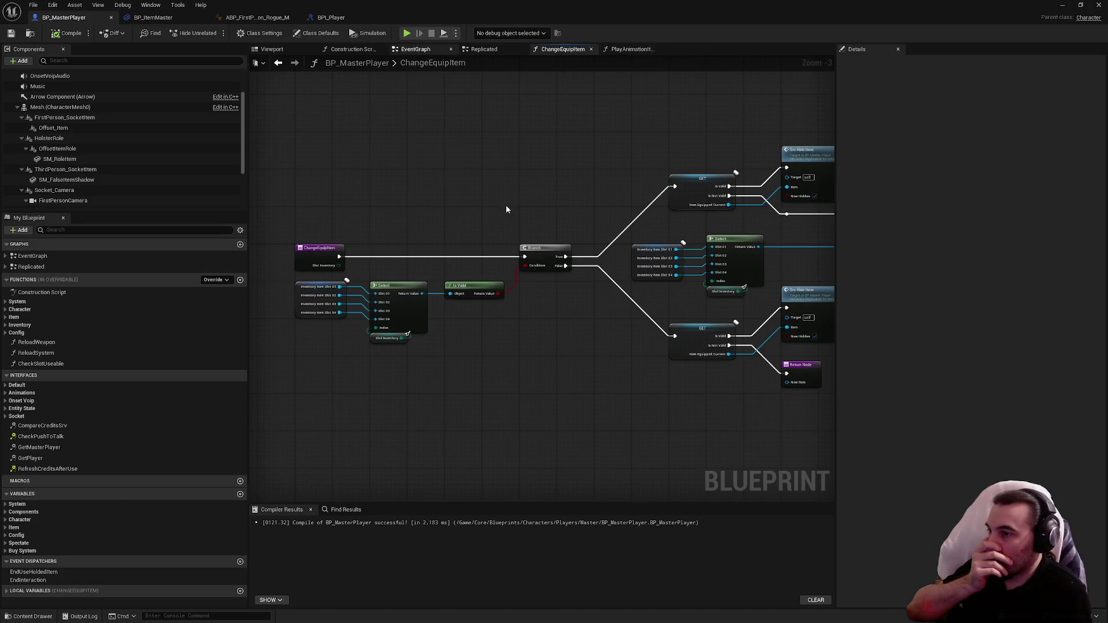
From the EventGraph, open the SelectNewSlot function graph, then return to the EventGraph.
{"action": "key", "text": "alt+Left"}
{"action": "double_click", "coordinate": [407, 236]}
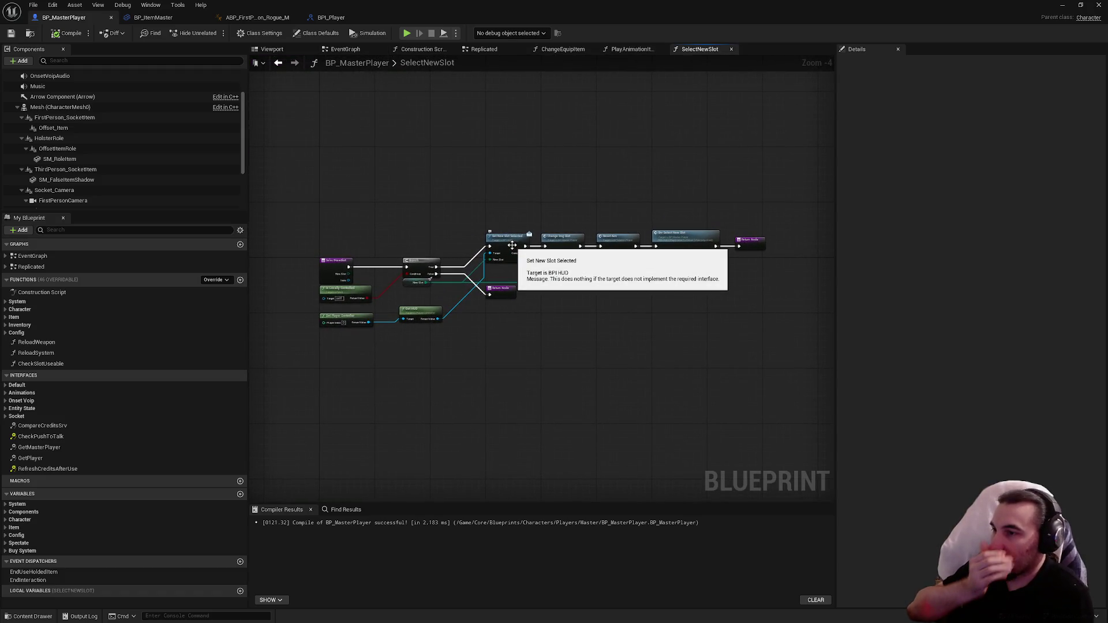
{"action": "key", "text": "alt+Left"}
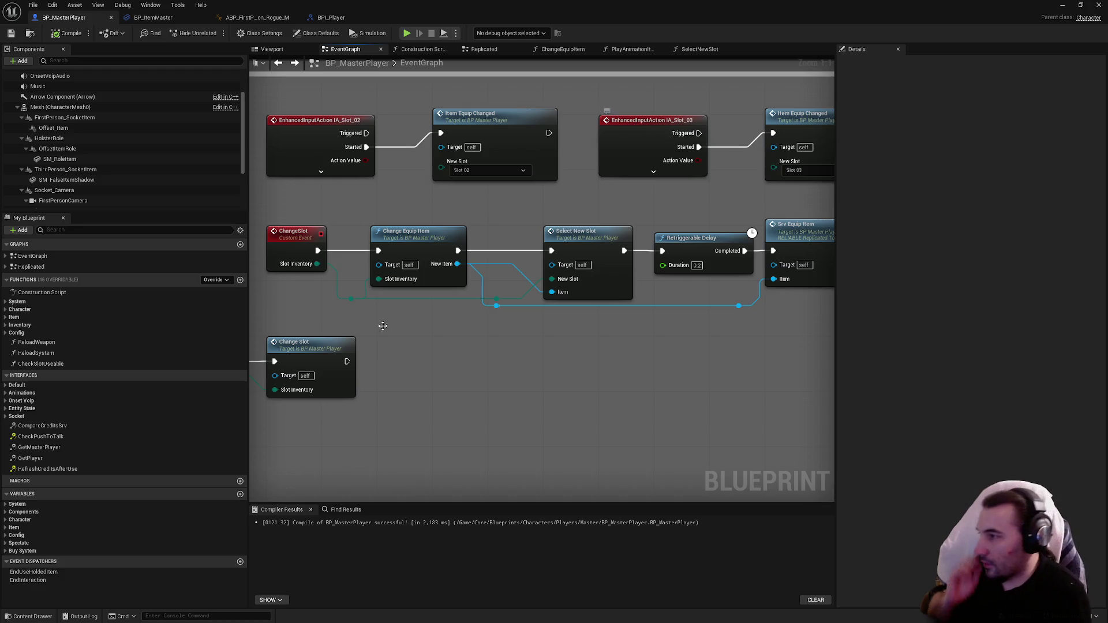
{"action": "key", "text": "alt+Left"}
Bring the IA_Look Left/Right look nodes into view and open the SocketAimFP component's options.
{"action": "scroll", "coordinate": [536, 312], "scroll_direction": "down", "scroll_amount": 5}
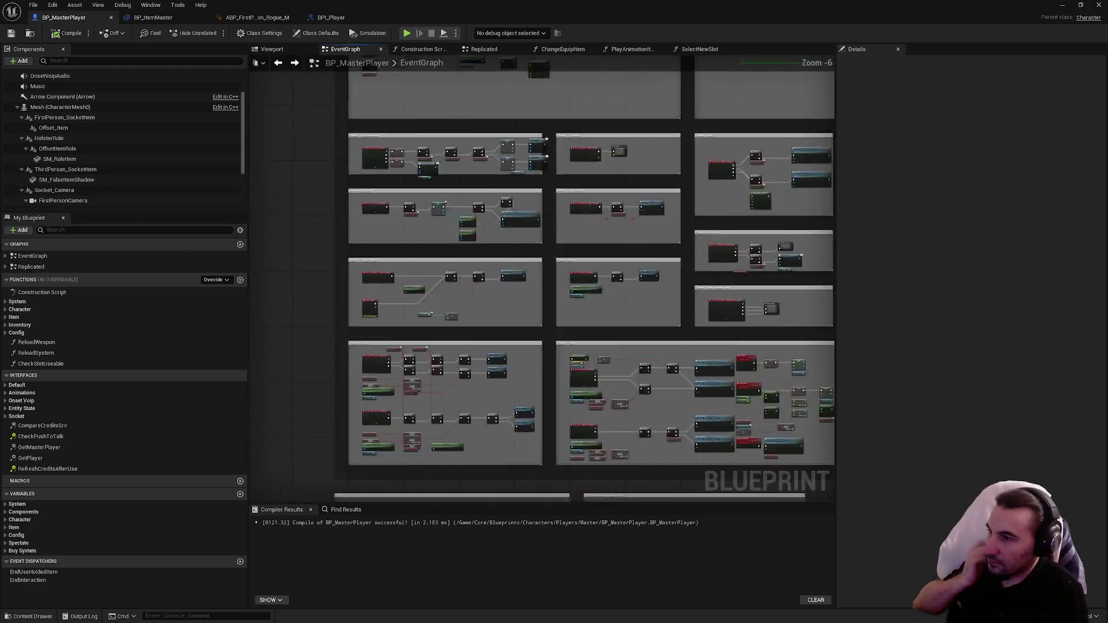
{"action": "scroll", "coordinate": [561, 304], "scroll_direction": "up", "scroll_amount": 4}
{"action": "scroll", "coordinate": [561, 303], "scroll_direction": "down", "scroll_amount": 5}
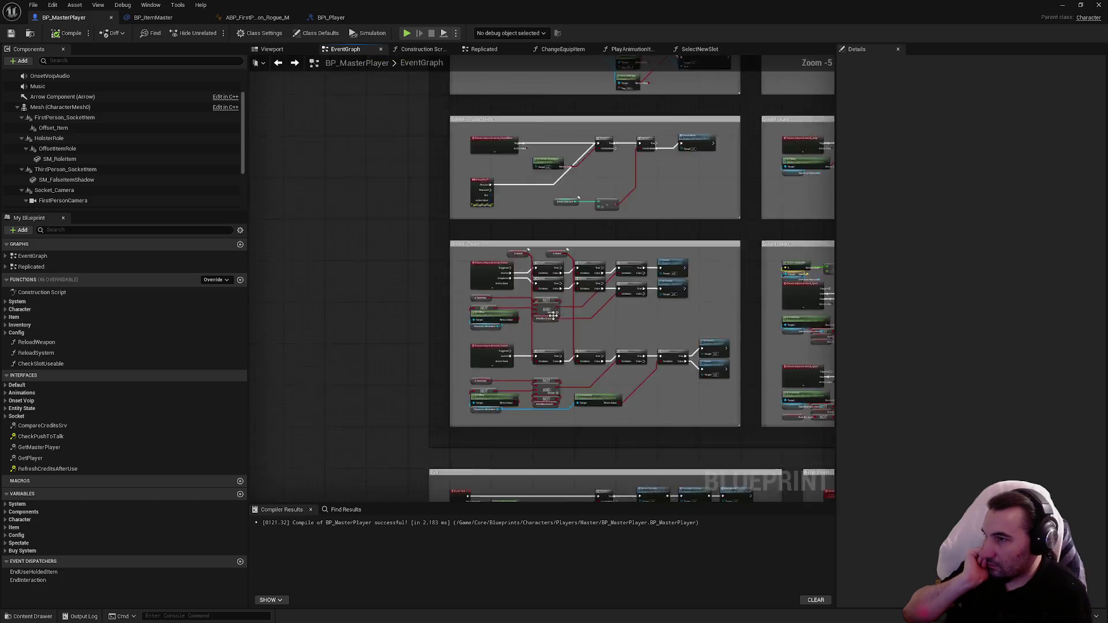
{"action": "scroll", "coordinate": [525, 247], "scroll_direction": "up", "scroll_amount": 5}
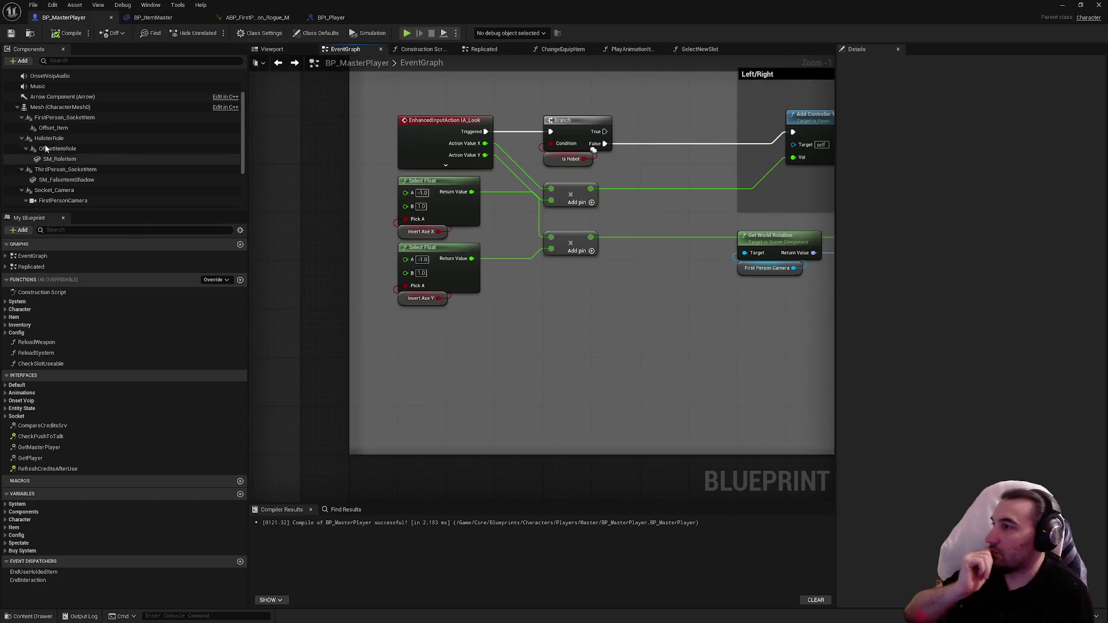
{"action": "scroll", "coordinate": [132, 164], "scroll_direction": "down", "scroll_amount": 3}
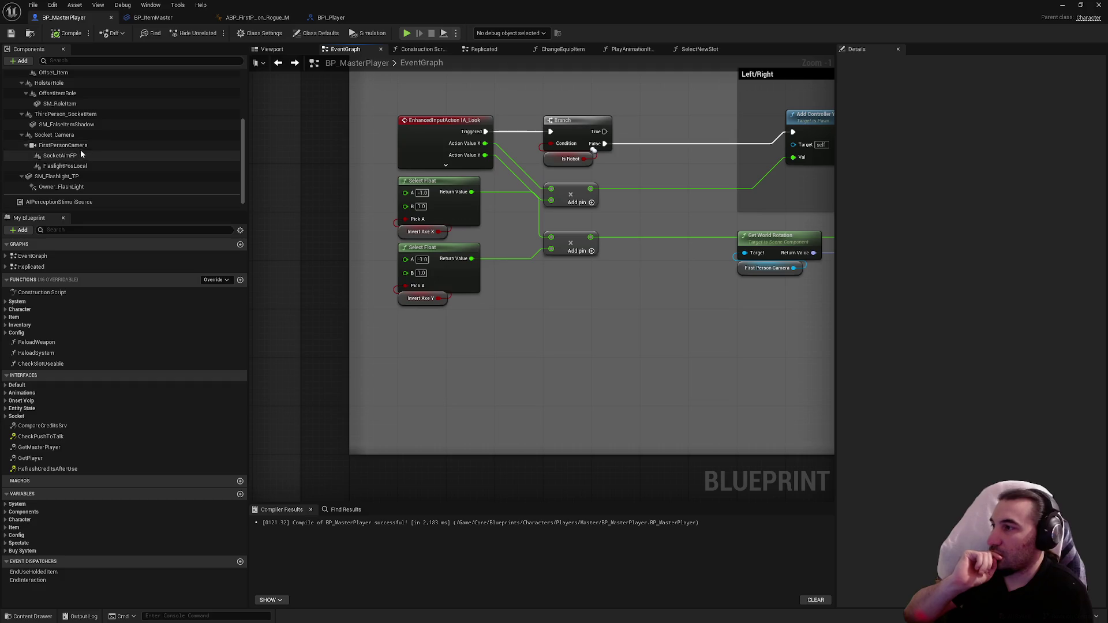
{"action": "right_click", "coordinate": [75, 157]}
{"action": "mouse_move", "coordinate": [150, 191]}
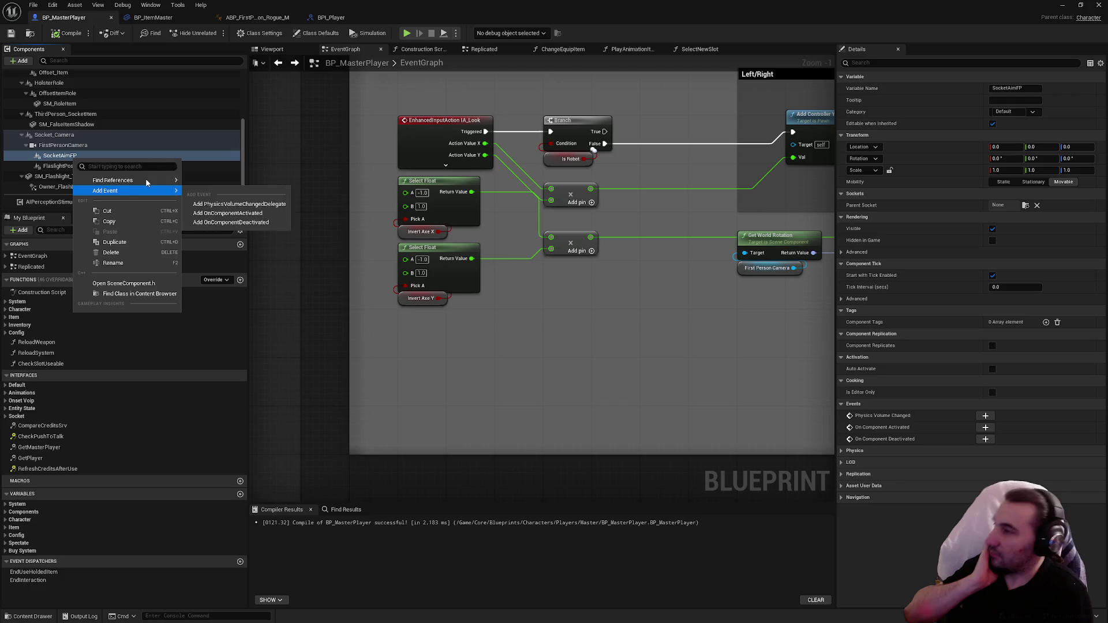
{"action": "left_click", "coordinate": [200, 183]}
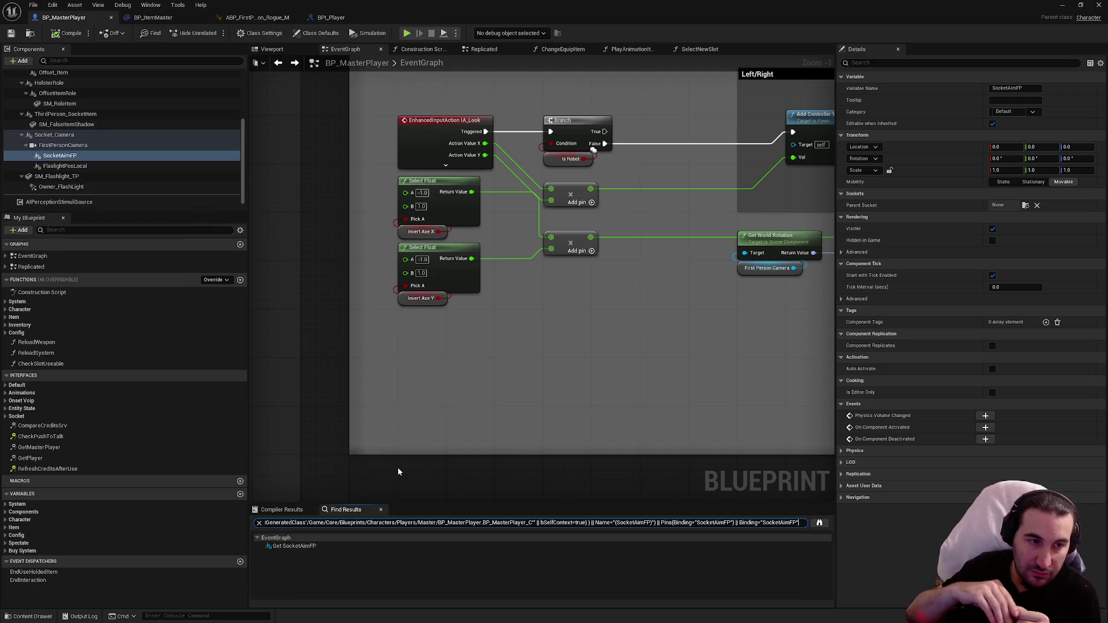
{"action": "left_click", "coordinate": [293, 547]}
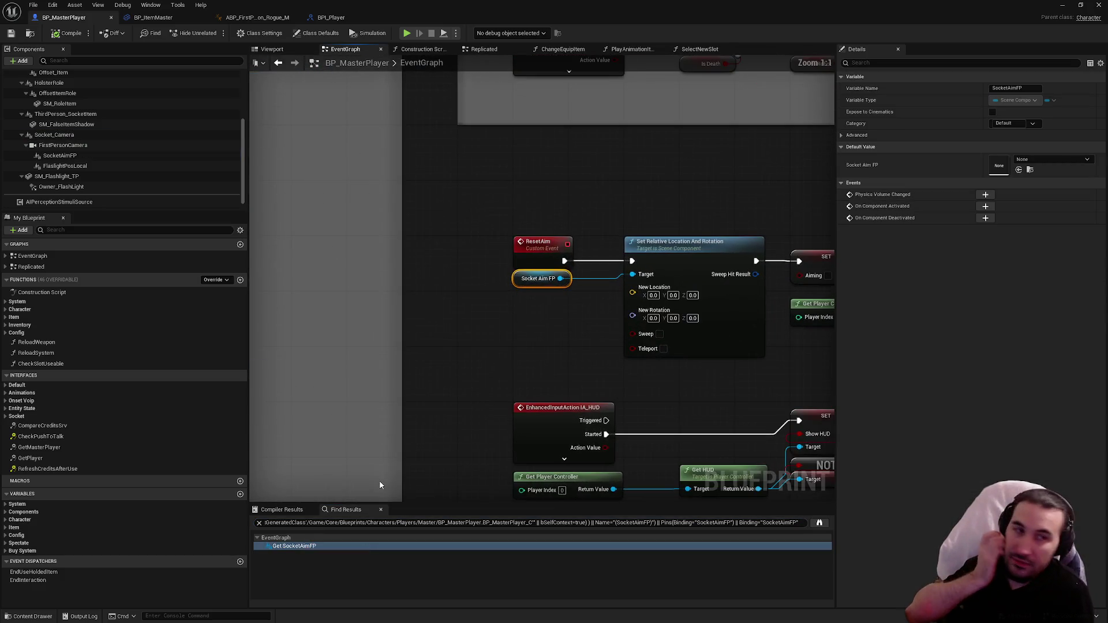
{"action": "mouse_move", "coordinate": [634, 389]}
{"action": "left_mouse_down"}
{"action": "mouse_move", "coordinate": [465, 356]}
{"action": "mouse_move", "coordinate": [260, 354]}
{"action": "mouse_move", "coordinate": [671, 353]}
{"action": "left_mouse_up"}
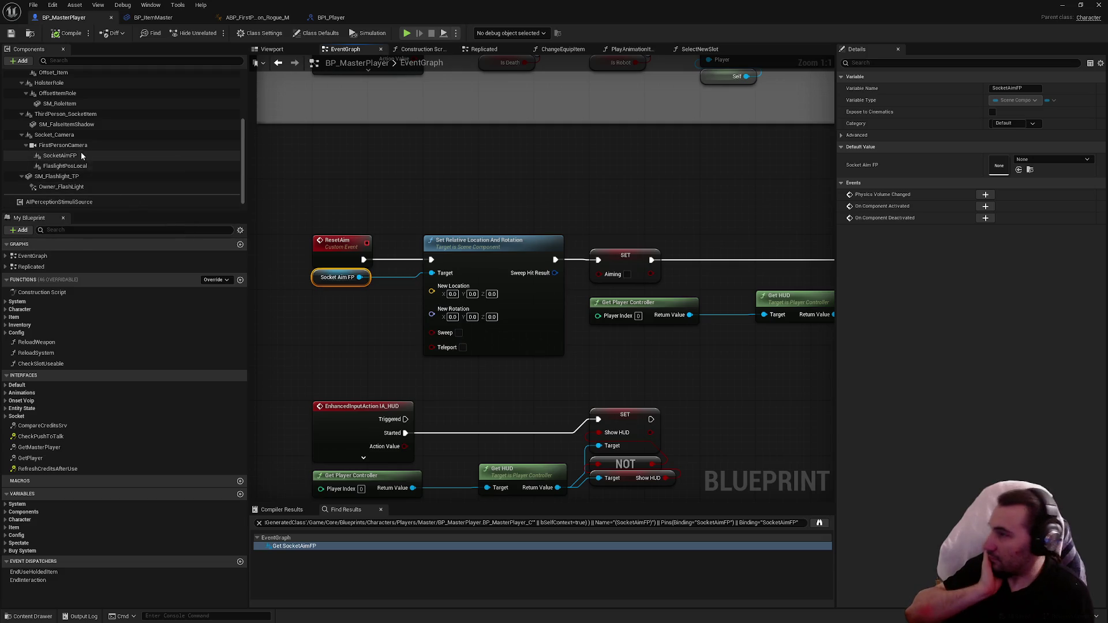
{"action": "scroll", "coordinate": [83, 146], "scroll_direction": "up", "scroll_amount": 2}
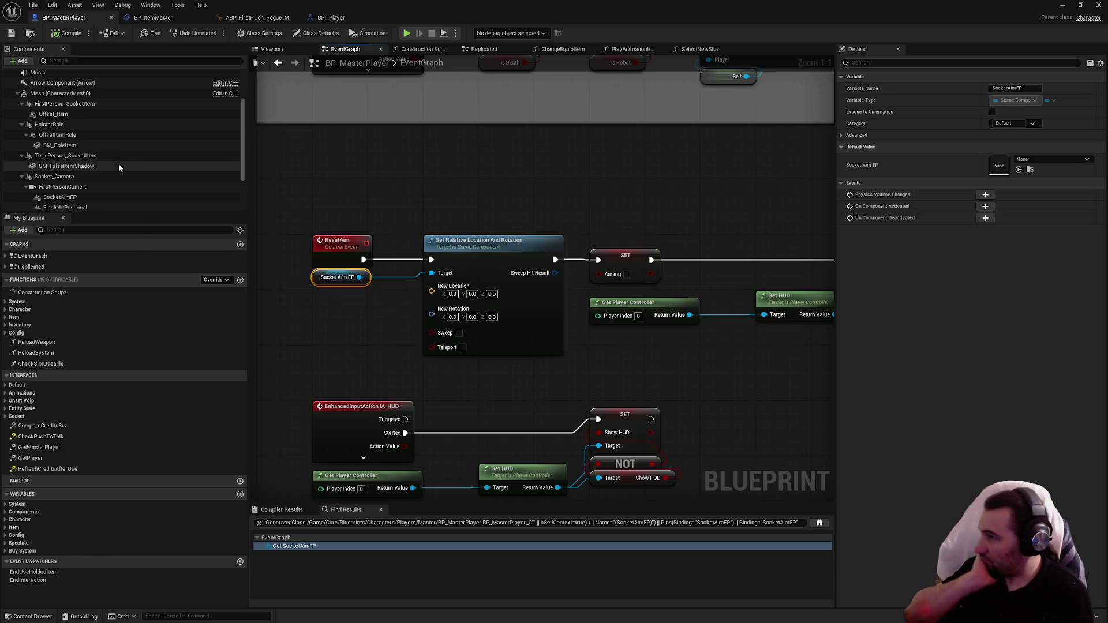
{"action": "scroll", "coordinate": [115, 173], "scroll_direction": "down", "scroll_amount": 2}
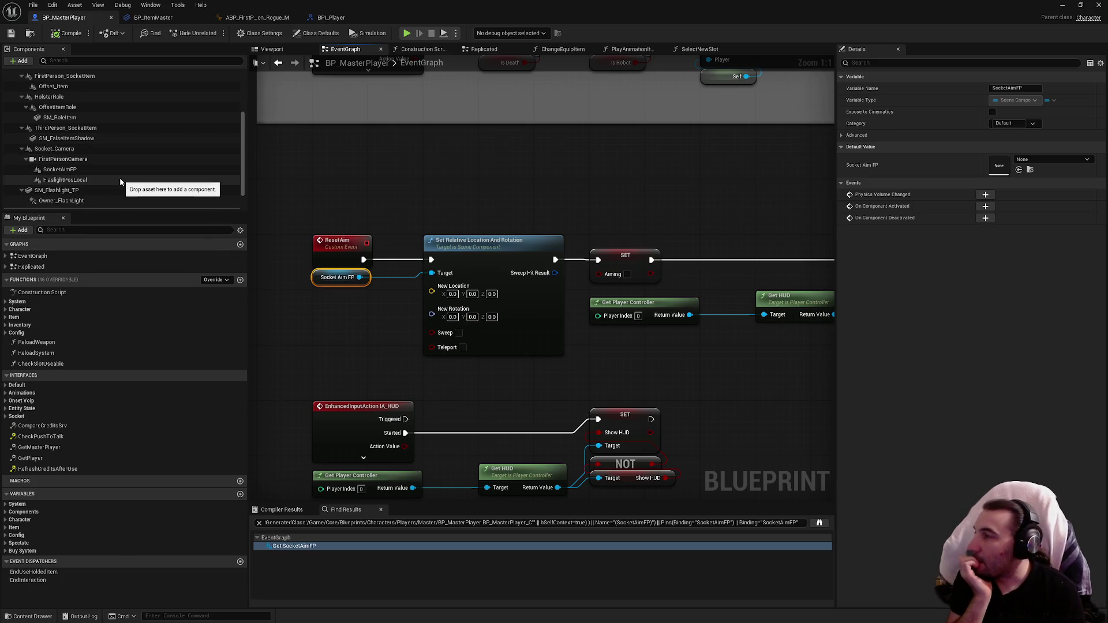
{"action": "scroll", "coordinate": [81, 148], "scroll_direction": "up", "scroll_amount": 2}
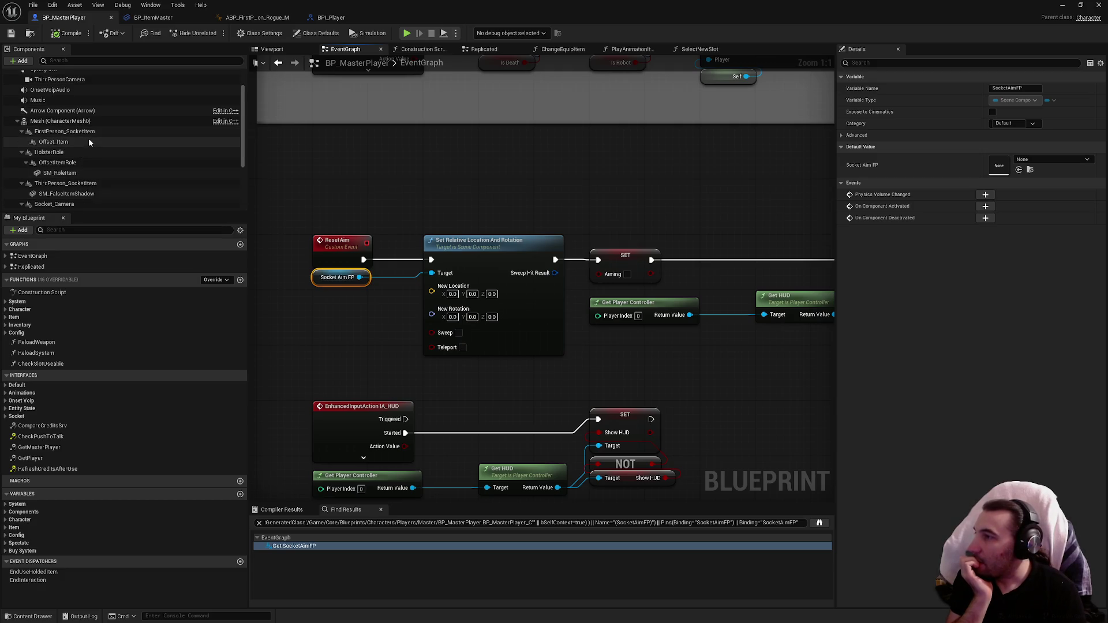
{"action": "scroll", "coordinate": [88, 138], "scroll_direction": "up", "scroll_amount": 1}
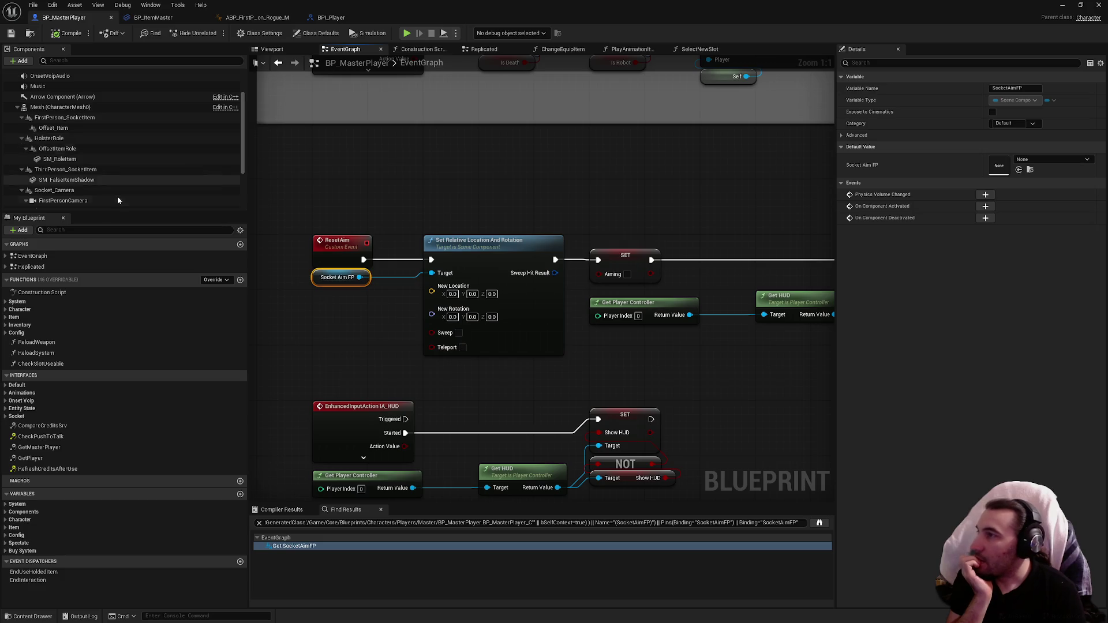
{"action": "left_click_drag", "start_coordinate": [236, 12], "coordinate": [584, 32]}
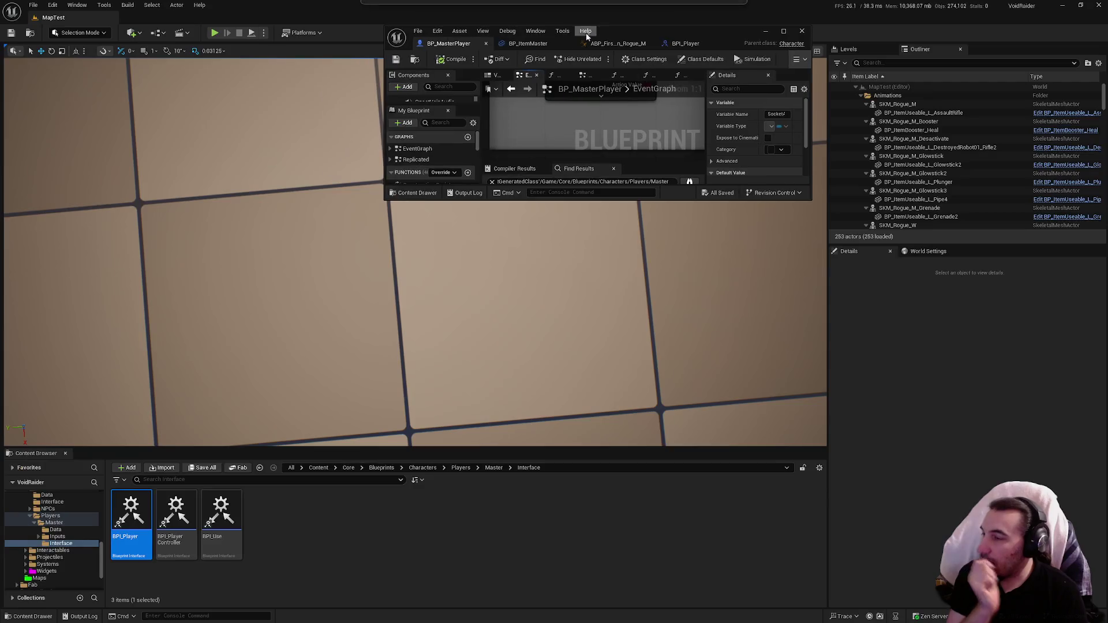
Open the BP_Player_Rogue blueprint from the Players folder in a full-screen editor.
{"action": "left_click", "coordinate": [51, 517]}
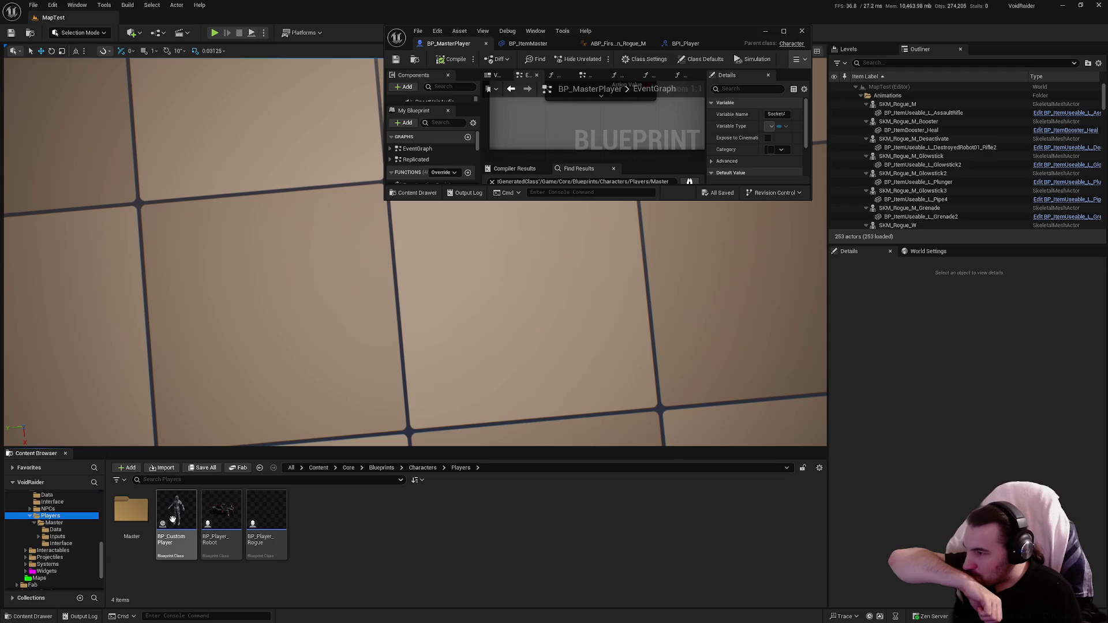
{"action": "double_click", "coordinate": [187, 517]}
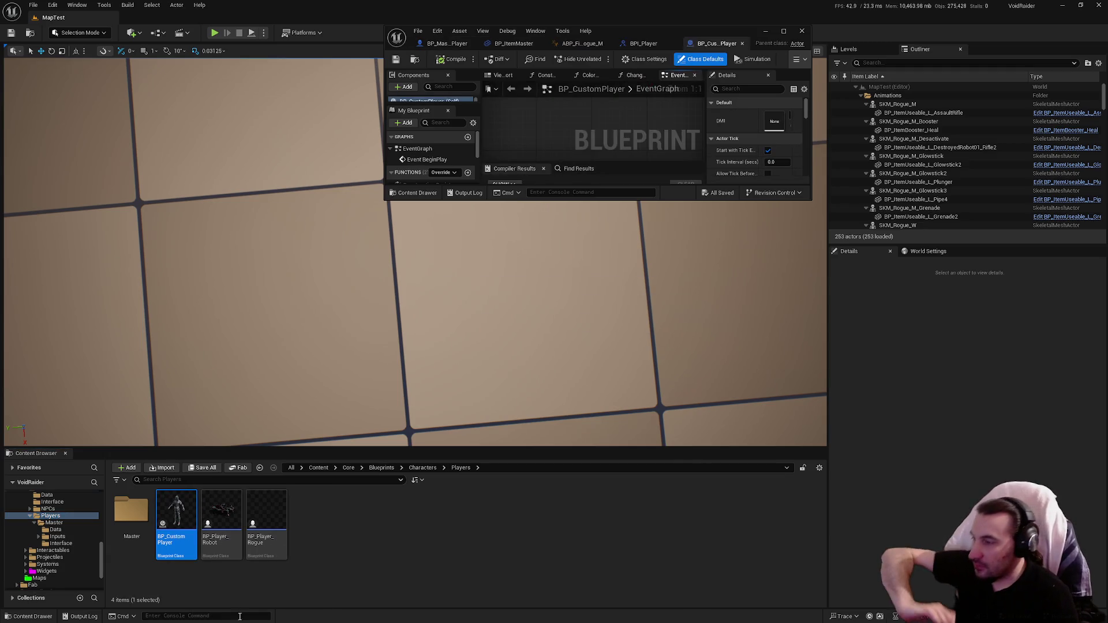
{"action": "left_click", "coordinate": [258, 506]}
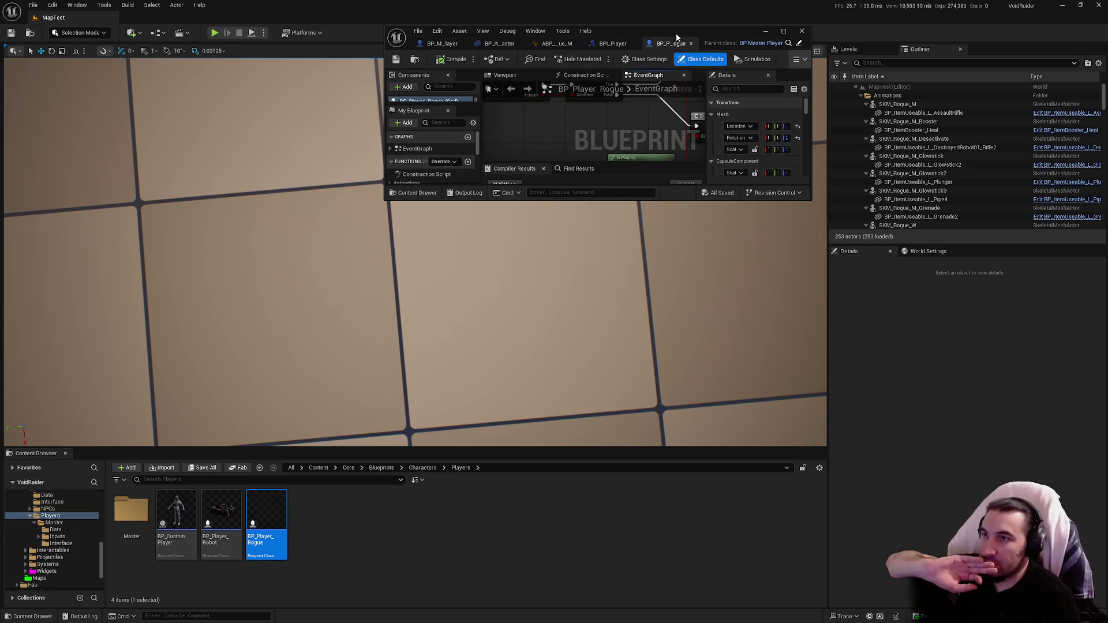
{"action": "double_click", "coordinate": [678, 36]}
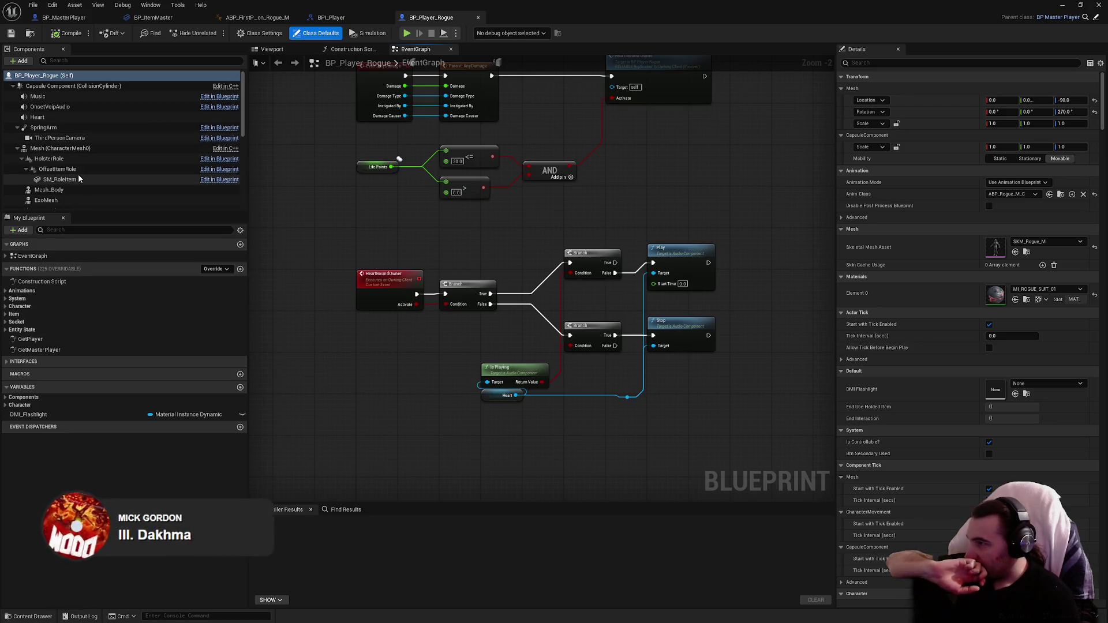
Find references to the ArmSocket component and jump to its use in PlayAnimationItemEquip.
{"action": "scroll", "coordinate": [79, 159], "scroll_direction": "down", "scroll_amount": 3}
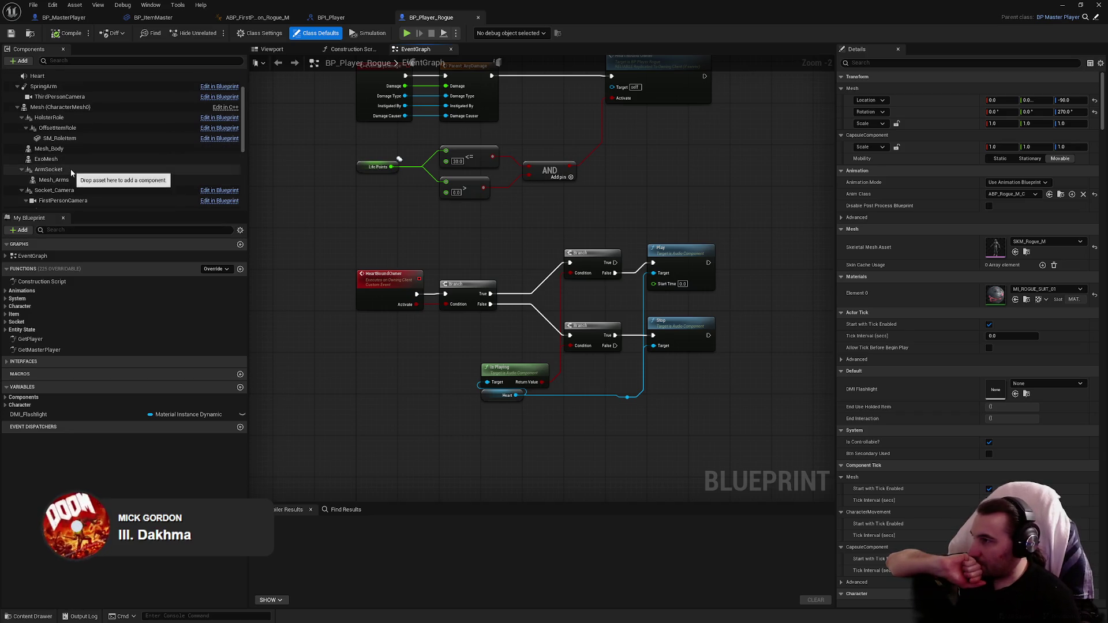
{"action": "scroll", "coordinate": [72, 170], "scroll_direction": "down", "scroll_amount": 1}
{"action": "right_click", "coordinate": [71, 168]}
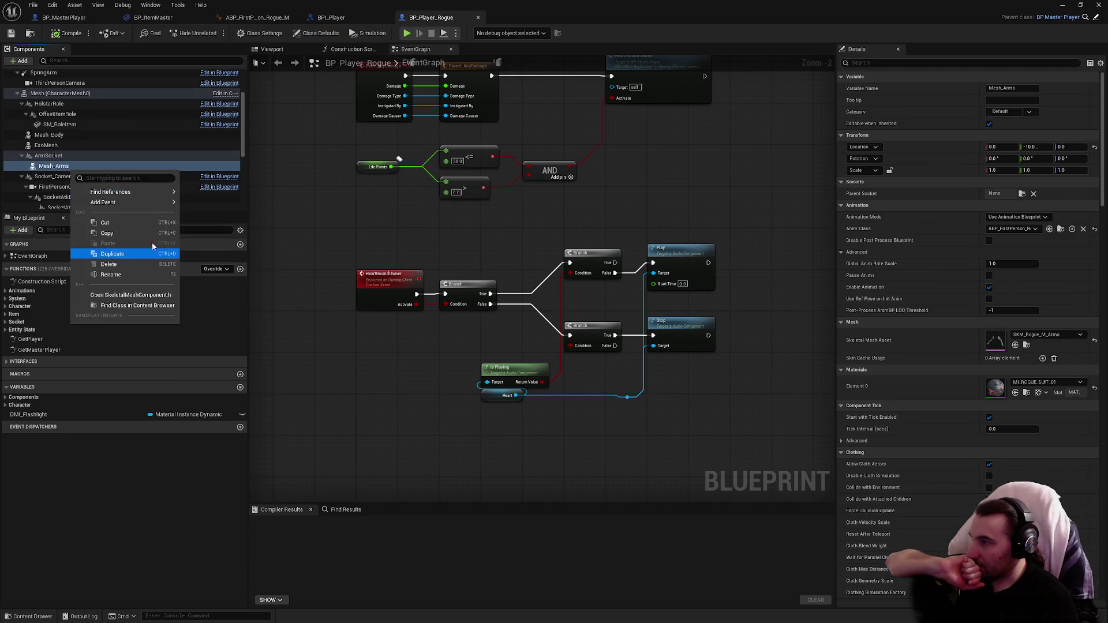
{"action": "left_click", "coordinate": [51, 161]}
{"action": "right_click", "coordinate": [51, 158]}
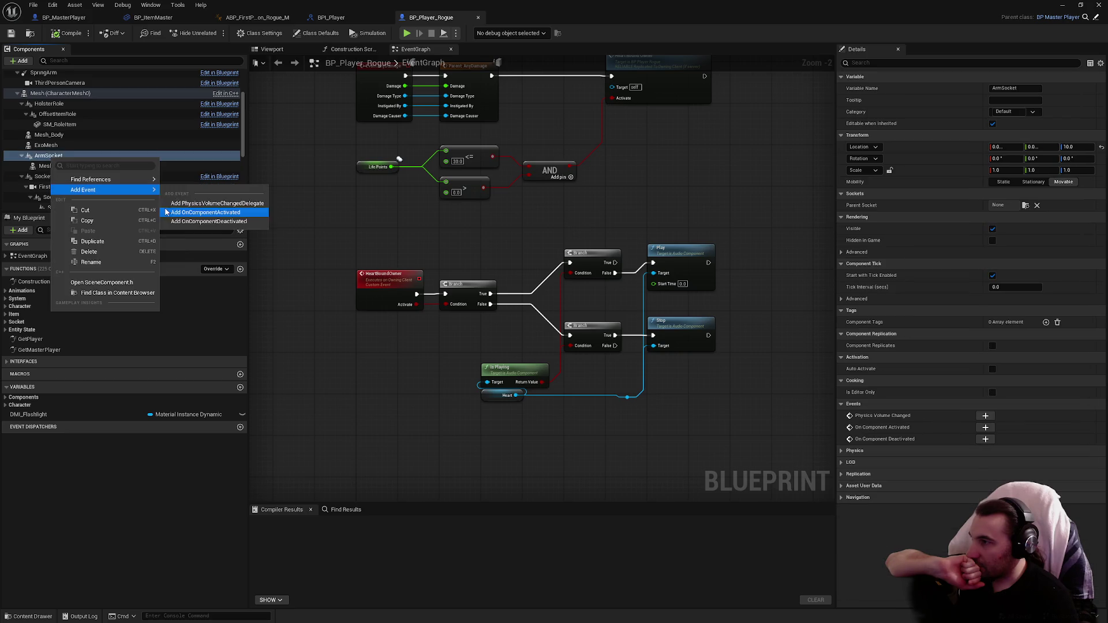
{"action": "left_click", "coordinate": [182, 183]}
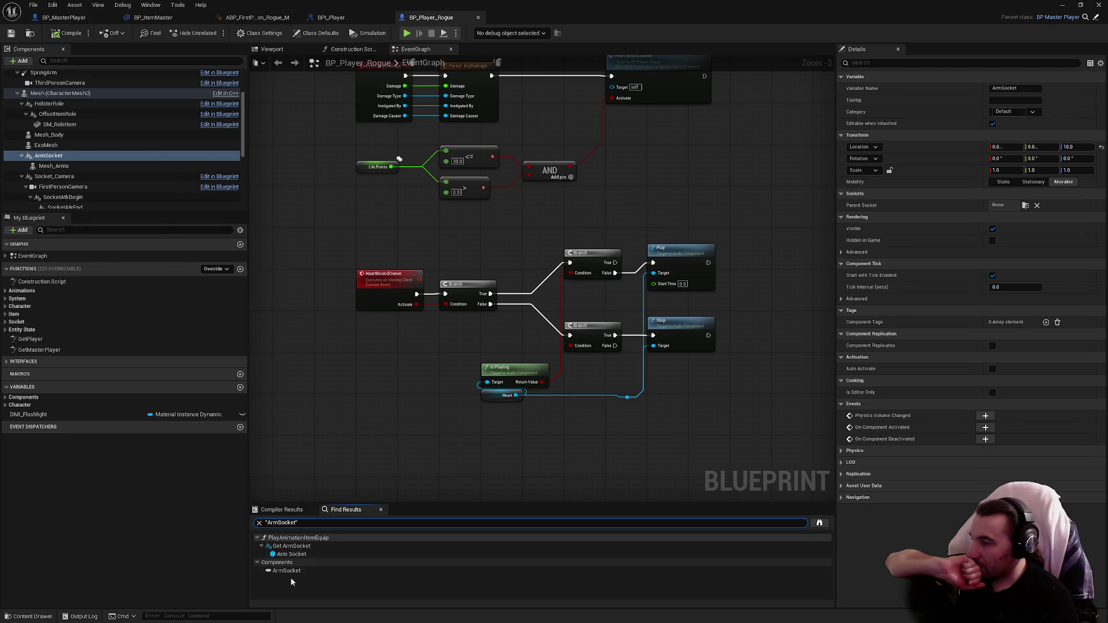
{"action": "left_click", "coordinate": [298, 546]}
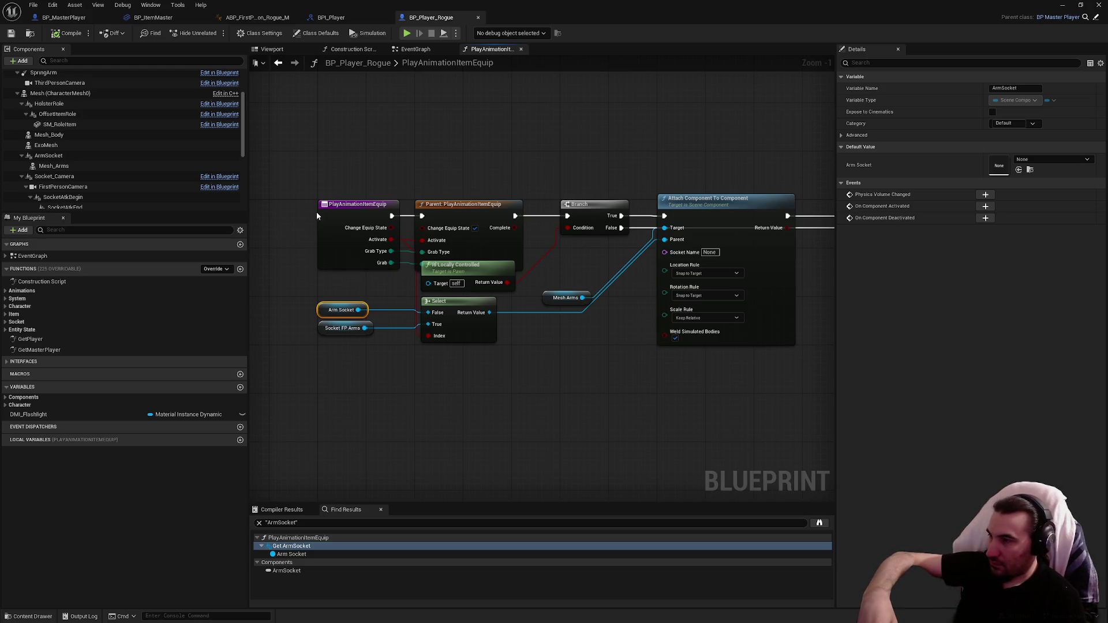
Pass Change Equip State into the parent call and rearrange the nearby equip nodes.
{"action": "mouse_move", "coordinate": [391, 227]}
{"action": "left_mouse_down"}
{"action": "mouse_move", "coordinate": [435, 237]}
{"action": "mouse_move", "coordinate": [427, 228]}
{"action": "left_mouse_up"}
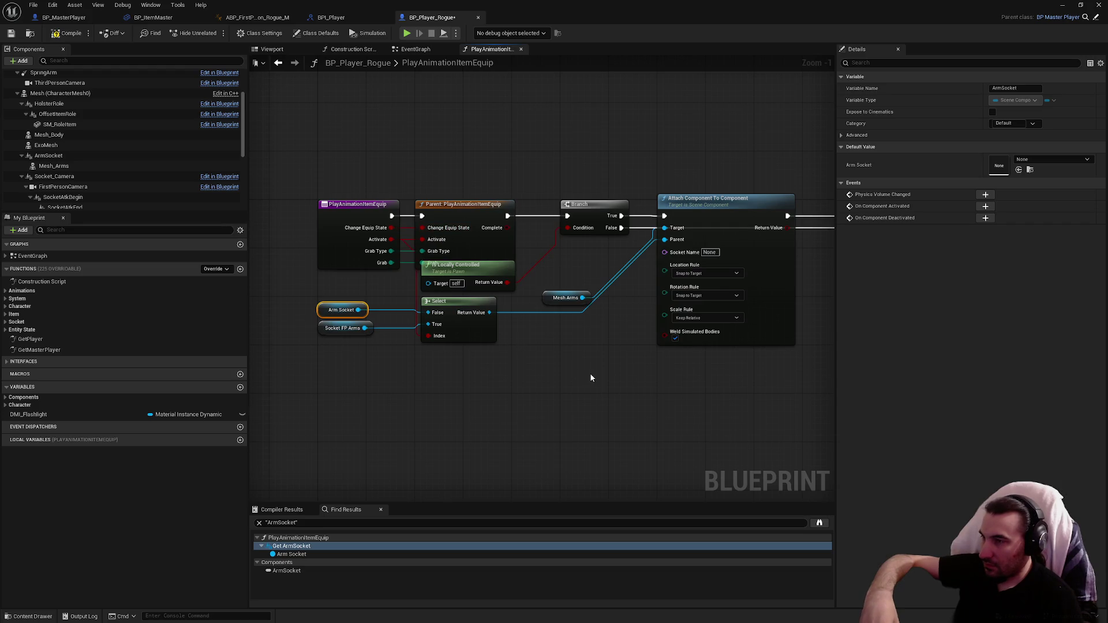
{"action": "mouse_move", "coordinate": [590, 378]}
{"action": "left_mouse_down"}
{"action": "mouse_move", "coordinate": [457, 381]}
{"action": "mouse_move", "coordinate": [549, 397]}
{"action": "left_mouse_up"}
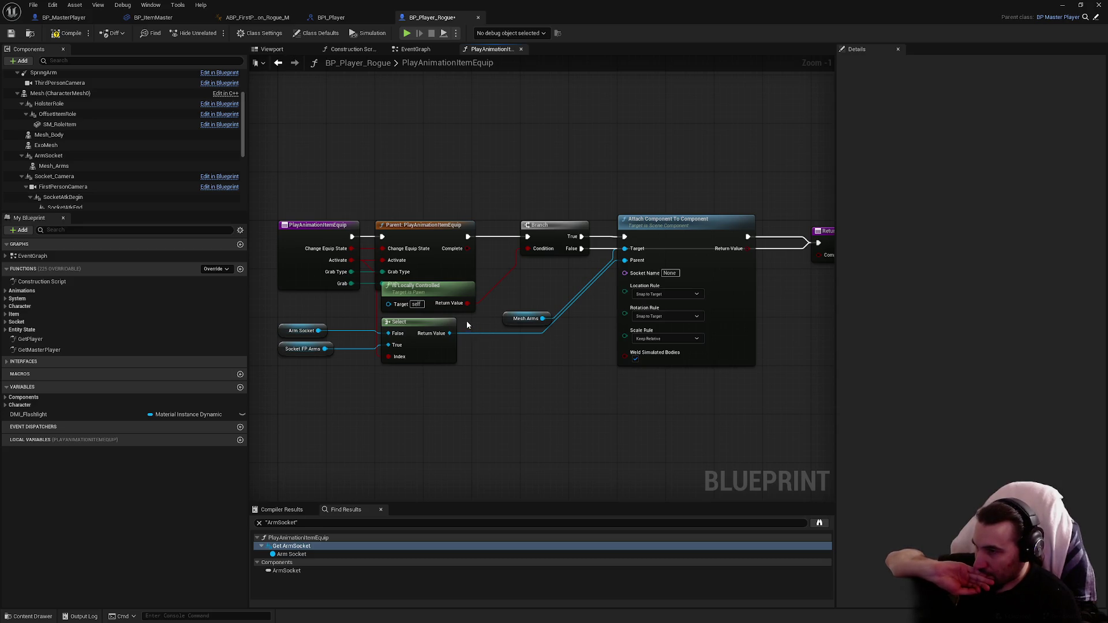
{"action": "mouse_move", "coordinate": [468, 325]}
{"action": "left_mouse_down"}
{"action": "mouse_move", "coordinate": [796, 361]}
{"action": "mouse_move", "coordinate": [679, 341]}
{"action": "left_mouse_up"}
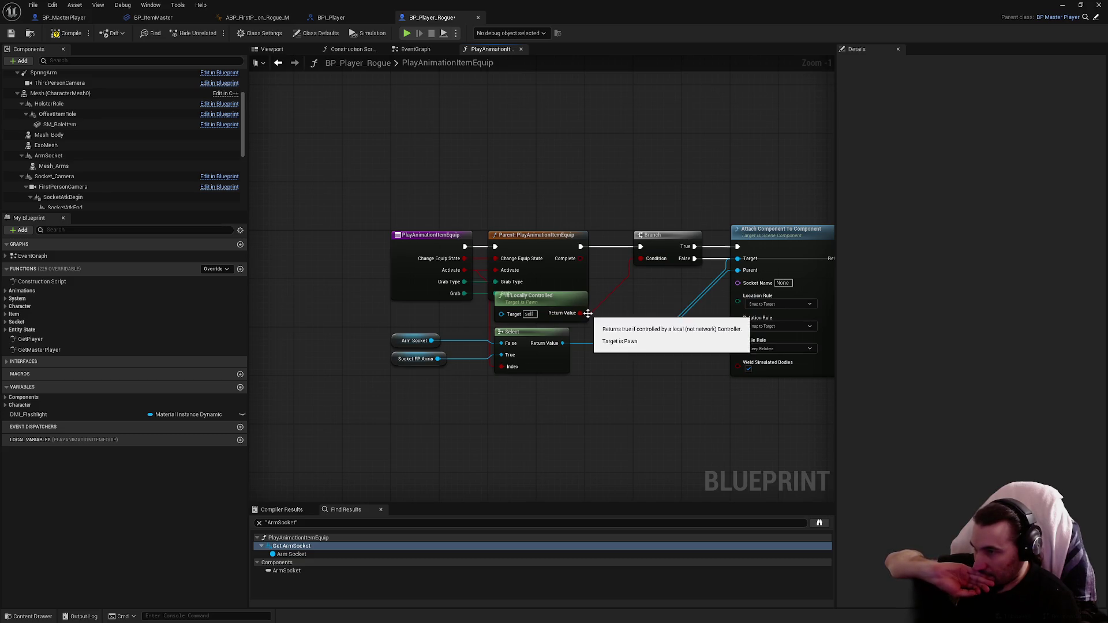
{"action": "mouse_move", "coordinate": [590, 315]}
{"action": "left_mouse_down"}
{"action": "mouse_move", "coordinate": [570, 138]}
{"action": "mouse_move", "coordinate": [585, 210]}
{"action": "left_mouse_up"}
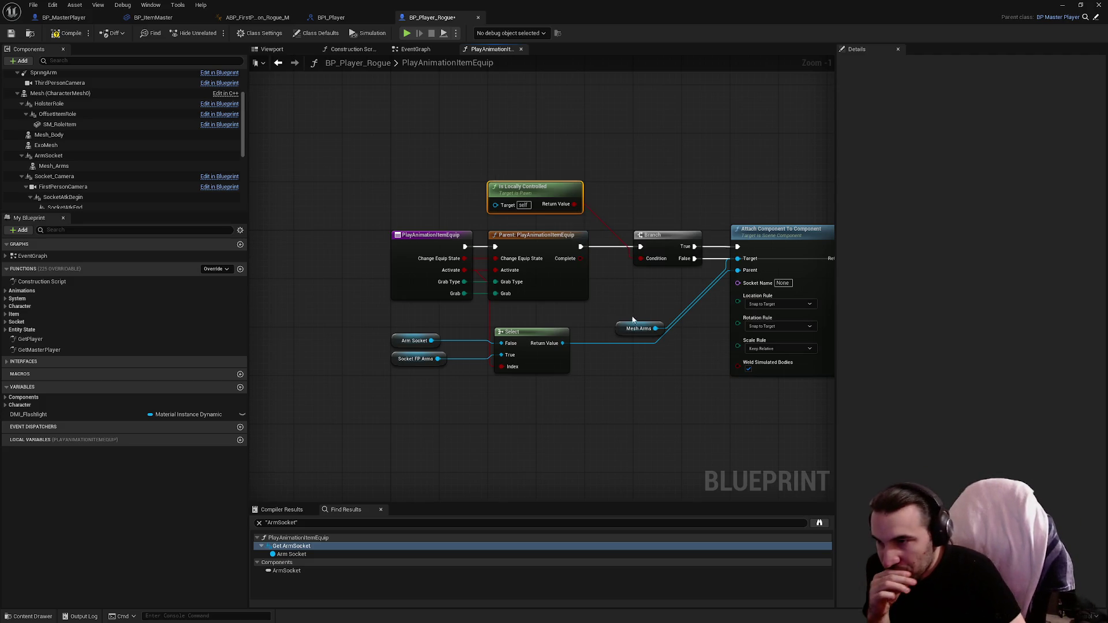
{"action": "left_click_drag", "start_coordinate": [505, 369], "coordinate": [517, 327]}
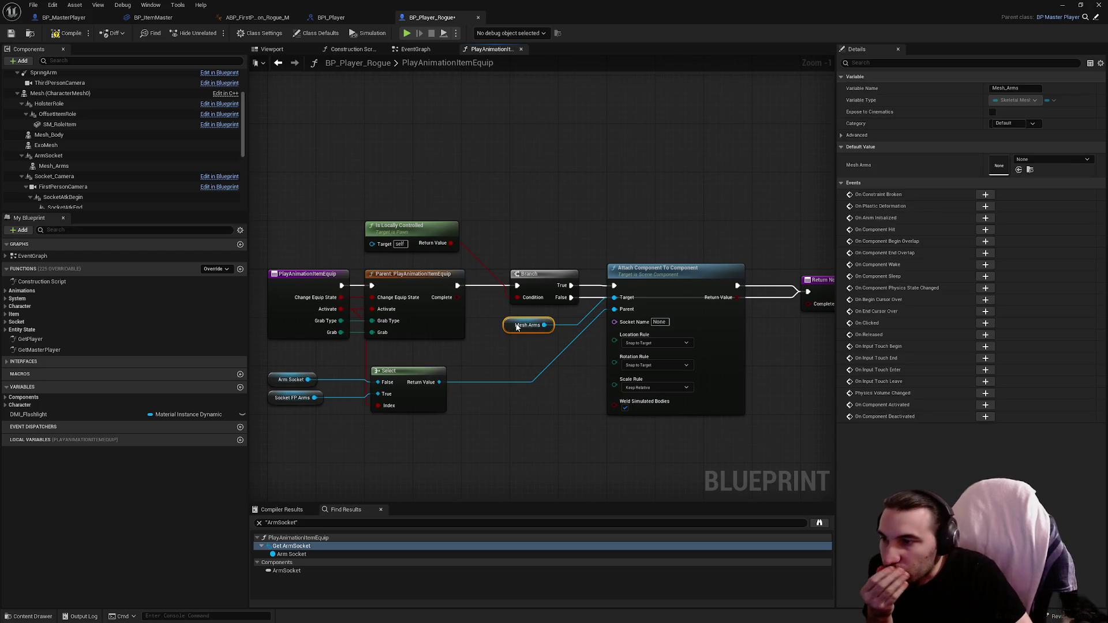
{"action": "left_click", "coordinate": [519, 335]}
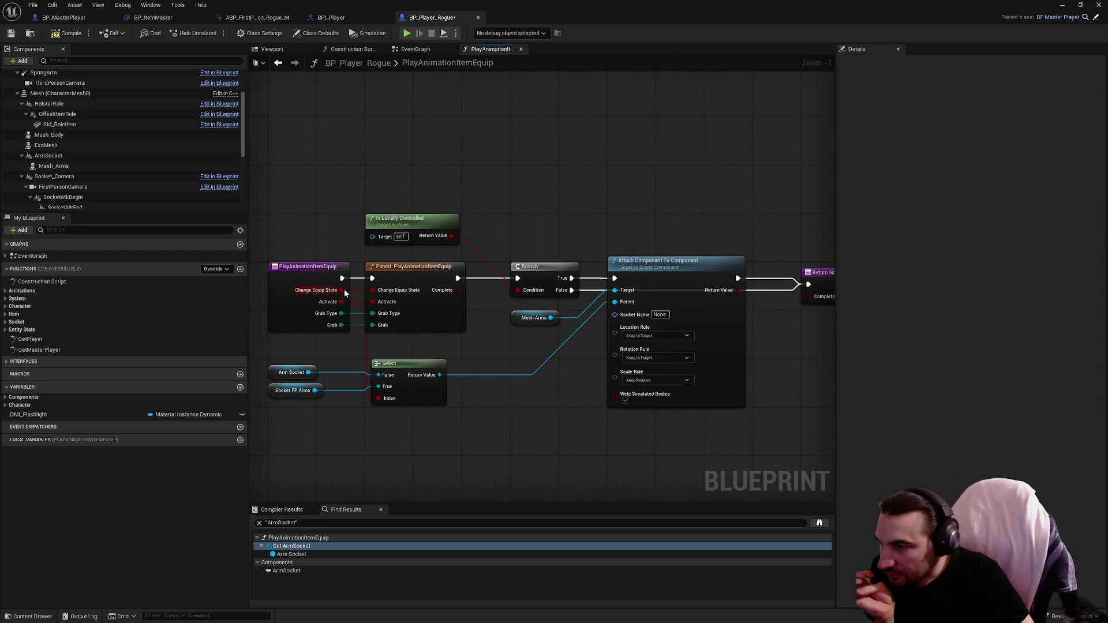
Add a Branch checking Change Equip State and chain the parent call through both Branches.
{"action": "left_click_drag", "start_coordinate": [341, 290], "coordinate": [492, 395]}
{"action": "type", "text": "branch"}
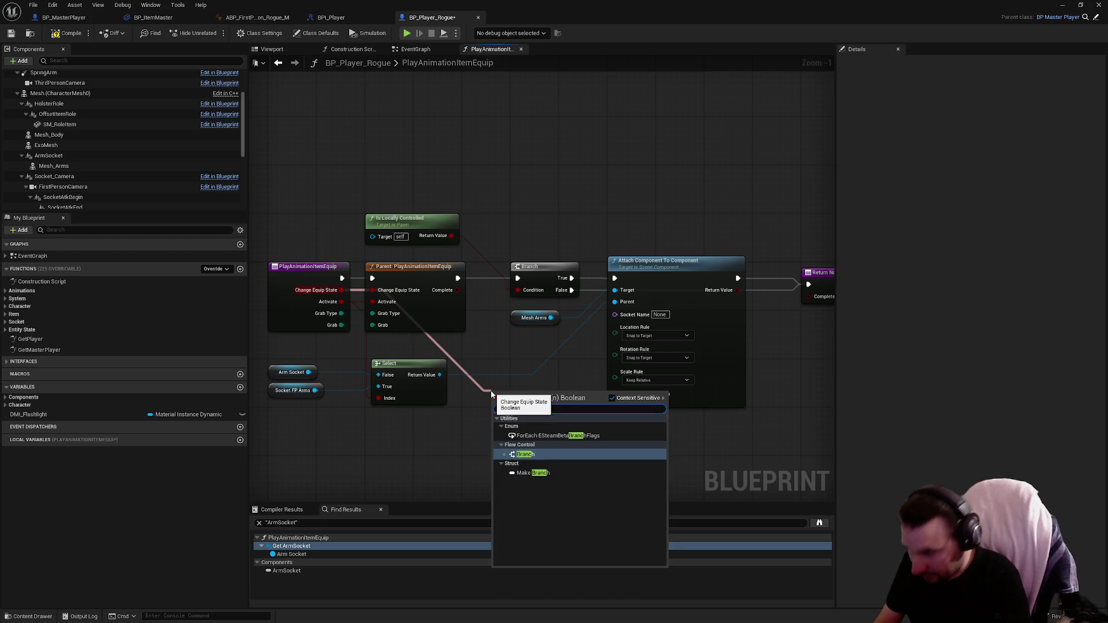
{"action": "key", "text": "Return"}
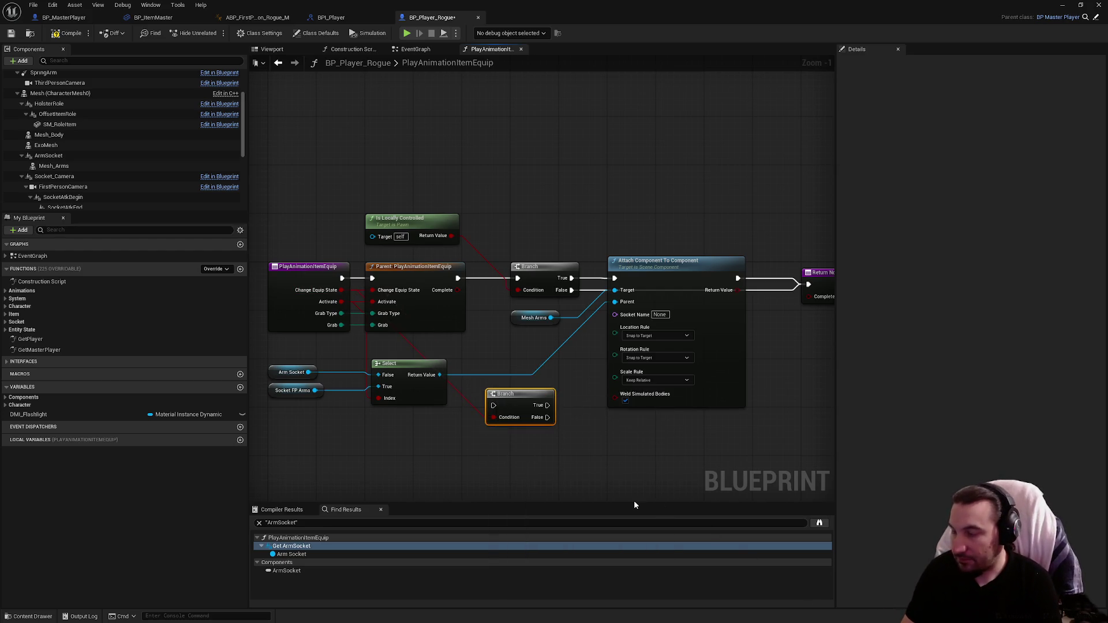
{"action": "mouse_move", "coordinate": [398, 209]}
{"action": "left_mouse_down"}
{"action": "mouse_move", "coordinate": [736, 313]}
{"action": "mouse_move", "coordinate": [773, 340]}
{"action": "left_mouse_up"}
{"action": "key", "text": "f"}
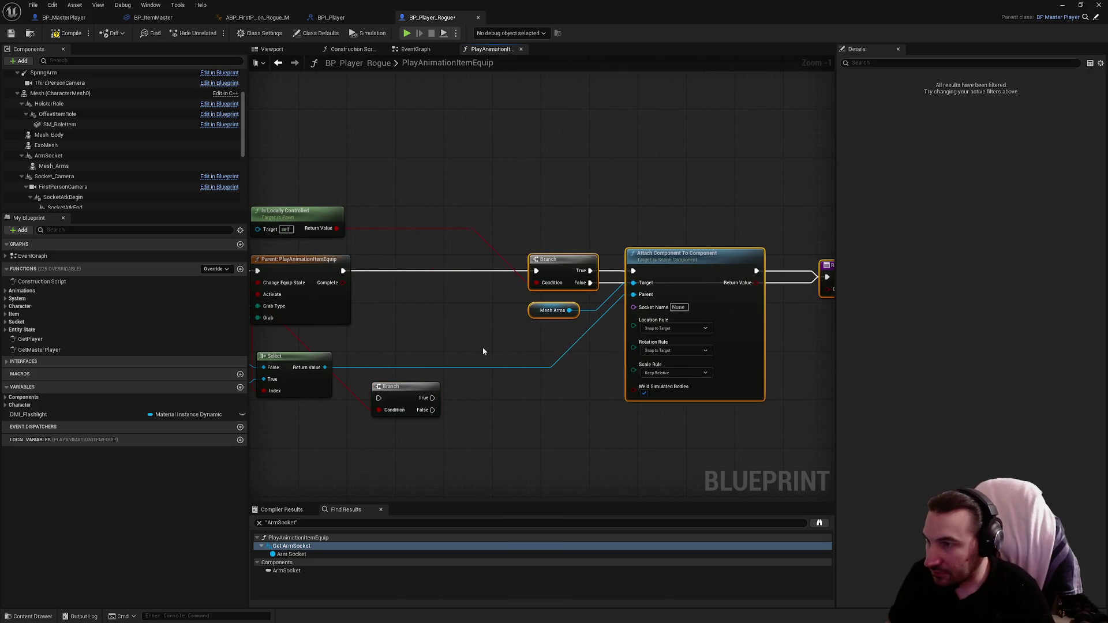
{"action": "left_click", "coordinate": [477, 342]}
{"action": "mouse_move", "coordinate": [414, 393]}
{"action": "left_mouse_down"}
{"action": "mouse_move", "coordinate": [452, 267]}
{"action": "mouse_move", "coordinate": [599, 359]}
{"action": "left_mouse_up"}
{"action": "left_click_drag", "start_coordinate": [501, 301], "coordinate": [705, 301]}
{"action": "mouse_move", "coordinate": [439, 238]}
{"action": "left_mouse_down"}
{"action": "mouse_move", "coordinate": [618, 331]}
{"action": "mouse_move", "coordinate": [584, 337]}
{"action": "left_mouse_up"}
{"action": "mouse_move", "coordinate": [671, 362]}
{"action": "left_mouse_down"}
{"action": "mouse_move", "coordinate": [611, 333]}
{"action": "mouse_move", "coordinate": [396, 376]}
{"action": "mouse_move", "coordinate": [517, 371]}
{"action": "mouse_move", "coordinate": [343, 352]}
{"action": "left_mouse_up"}
{"action": "key", "text": "alt+Tab"}
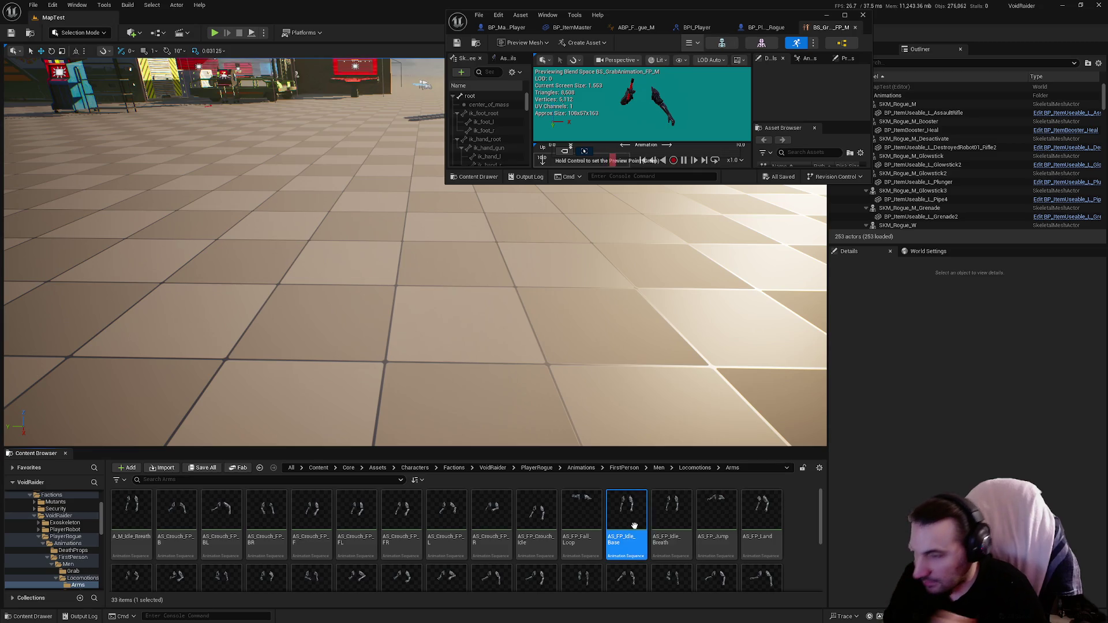
Open BS_GrabAnimation_FP_M from the Grab folder and swap one sample for AS_FP_Idle_Base.
{"action": "key", "text": "alt+Left"}
{"action": "double_click", "coordinate": [130, 511]}
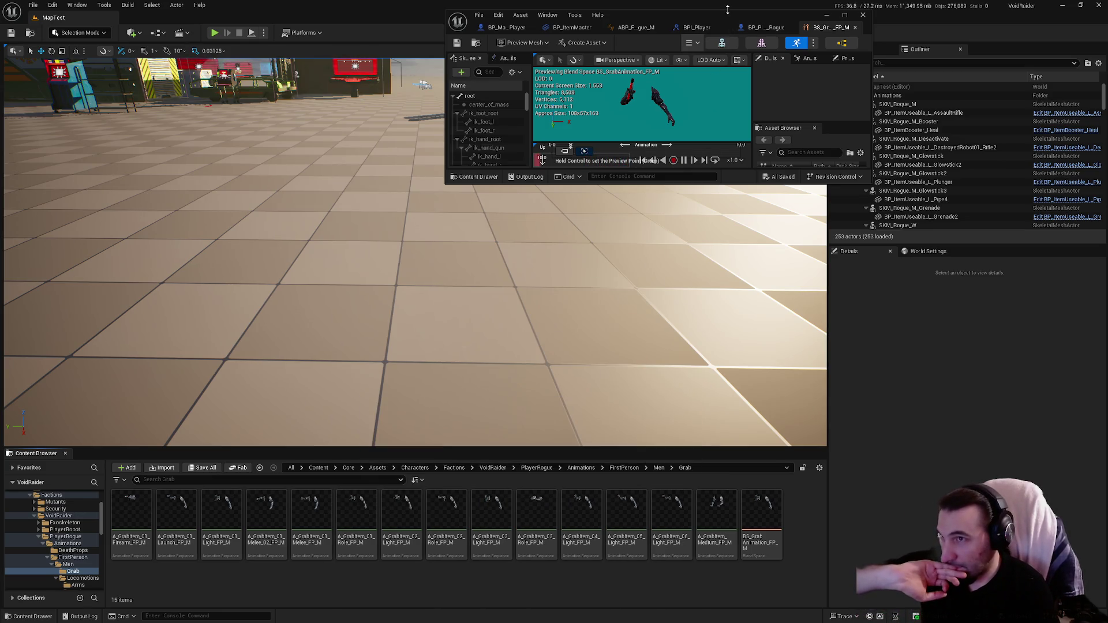
{"action": "double_click", "coordinate": [728, 17]}
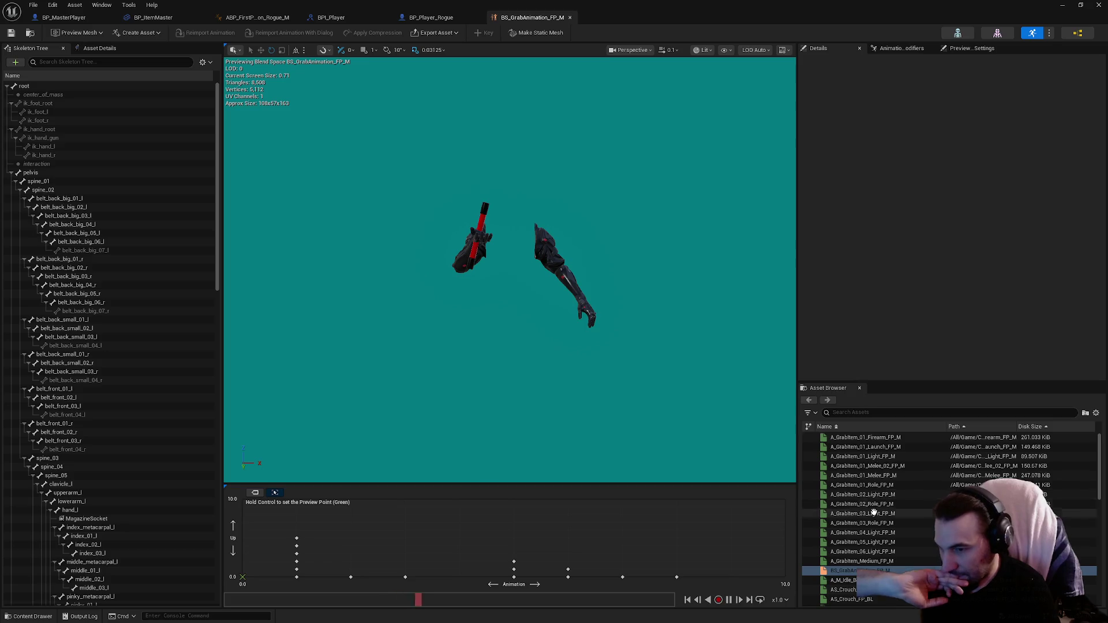
{"action": "scroll", "coordinate": [875, 508], "scroll_direction": "down", "scroll_amount": 5}
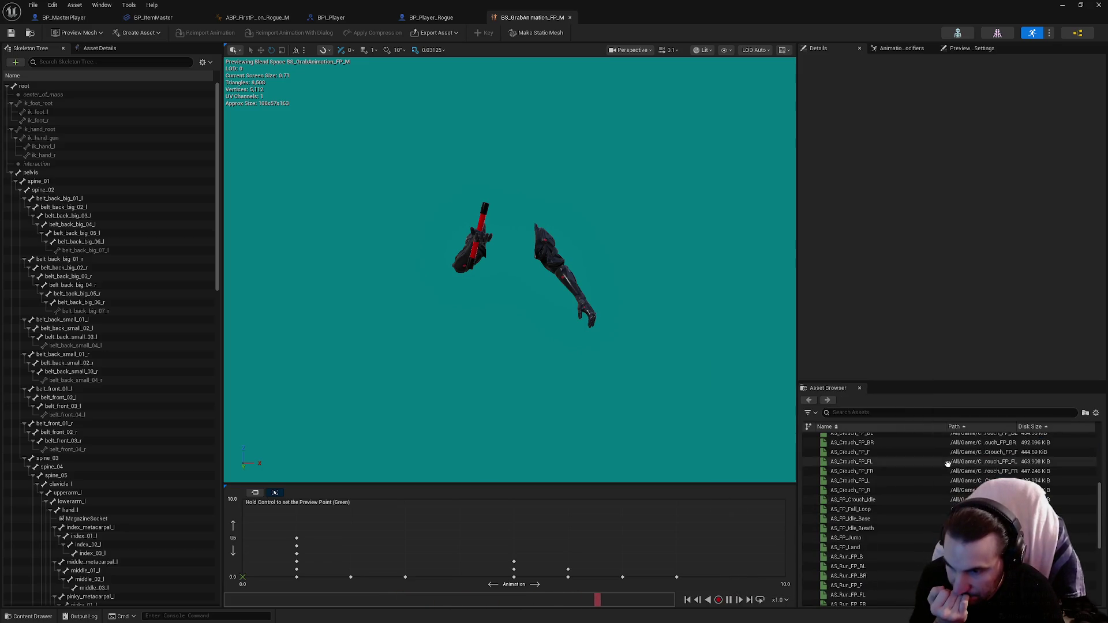
{"action": "left_click_drag", "start_coordinate": [861, 519], "coordinate": [249, 580]}
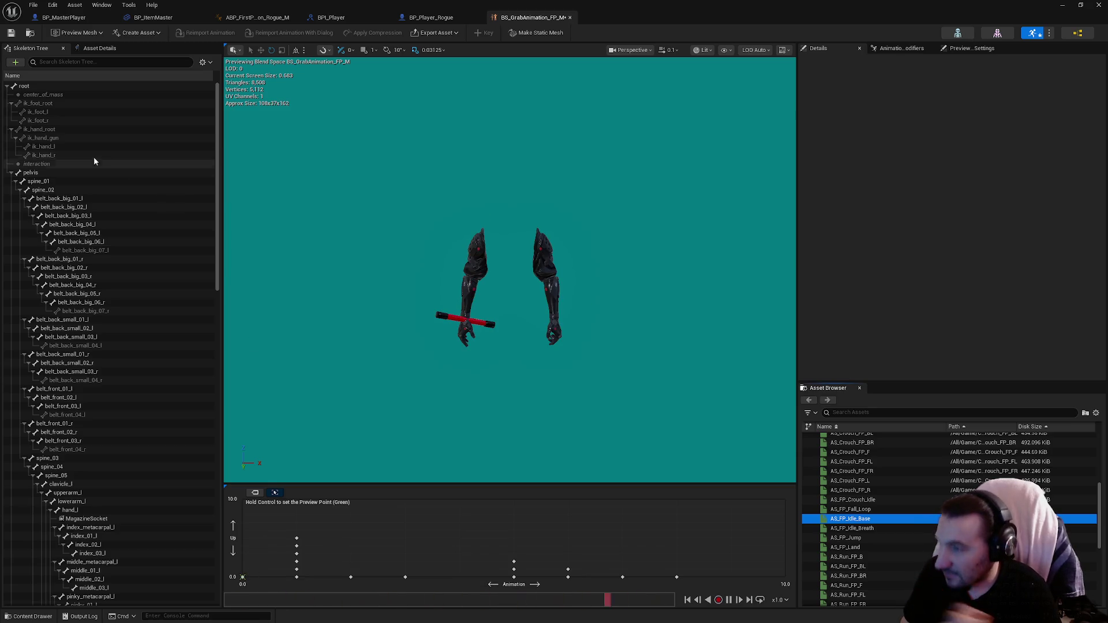
{"action": "left_click", "coordinate": [11, 33]}
{"action": "key", "text": "super+Down"}
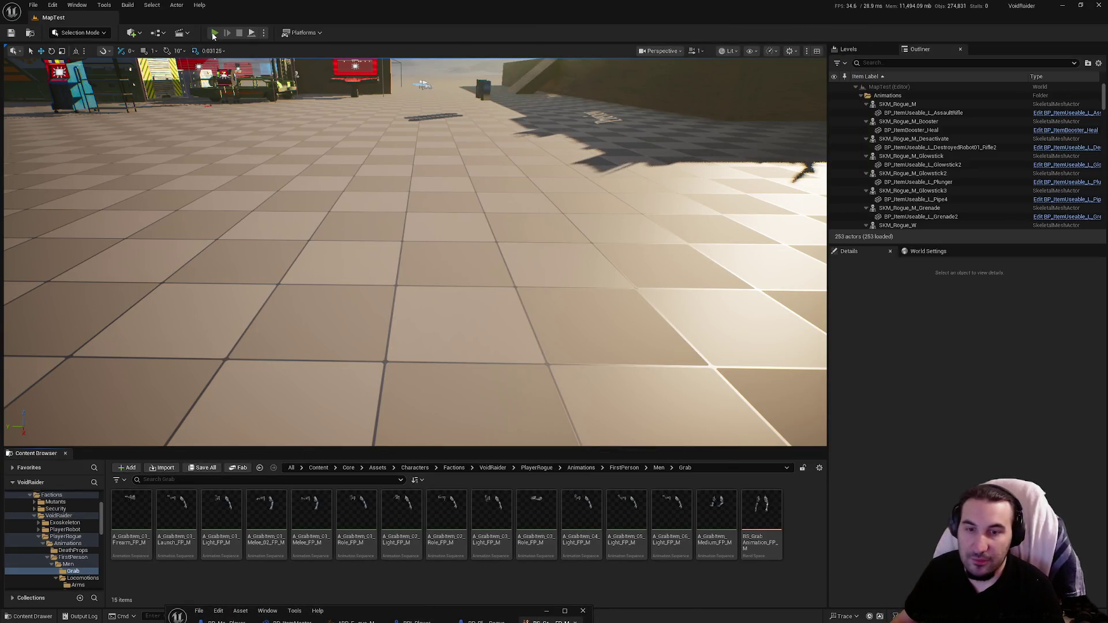
Playtest MapTest, walking to the shelf and picking up the glowsticks, then stop playing.
{"action": "left_click", "coordinate": [214, 32]}
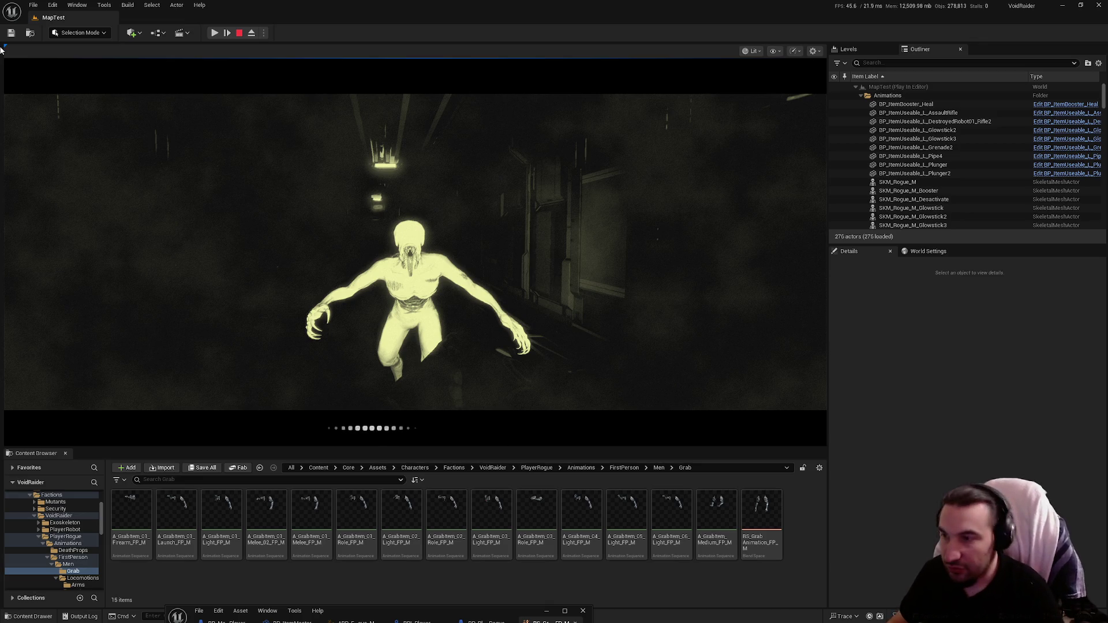
{"action": "key", "text": "Escape"}
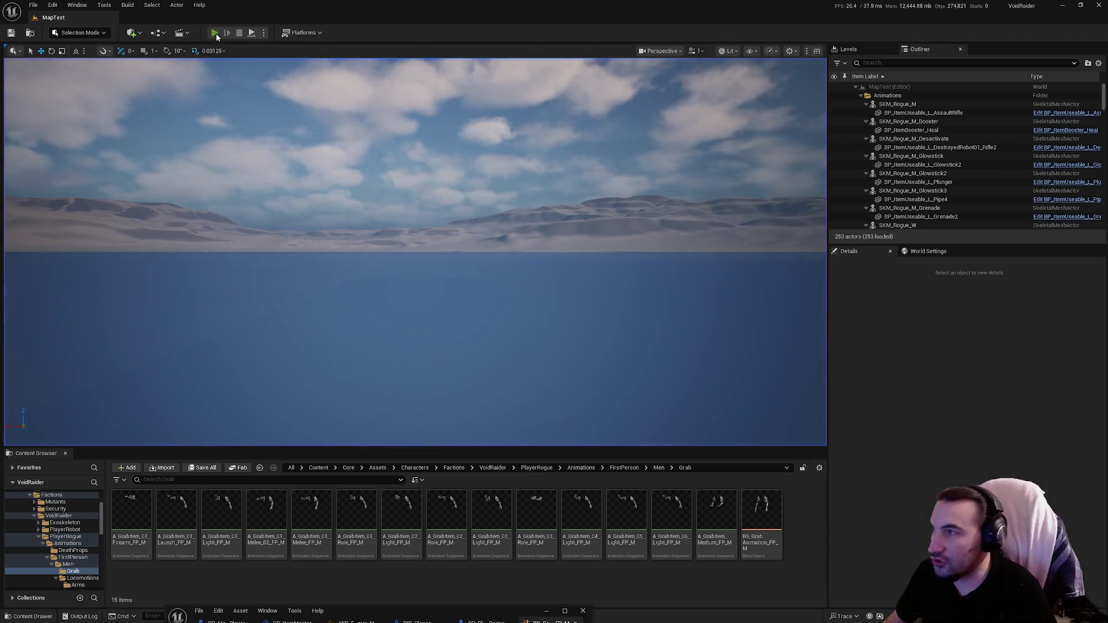
{"action": "left_click", "coordinate": [215, 33]}
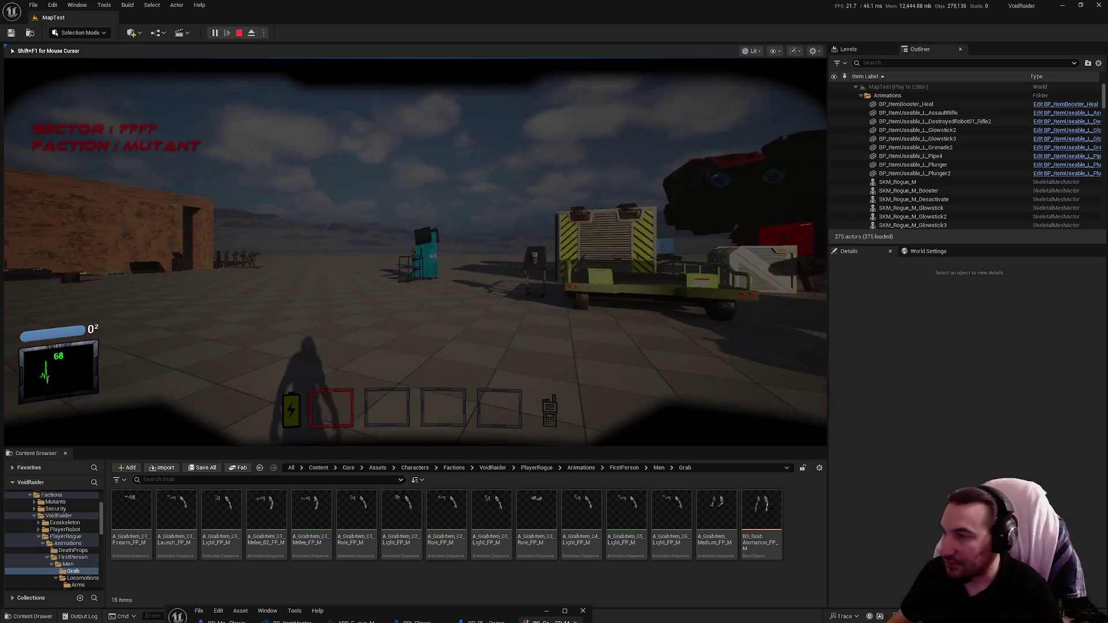
{"action": "key", "text": "w"}
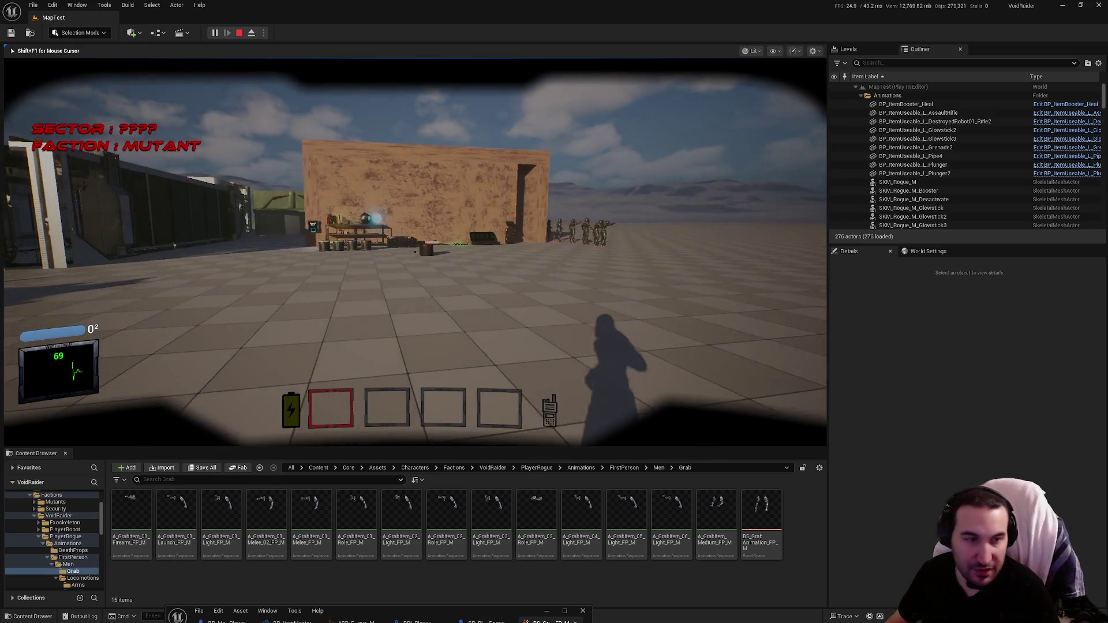
{"action": "key", "text": "w"}
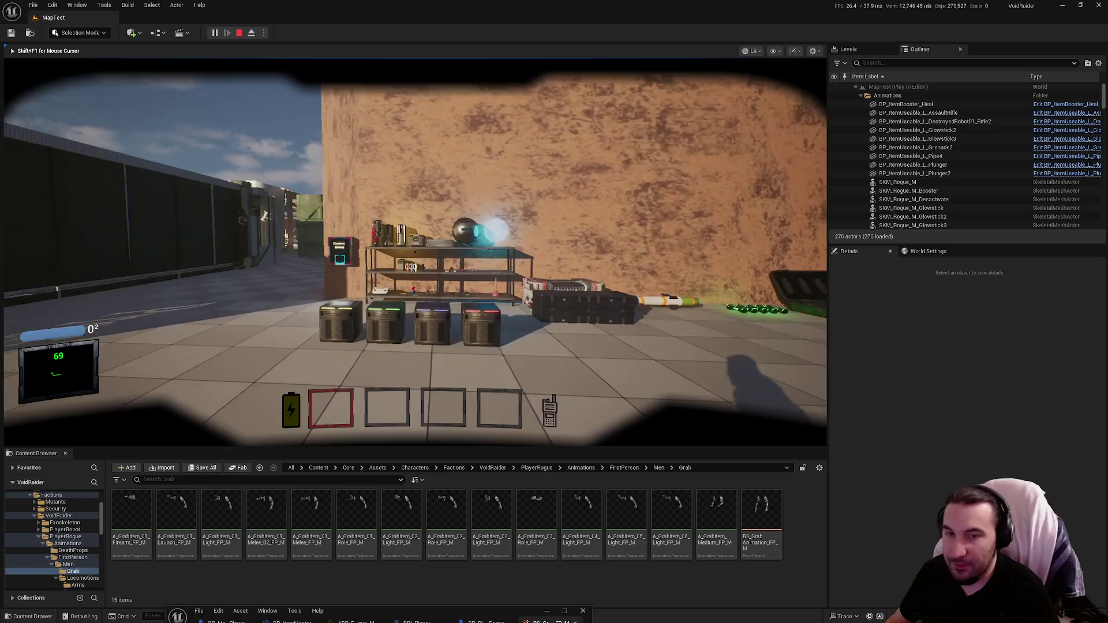
{"action": "key", "text": "f"}
{"action": "key", "text": "f"}
{"action": "key", "text": "f"}
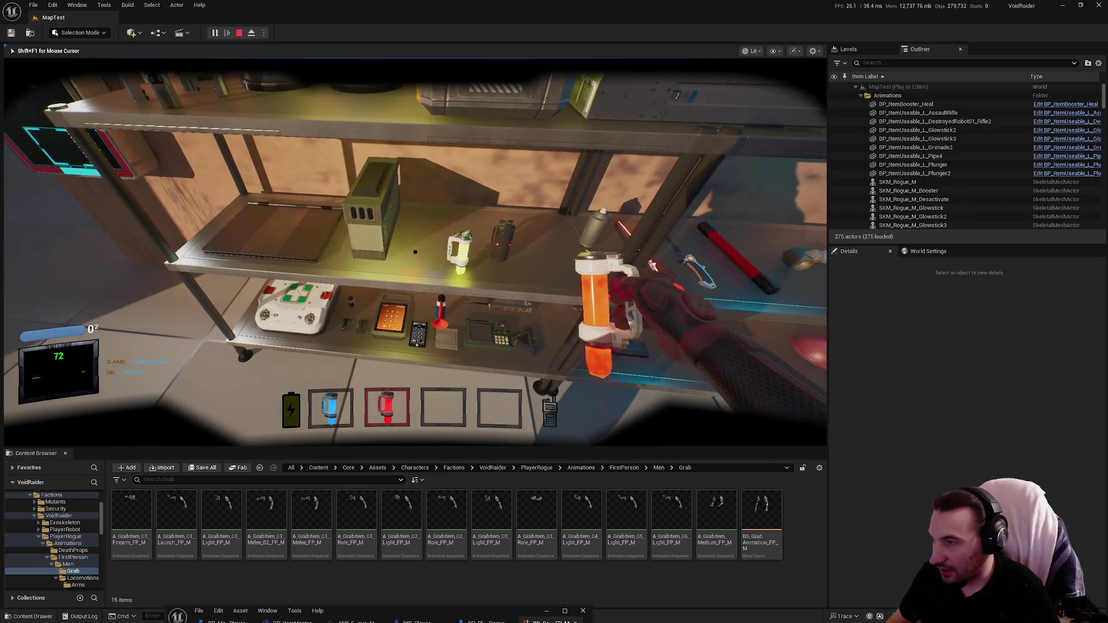
{"action": "key", "text": "w"}
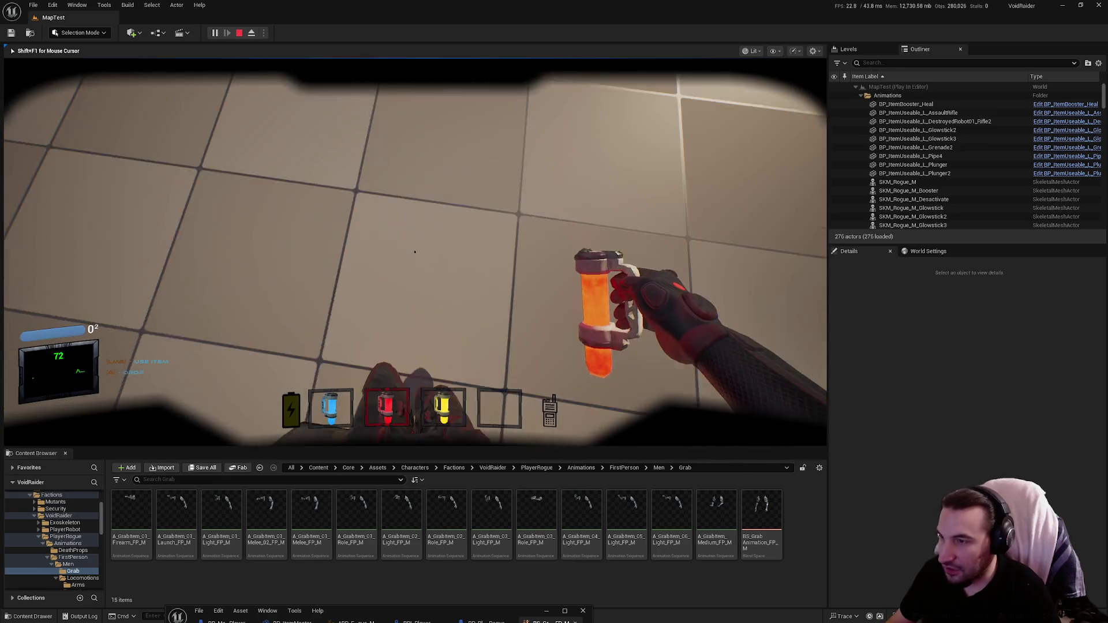
{"action": "mouse_move", "coordinate": [415, 251]}
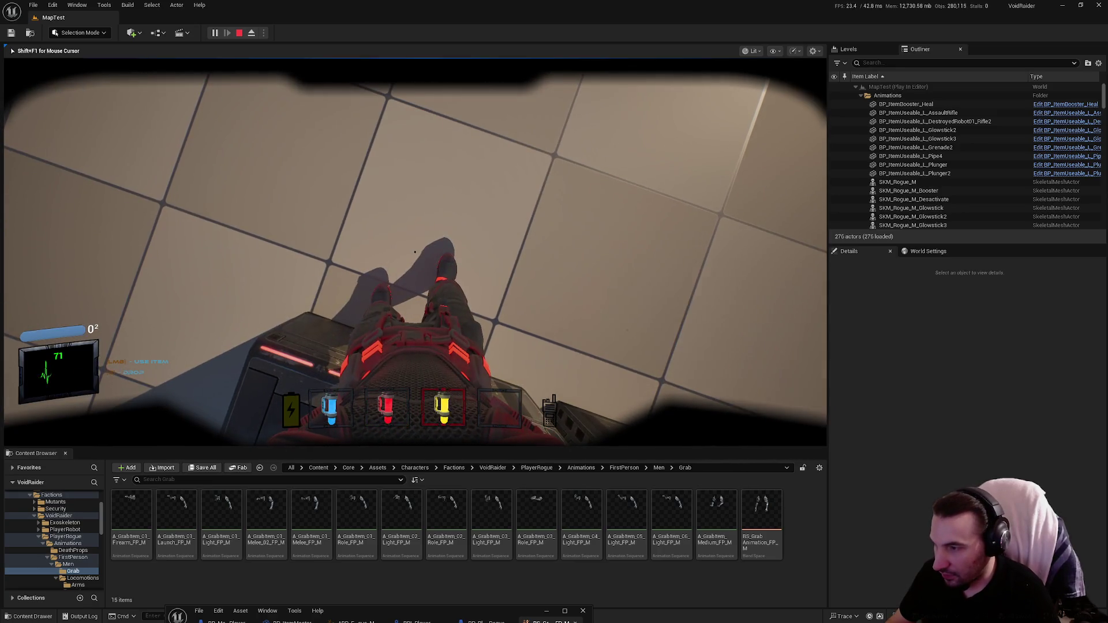
{"action": "scroll", "coordinate": [415, 251], "scroll_direction": "down", "scroll_amount": 5}
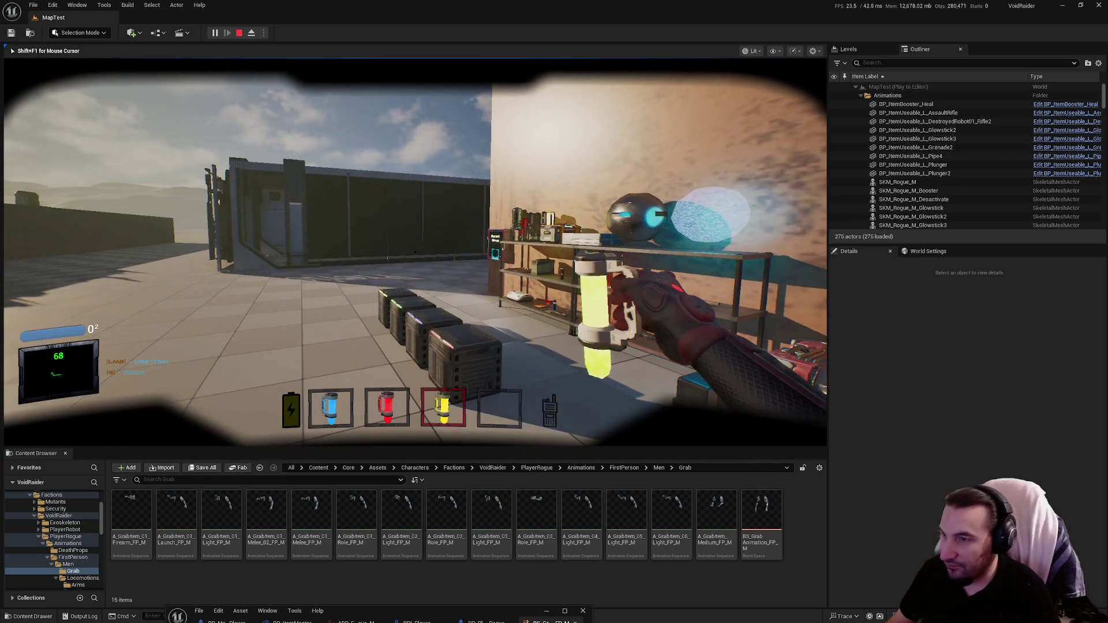
{"action": "key", "text": "Escape"}
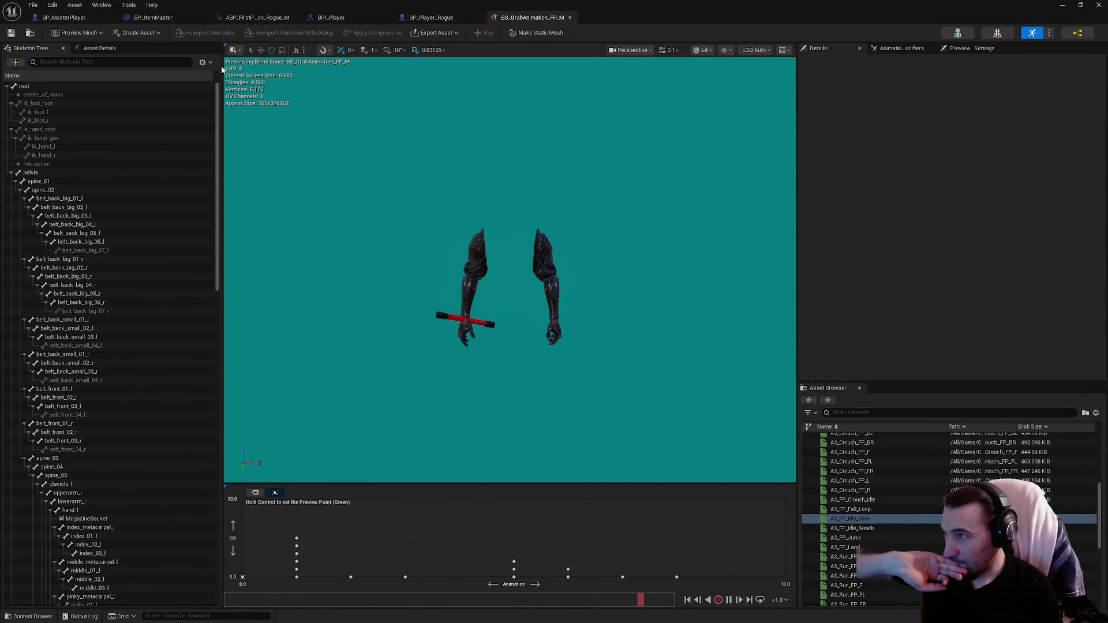
Set Base Light, Base Medium and Roles Blend Time to 0.5 in the AnimGraph.
{"action": "left_click", "coordinate": [259, 17]}
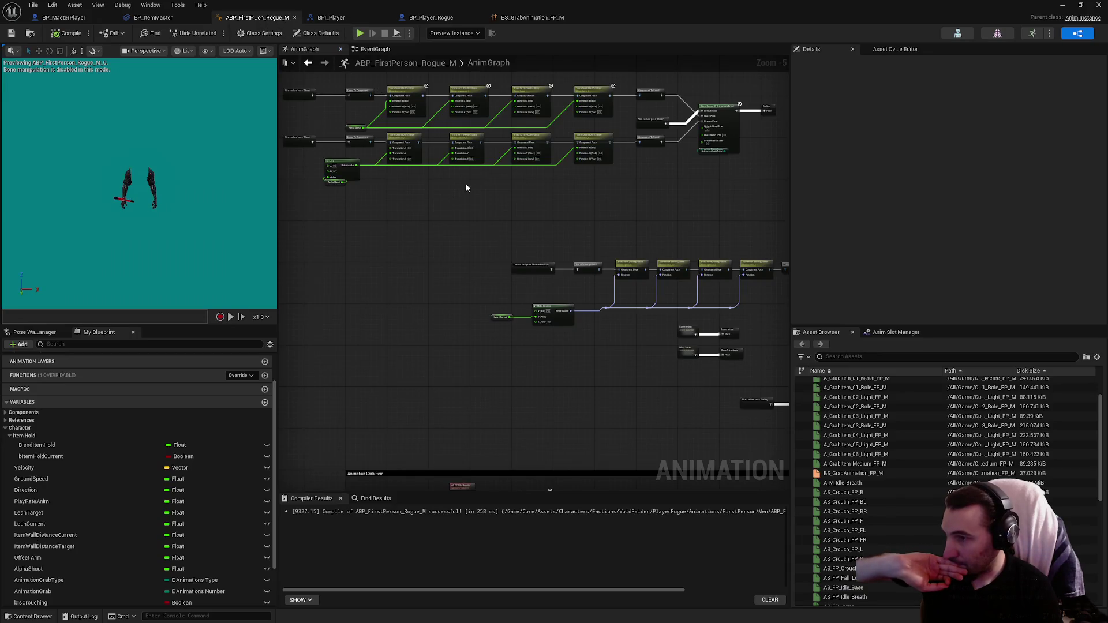
{"action": "scroll", "coordinate": [495, 345], "scroll_direction": "up", "scroll_amount": 5}
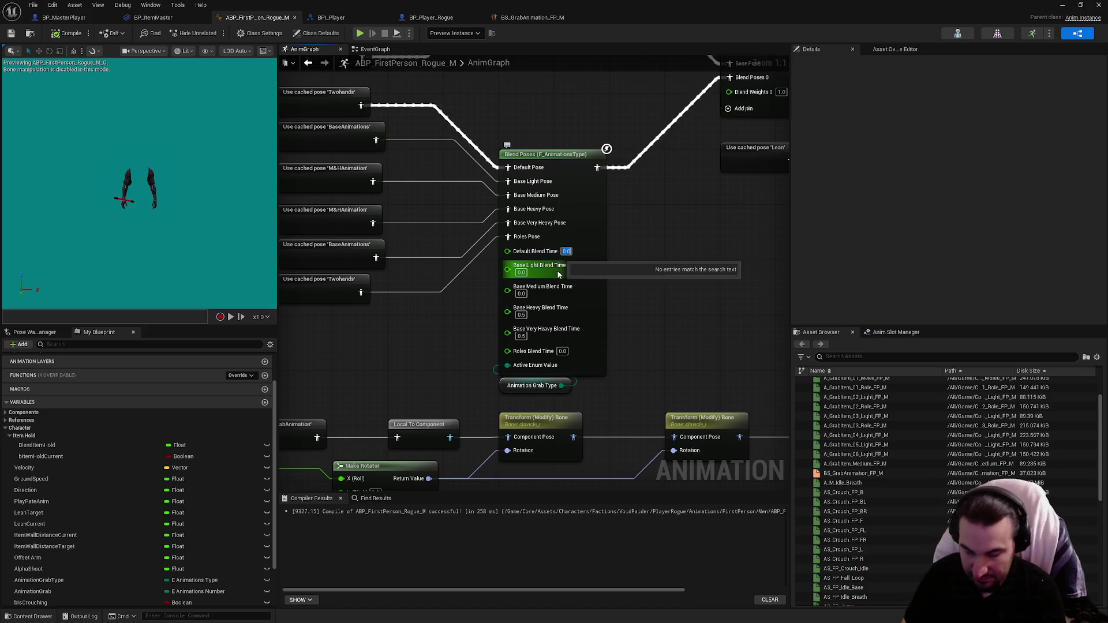
{"action": "left_click", "coordinate": [521, 272]}
{"action": "type", "text": "0.5"}
{"action": "key", "text": "Return"}
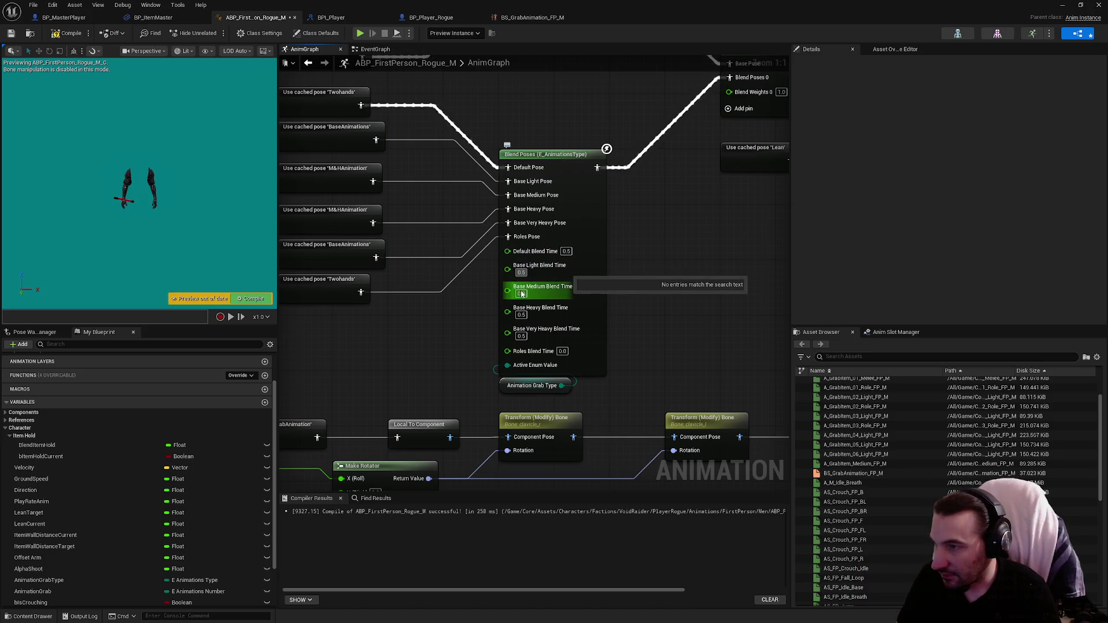
{"action": "left_click", "coordinate": [523, 294]}
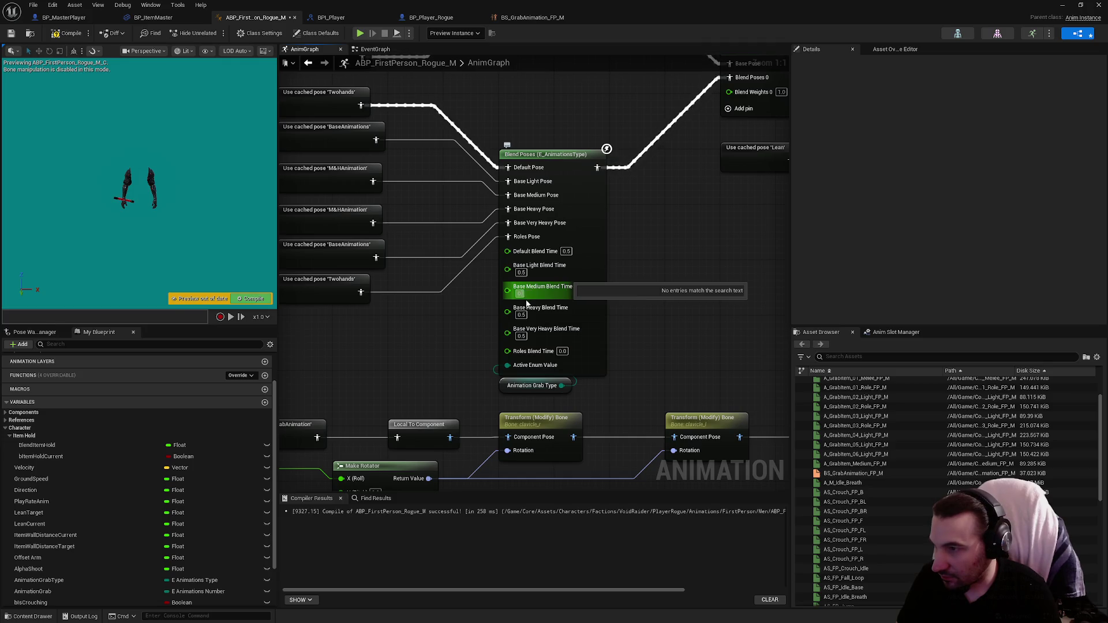
{"action": "type", "text": "0.5"}
{"action": "key", "text": "Return"}
{"action": "left_click", "coordinate": [562, 351]}
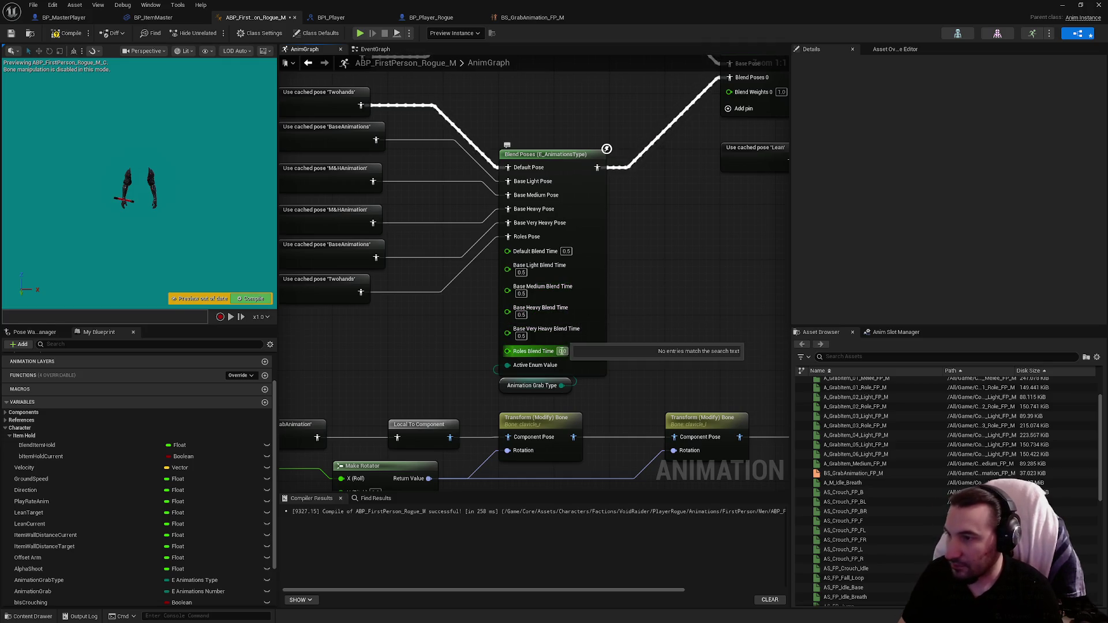
{"action": "type", "text": "0.5"}
{"action": "key", "text": "Return"}
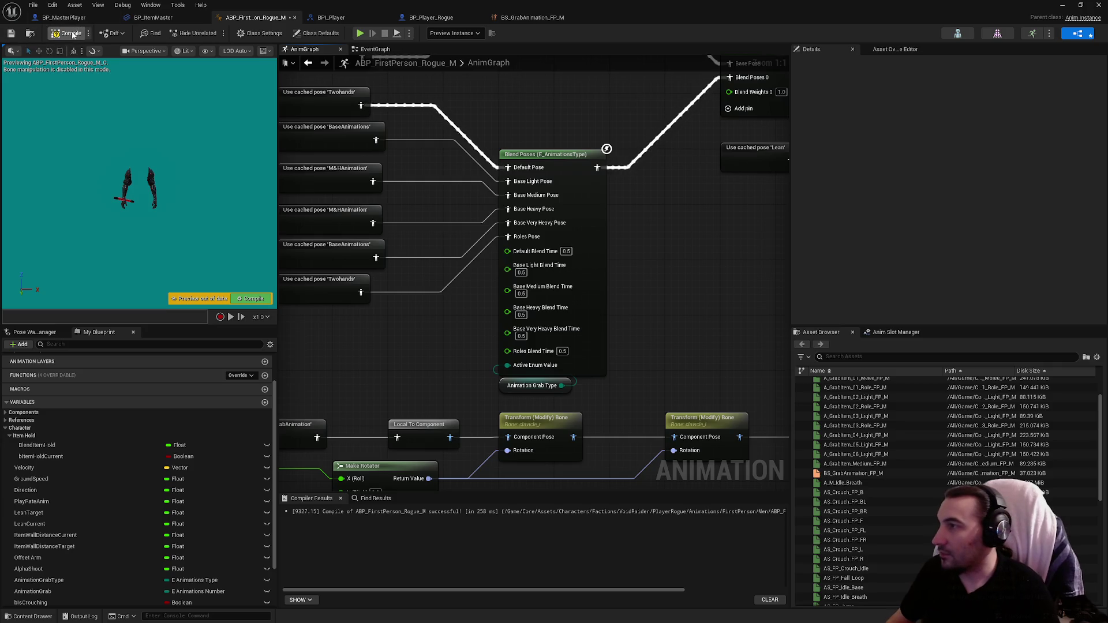
Compile and save the blueprint, check bItemHoldCurrent's default value, and recompile.
{"action": "left_click", "coordinate": [12, 34]}
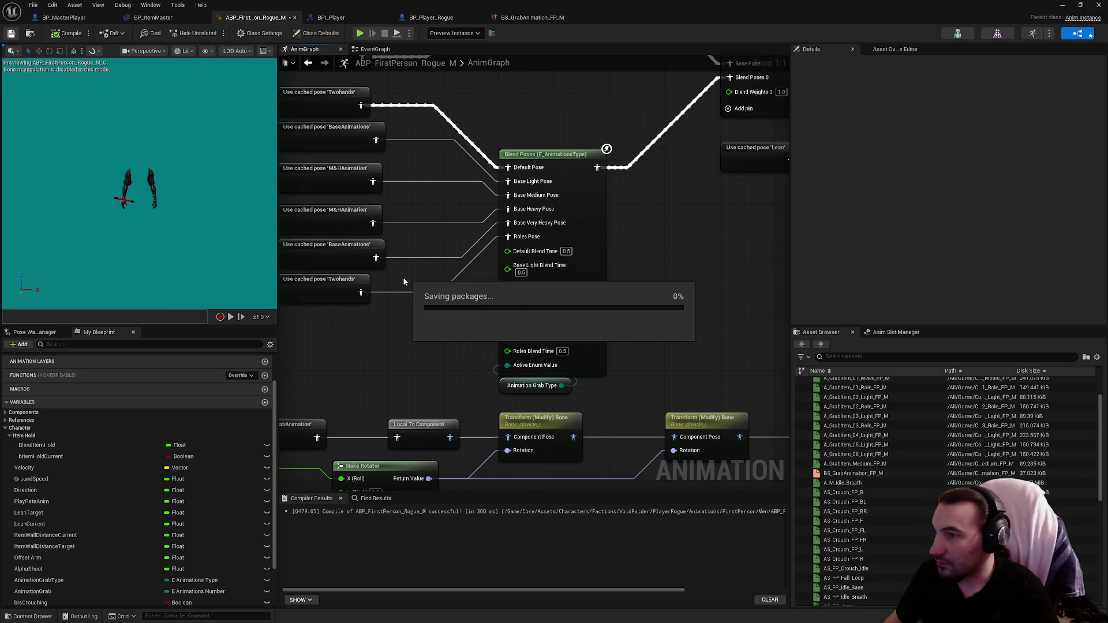
{"action": "scroll", "coordinate": [666, 219], "scroll_direction": "down", "scroll_amount": 3}
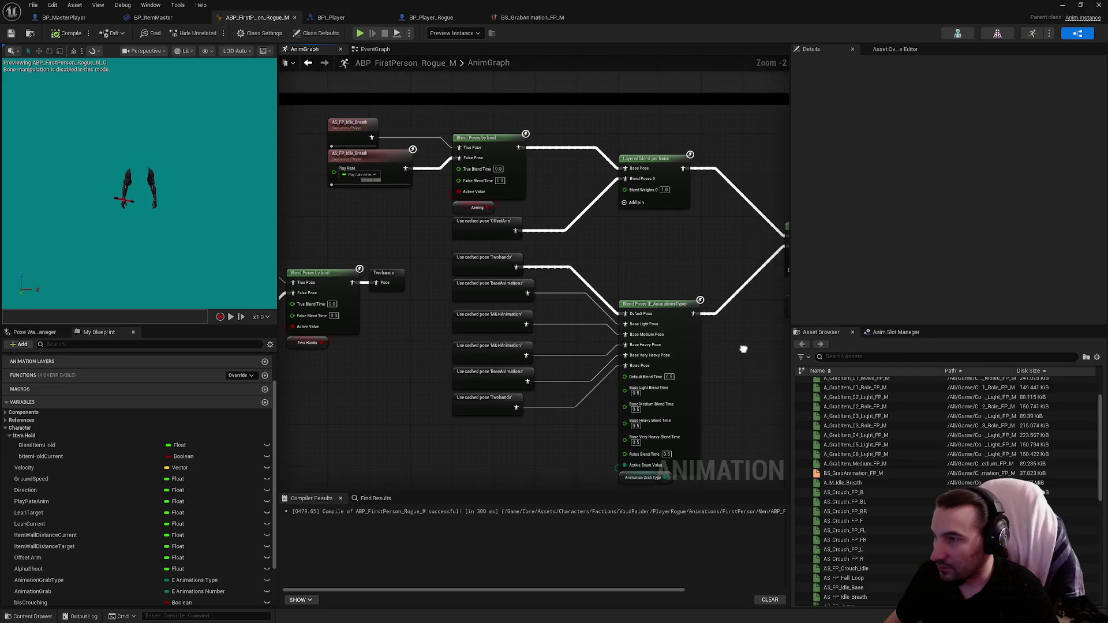
{"action": "left_click_drag", "start_coordinate": [714, 313], "coordinate": [293, 292]}
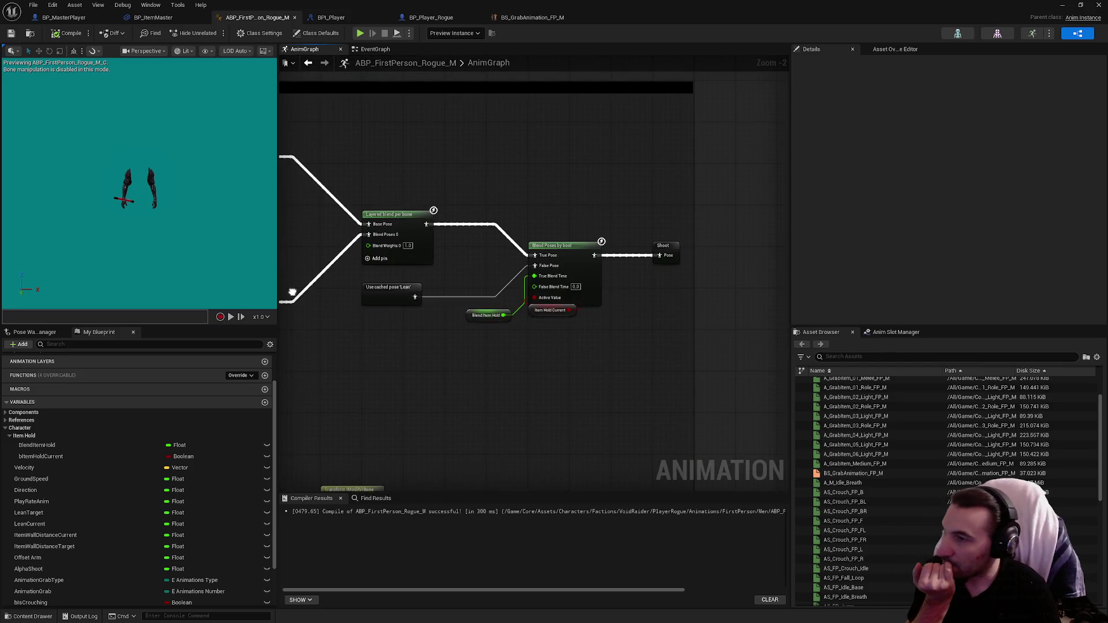
{"action": "left_click", "coordinate": [553, 311]}
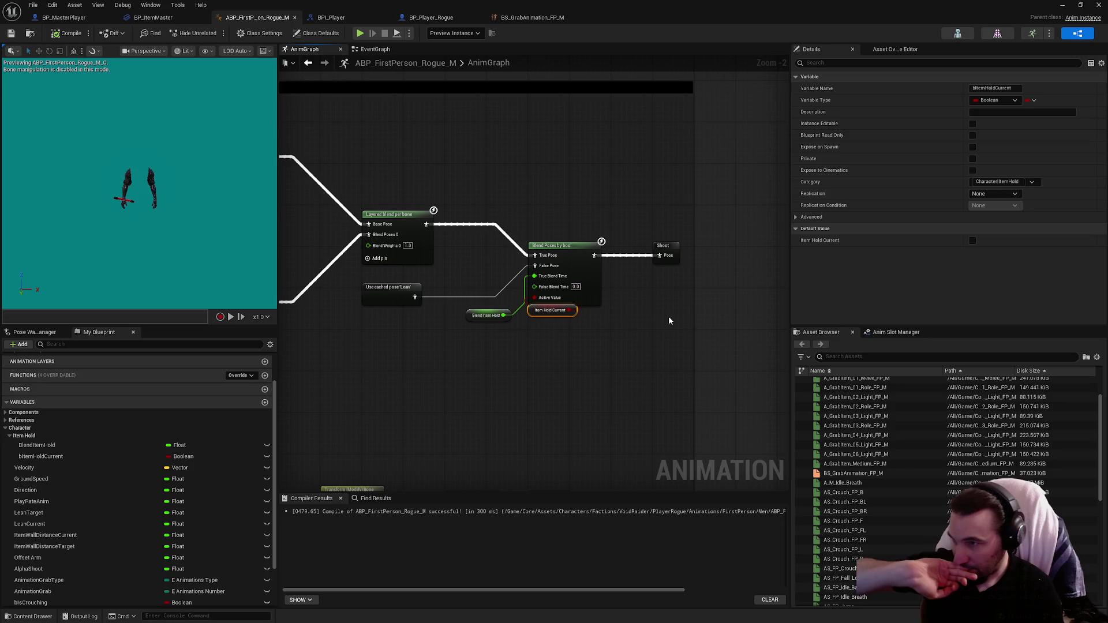
{"action": "left_click", "coordinate": [973, 240]}
{"action": "left_click", "coordinate": [973, 241]}
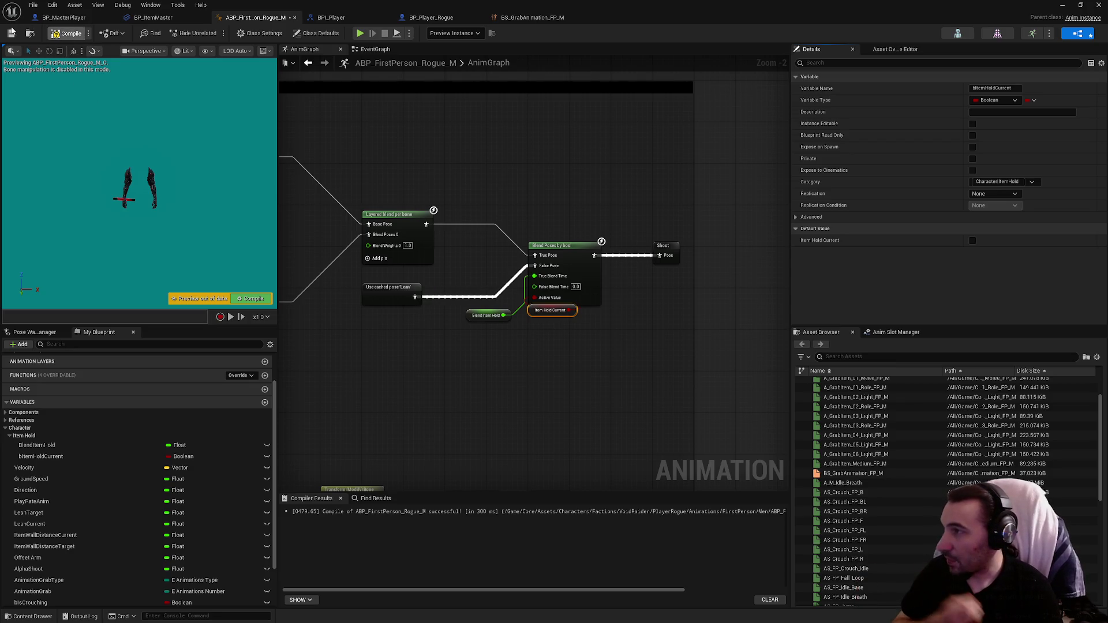
{"action": "left_click", "coordinate": [11, 30]}
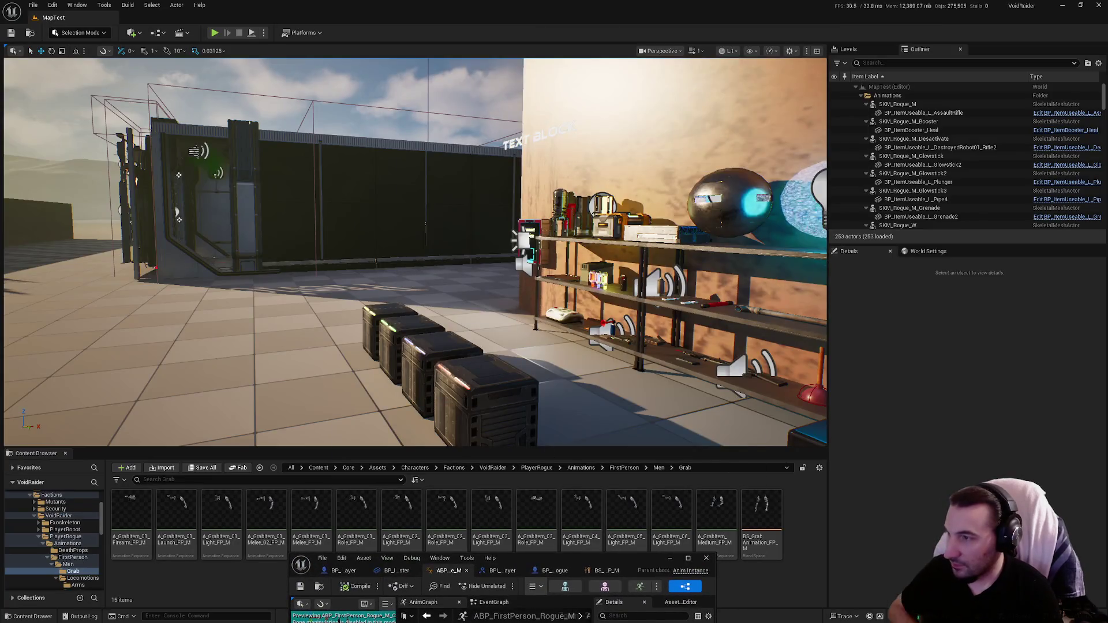
Playtest grabbing and switching between the glowsticks, then stop and maximise the animation blueprint editor.
{"action": "key", "text": "d"}
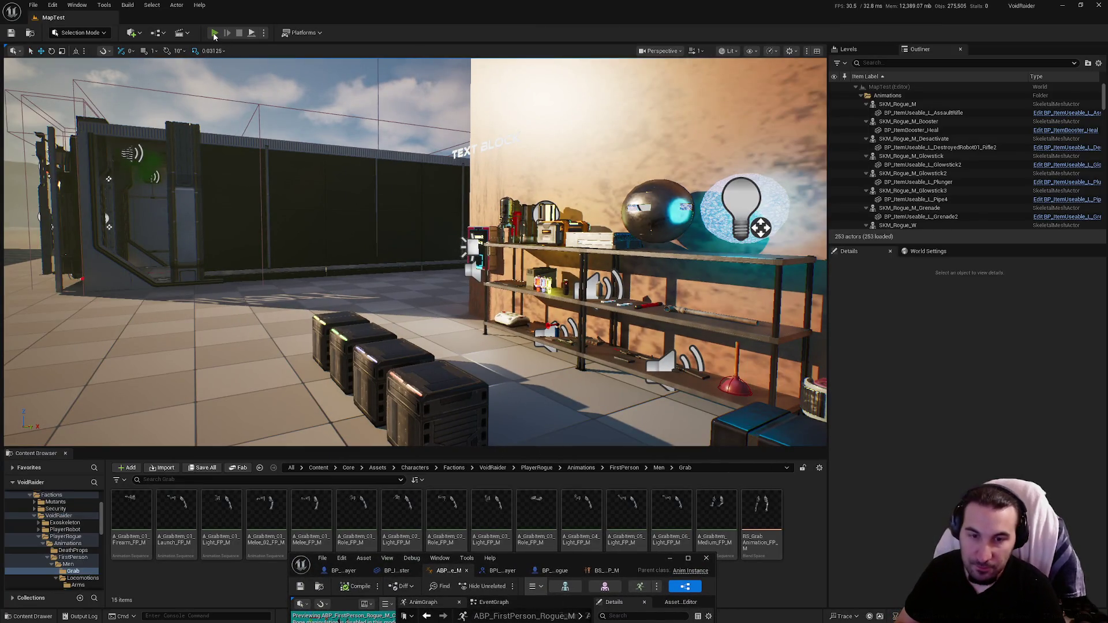
{"action": "left_click", "coordinate": [214, 33]}
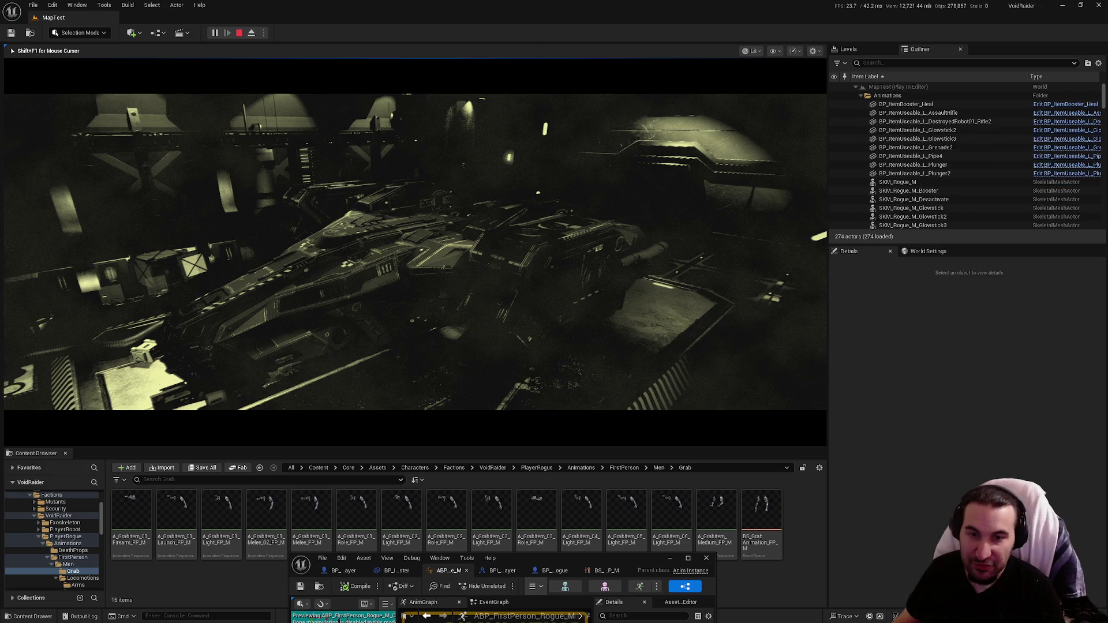
{"action": "key", "text": "w"}
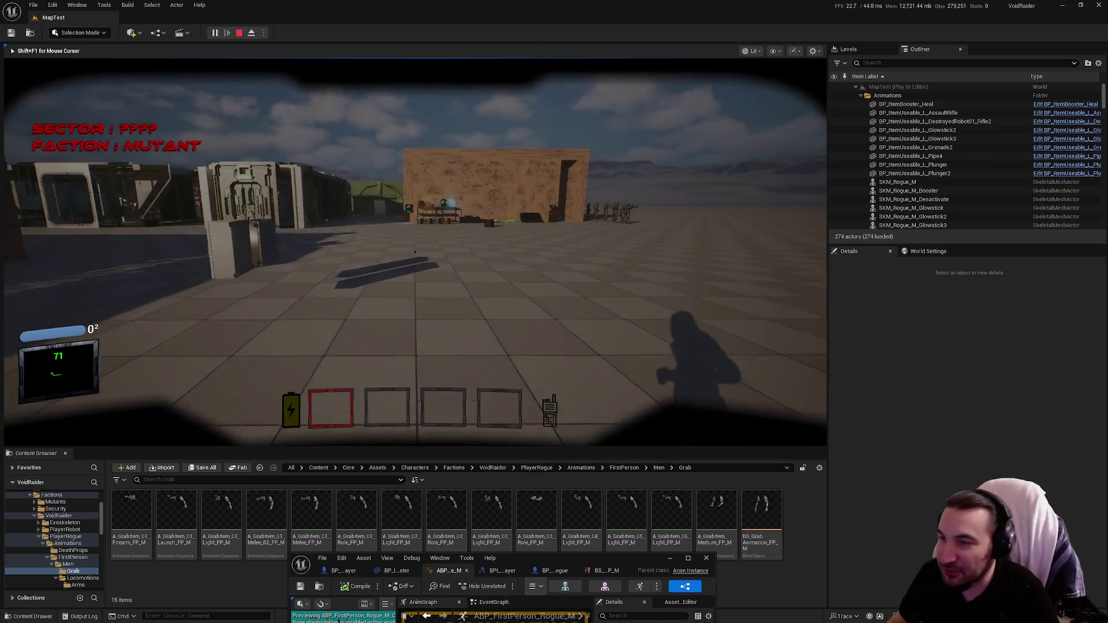
{"action": "key", "text": "w"}
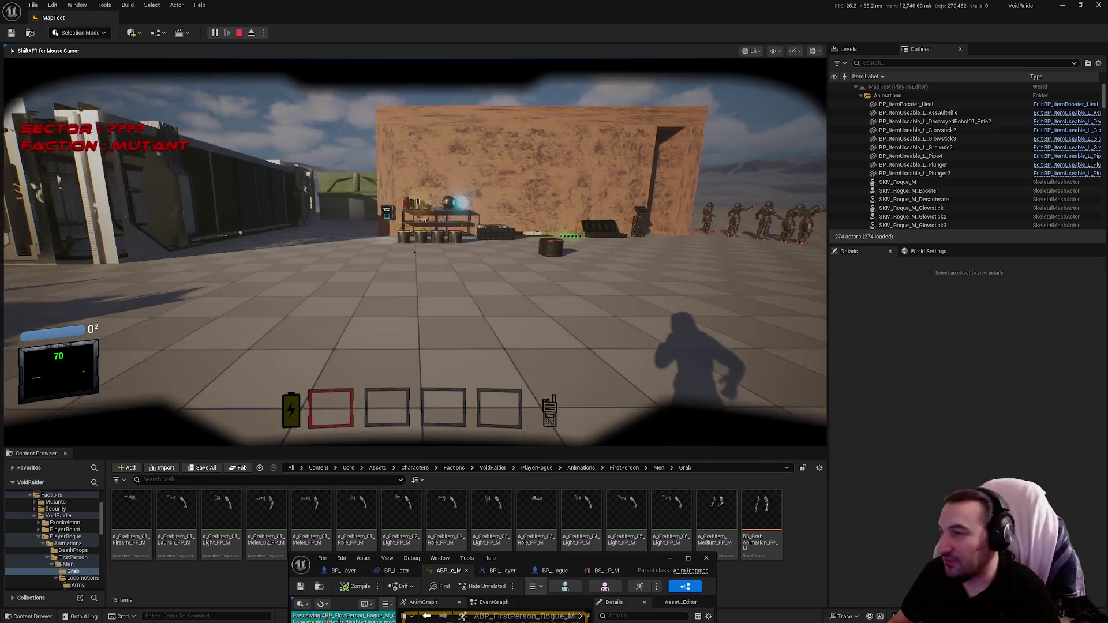
{"action": "key", "text": "w"}
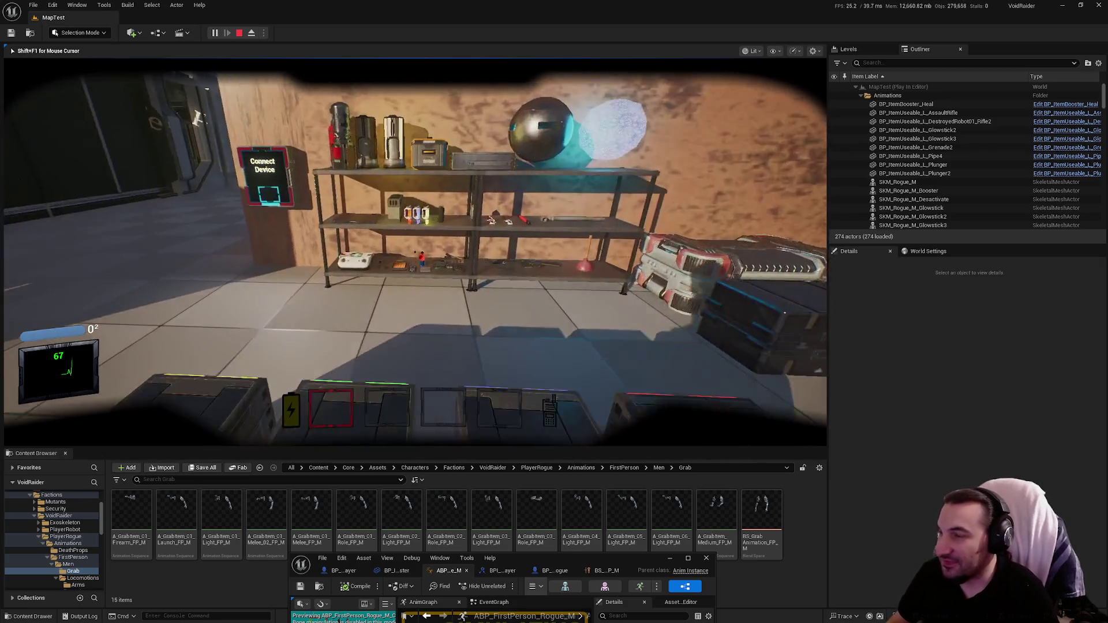
{"action": "key", "text": "e"}
{"action": "key", "text": "e"}
{"action": "key", "text": "e"}
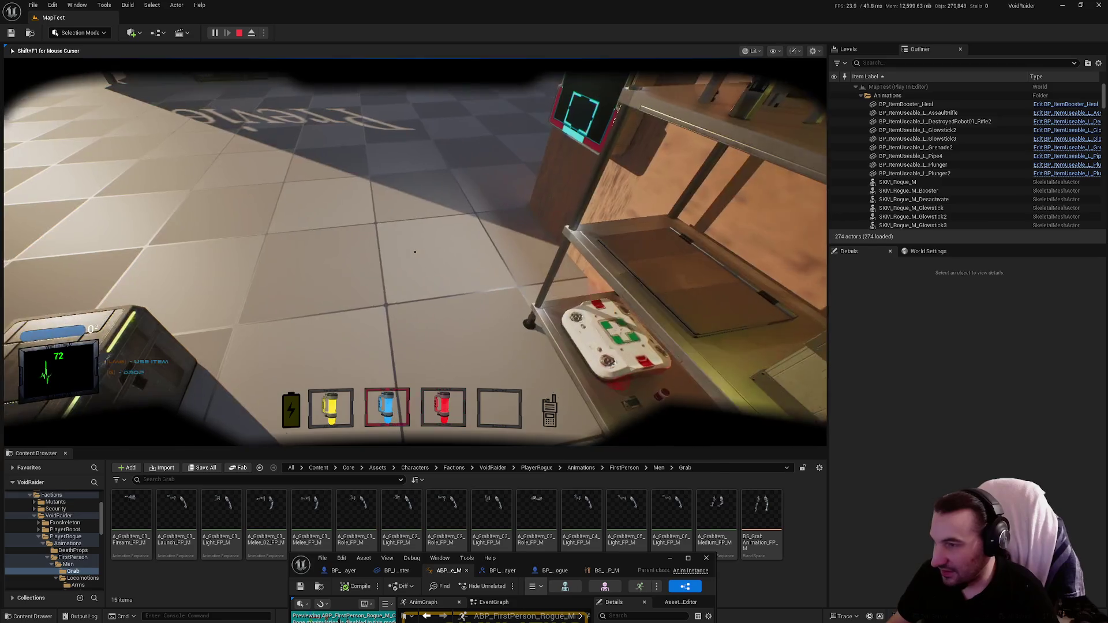
{"action": "key", "text": "3"}
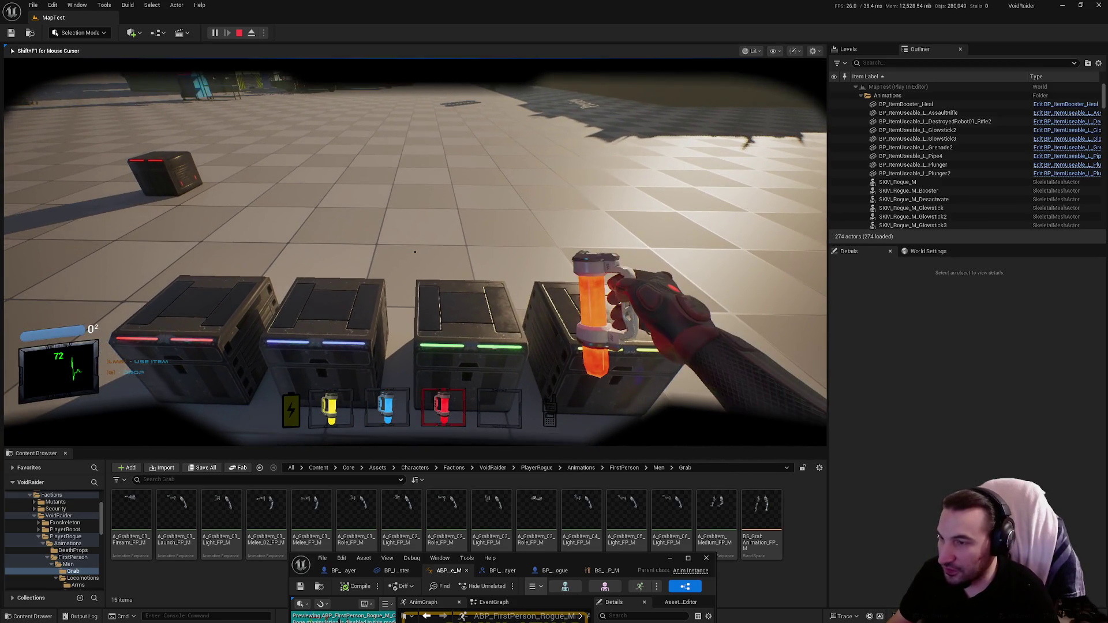
{"action": "key", "text": "Escape"}
{"action": "left_click_drag", "start_coordinate": [582, 565], "coordinate": [639, 311]}
{"action": "double_click", "coordinate": [639, 311]}
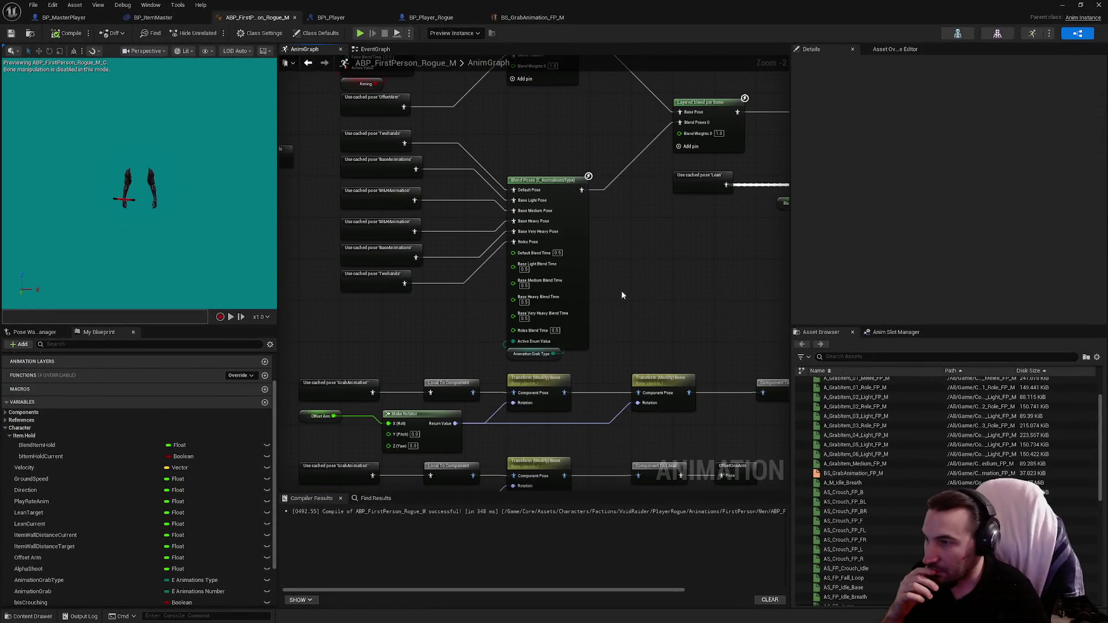
Set the animation-type pose blend's curve to Sinusoidal InOut and review the bool blend's curve.
{"action": "left_click", "coordinate": [554, 271]}
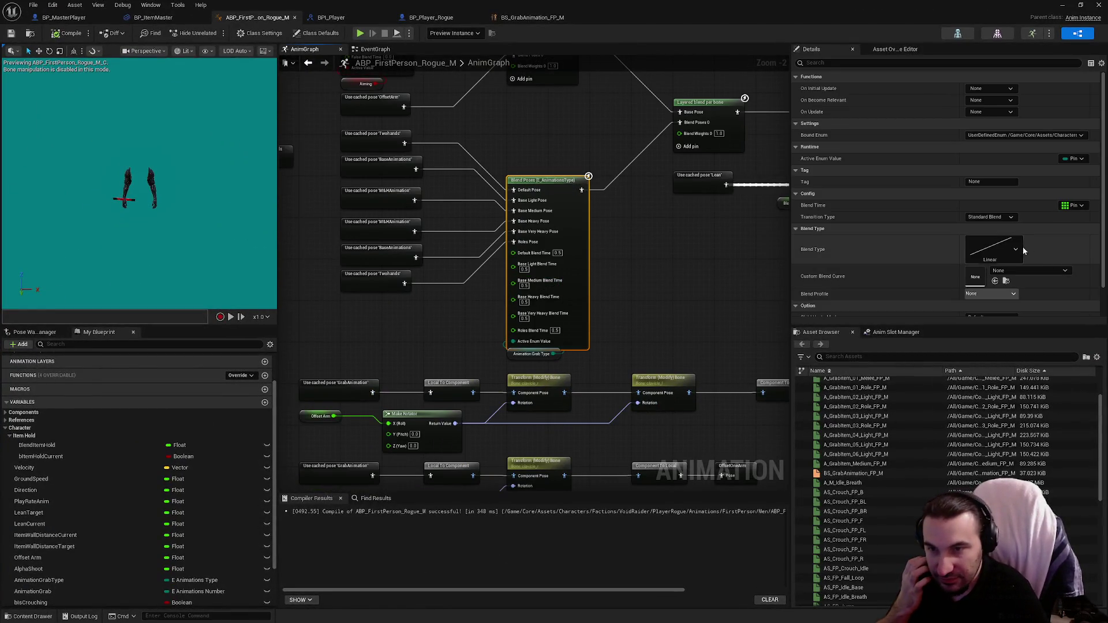
{"action": "left_click", "coordinate": [1019, 252]}
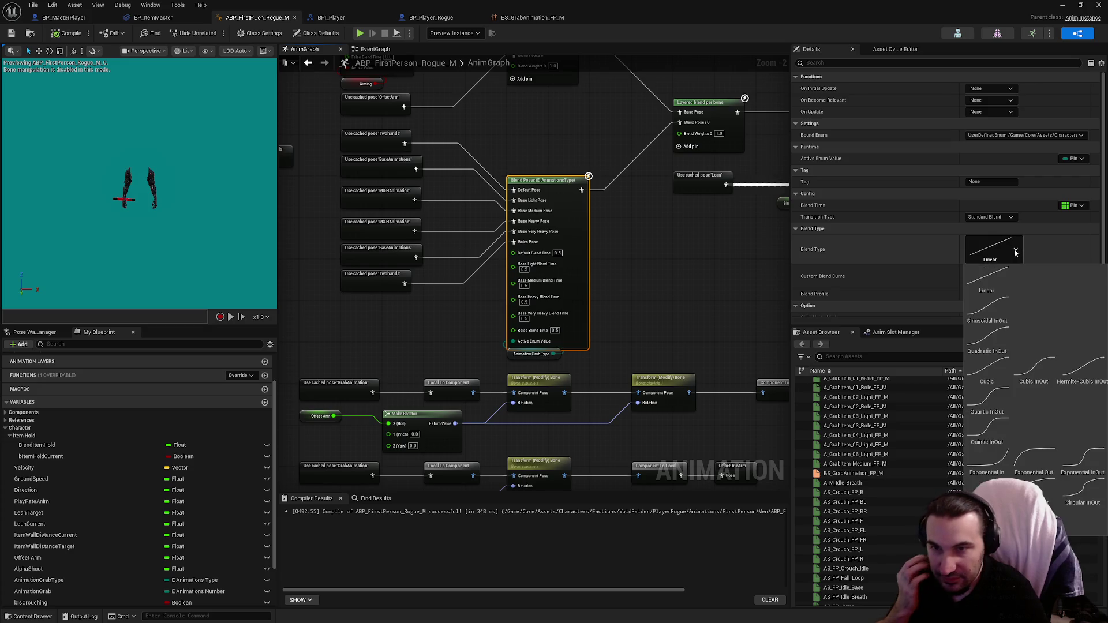
{"action": "left_click", "coordinate": [986, 311]}
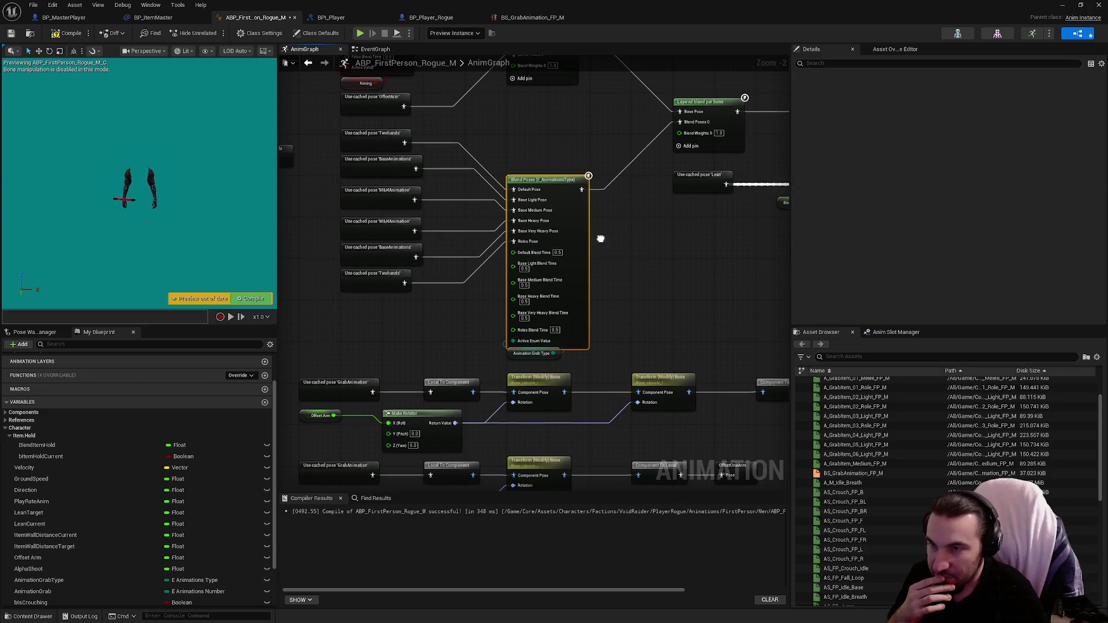
{"action": "left_click", "coordinate": [673, 199]}
{"action": "left_click", "coordinate": [994, 226]}
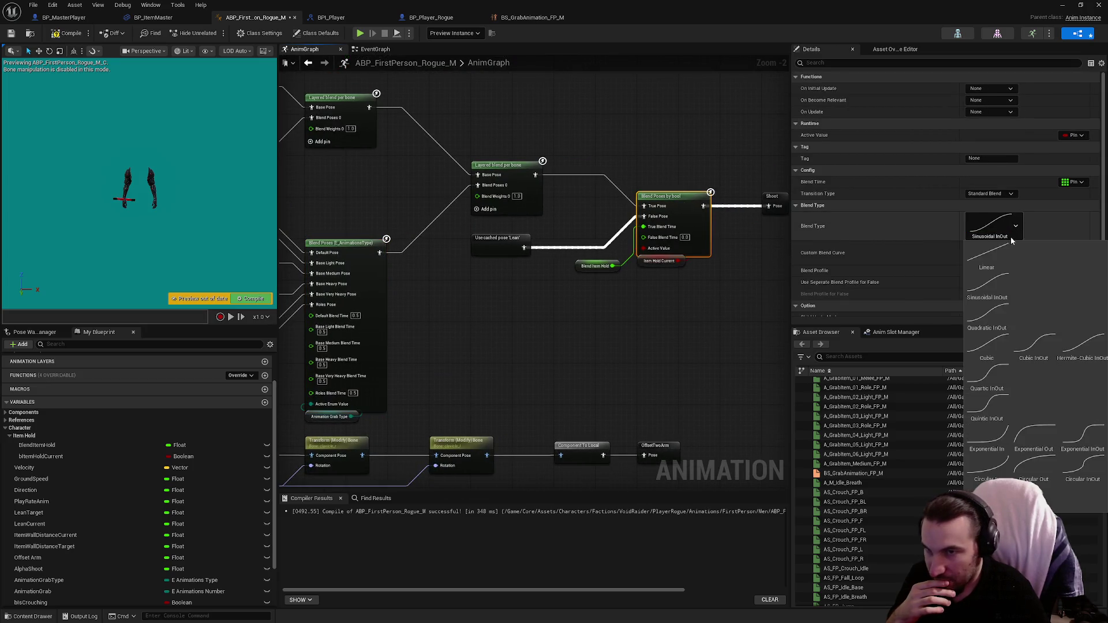
{"action": "left_click", "coordinate": [633, 308]}
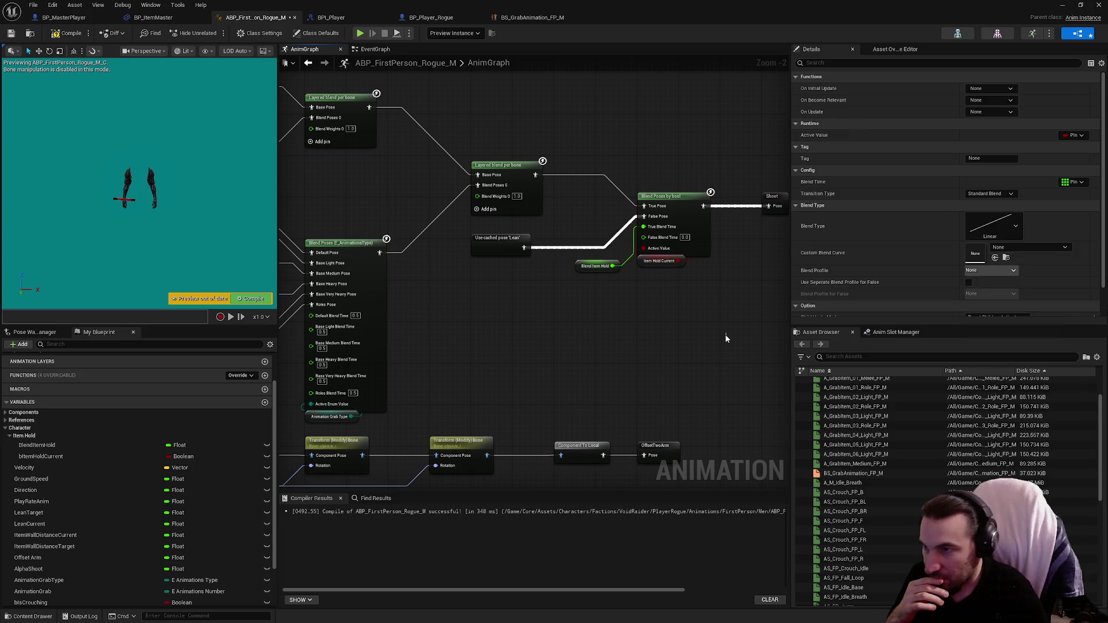
Break the BlendItemHold link to True Blend Time and save the animation blueprint.
{"action": "right_click", "coordinate": [632, 244]}
{"action": "left_click", "coordinate": [679, 274]}
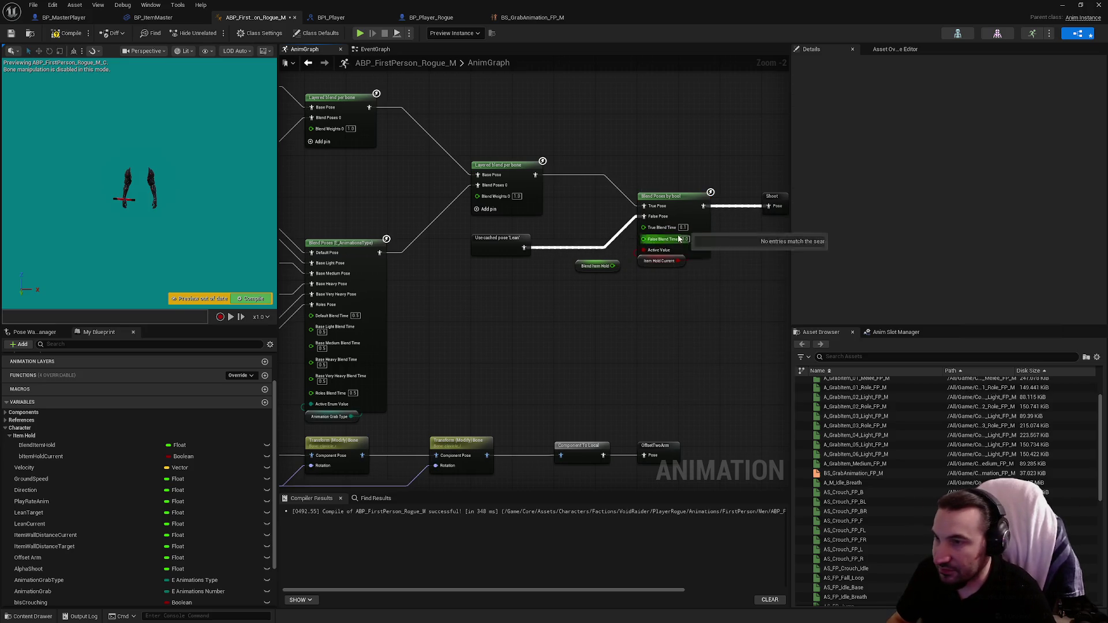
{"action": "key", "text": "Escape"}
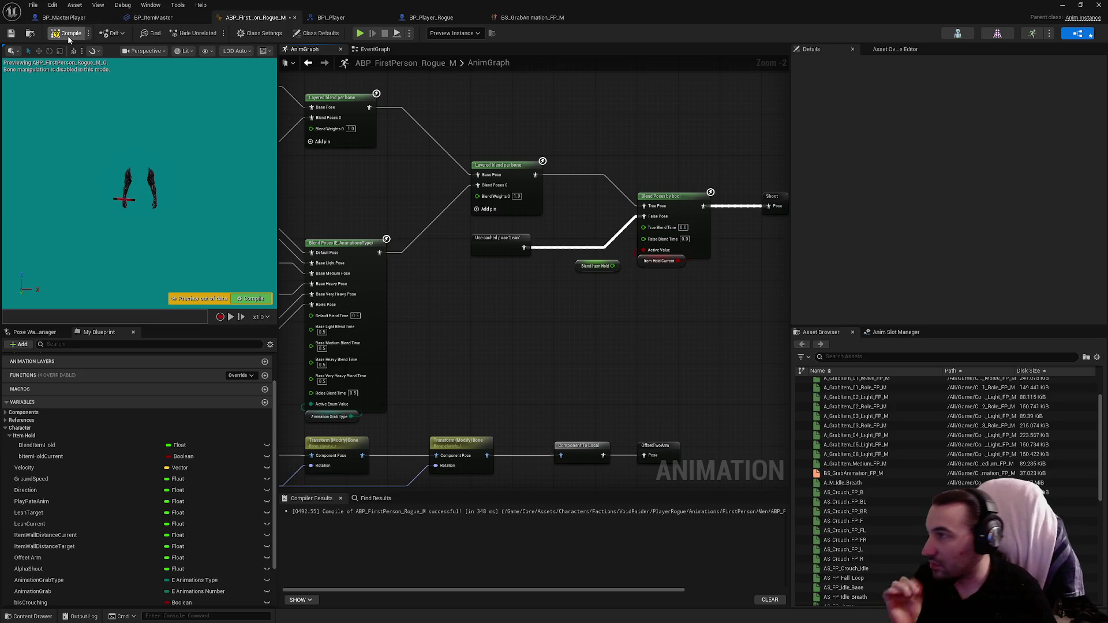
{"action": "left_click", "coordinate": [11, 33]}
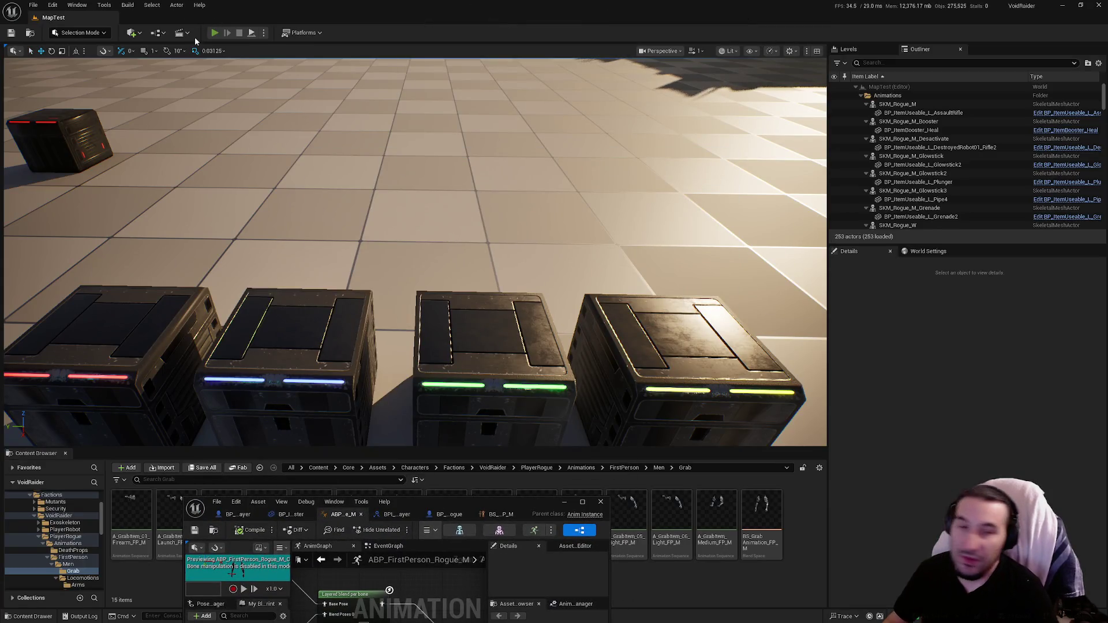
{"action": "left_click", "coordinate": [214, 33]}
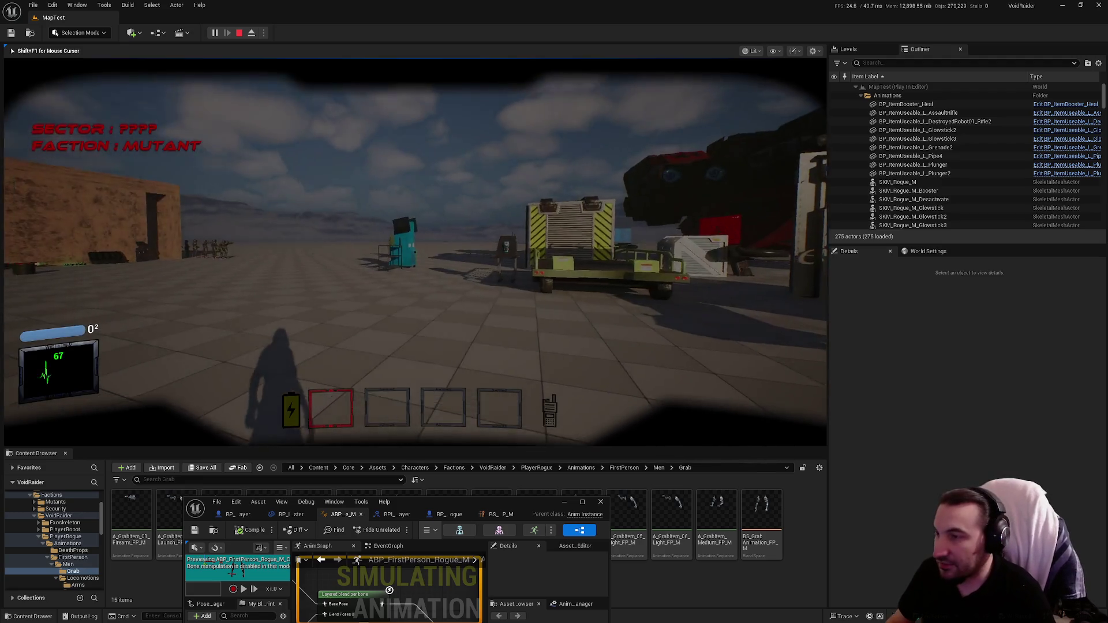
{"action": "key", "text": "w"}
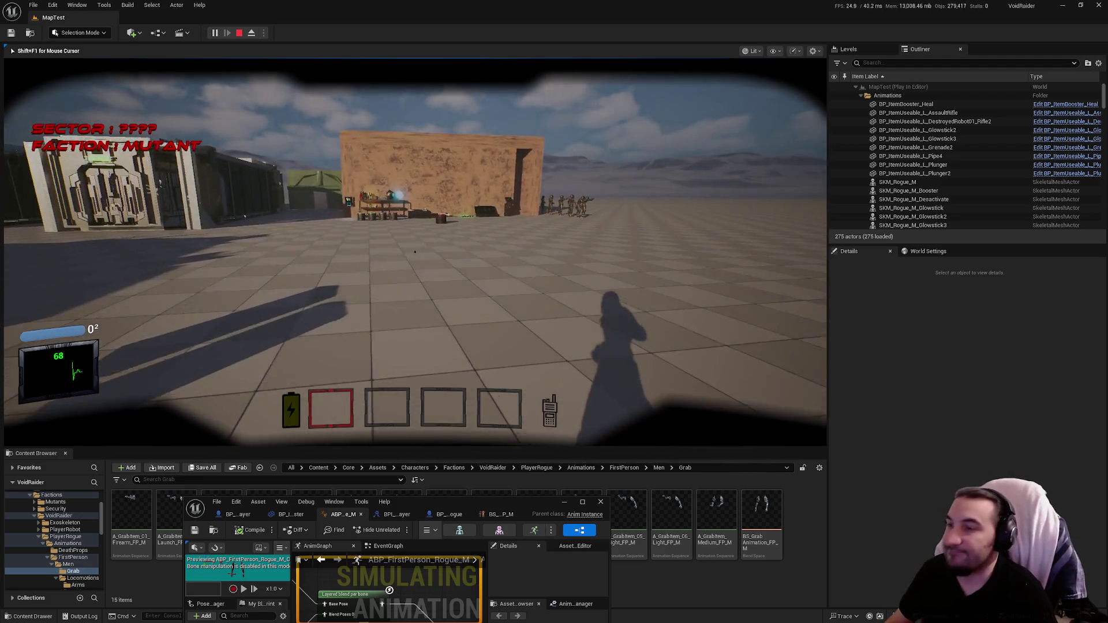
{"action": "key", "text": "w"}
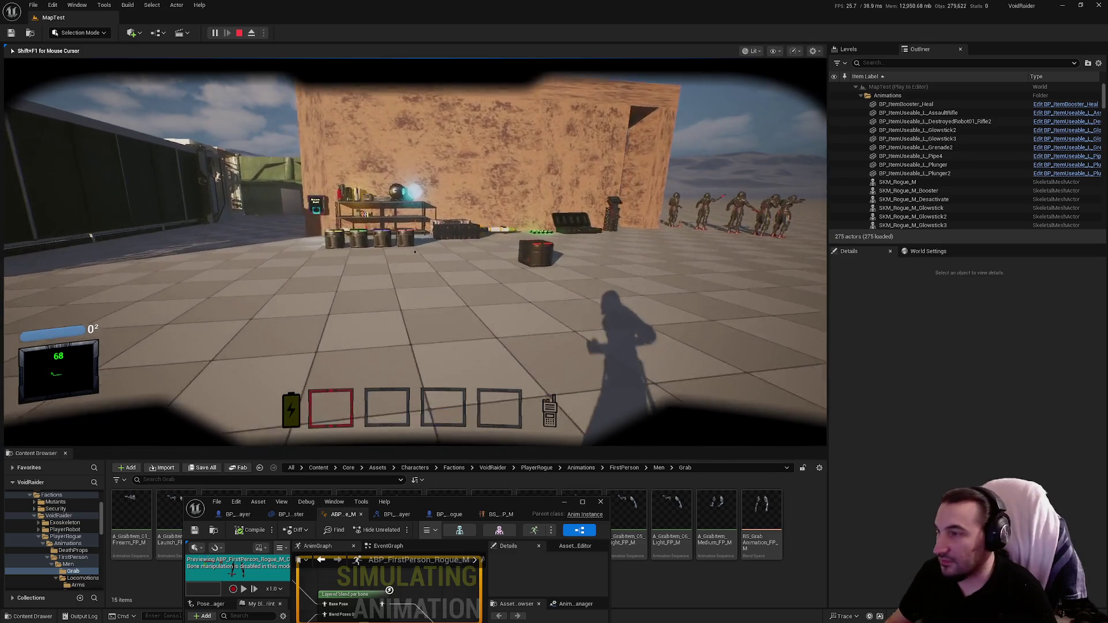
{"action": "key", "text": "w"}
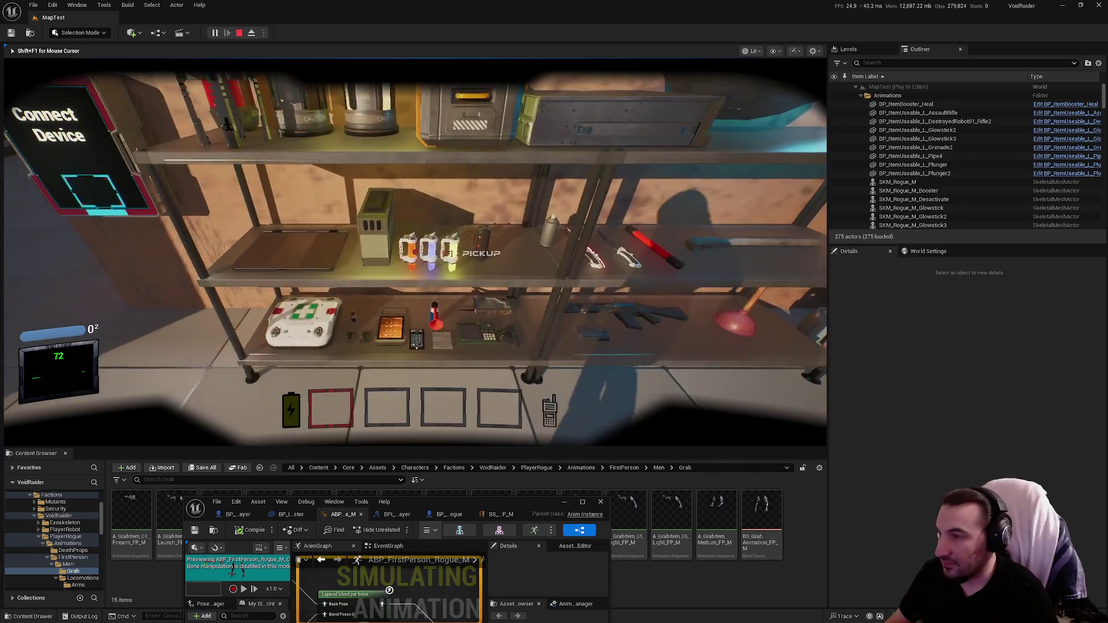
{"action": "key", "text": "e"}
{"action": "key", "text": "e"}
{"action": "key", "text": "e"}
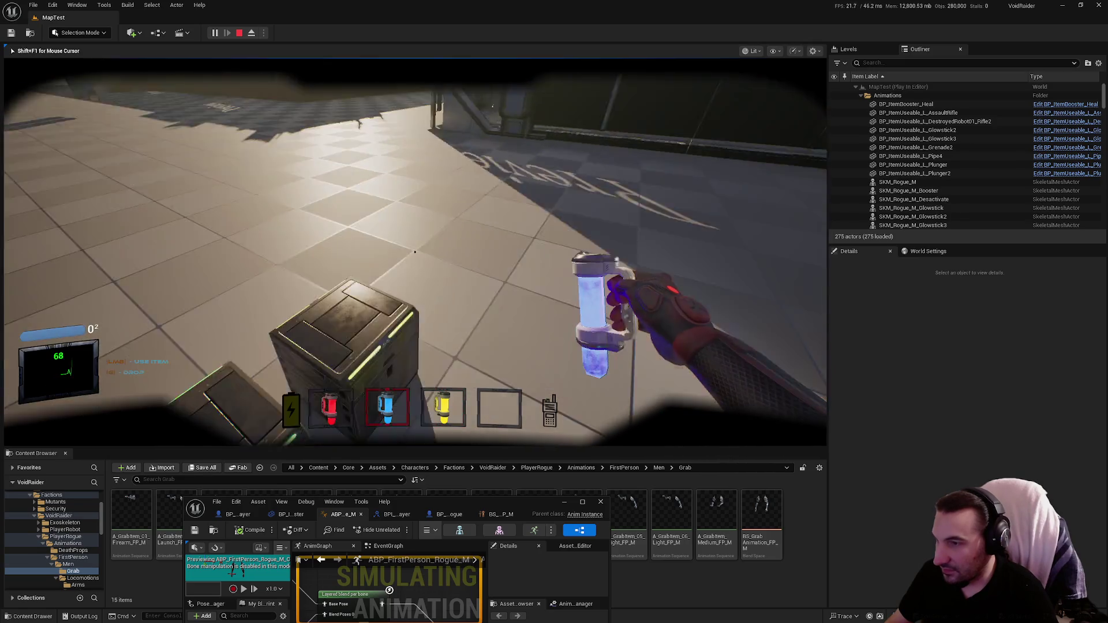
{"action": "key", "text": "2"}
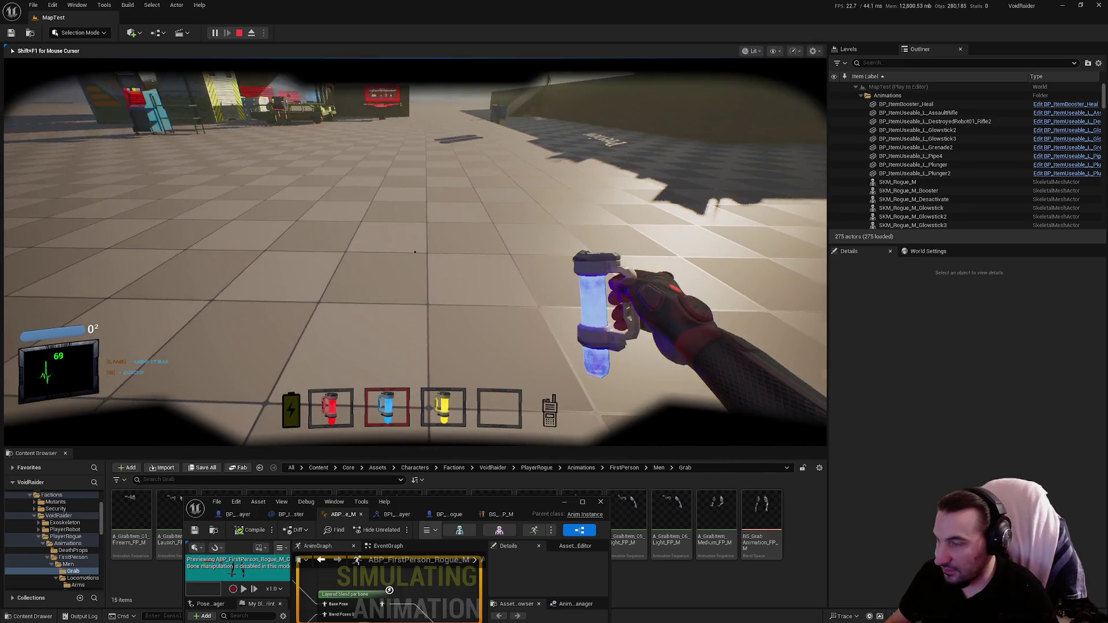
{"action": "key", "text": "Escape"}
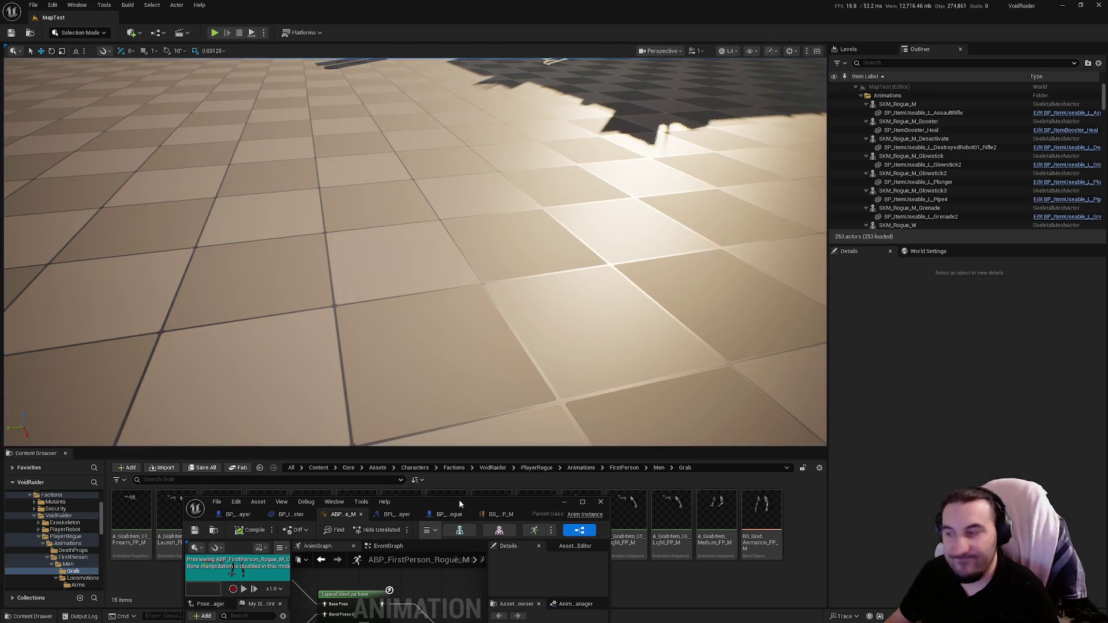
Maximise the animation blueprint and inspect the Blend Poses (E_AnimationsType) node.
{"action": "left_click_drag", "start_coordinate": [459, 506], "coordinate": [483, 244]}
{"action": "double_click", "coordinate": [483, 244]}
{"action": "scroll", "coordinate": [591, 265], "scroll_direction": "up", "scroll_amount": 2}
{"action": "left_click", "coordinate": [548, 252]}
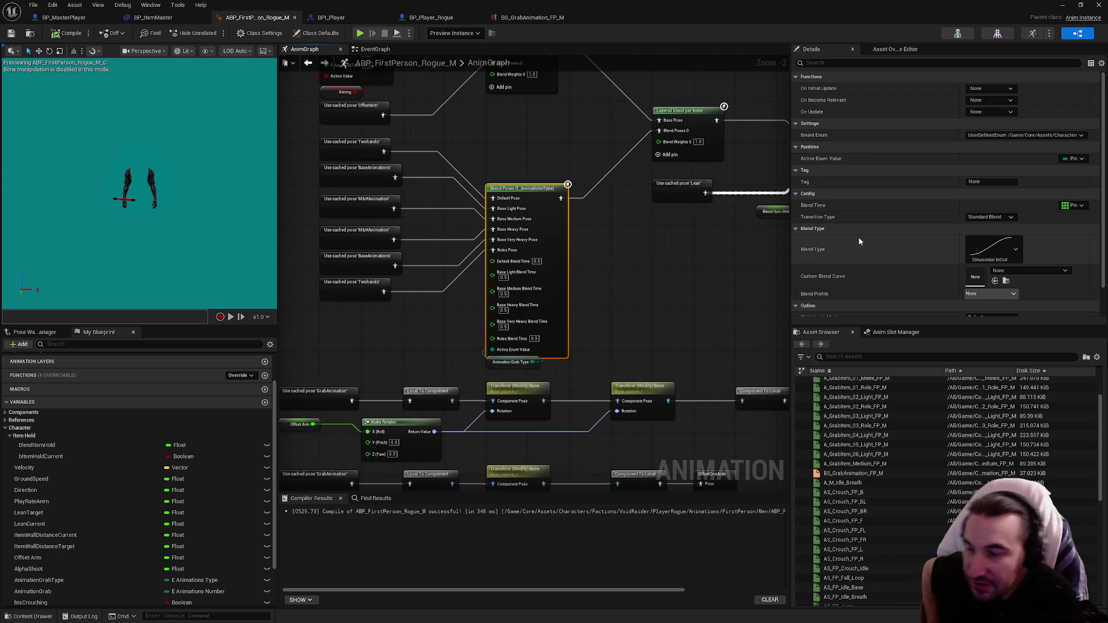
{"action": "scroll", "coordinate": [884, 214], "scroll_direction": "down", "scroll_amount": 2}
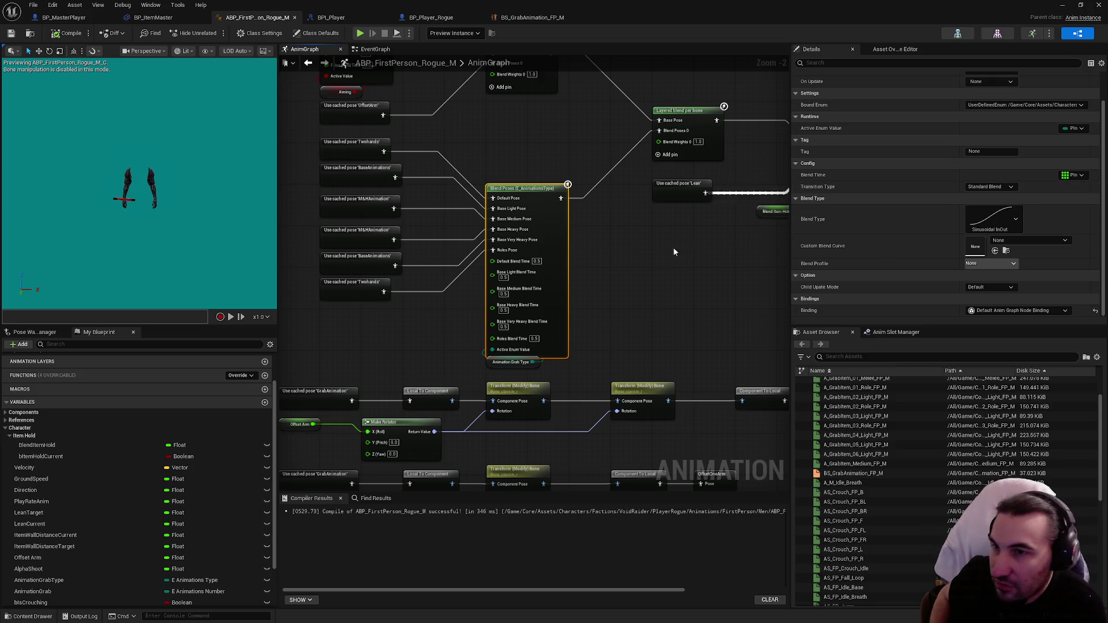
{"action": "left_click_drag", "start_coordinate": [673, 247], "coordinate": [581, 327]}
Delete the Blend Item Hold node and BlendItemHold variable, recompile, and start a playtest.
{"action": "left_click", "coordinate": [679, 301]}
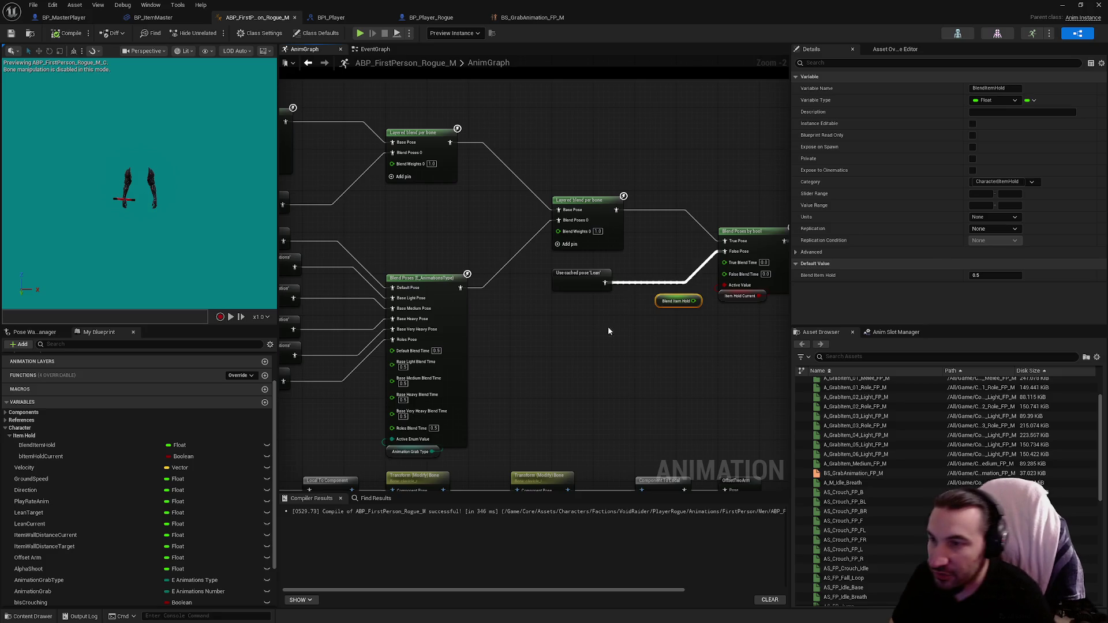
{"action": "key", "text": "Delete"}
{"action": "left_click", "coordinate": [52, 447]}
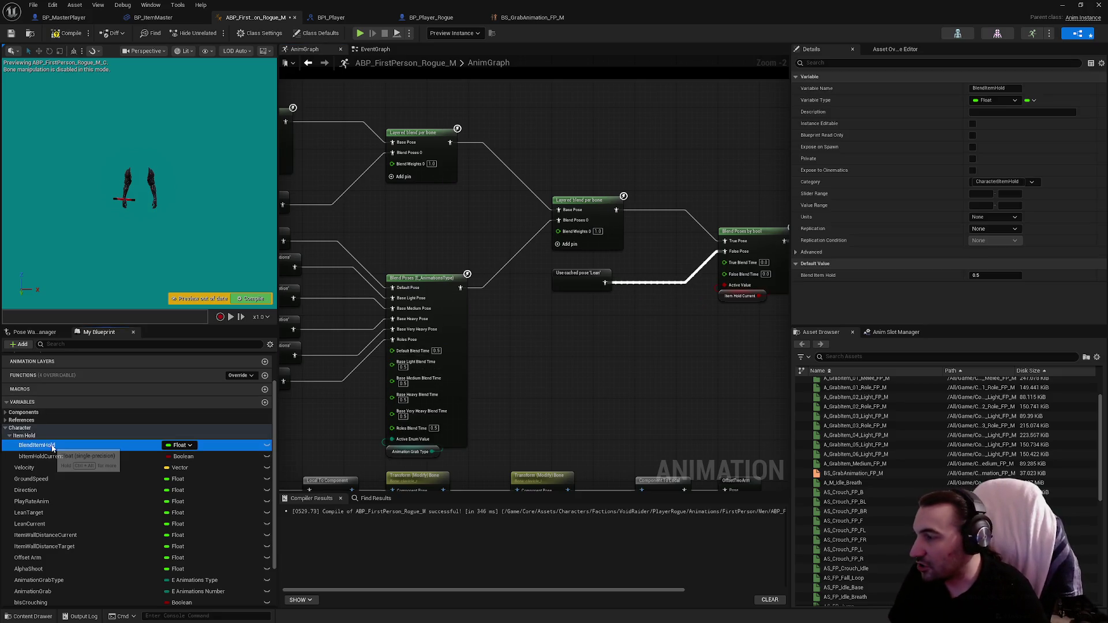
{"action": "key", "text": "Delete"}
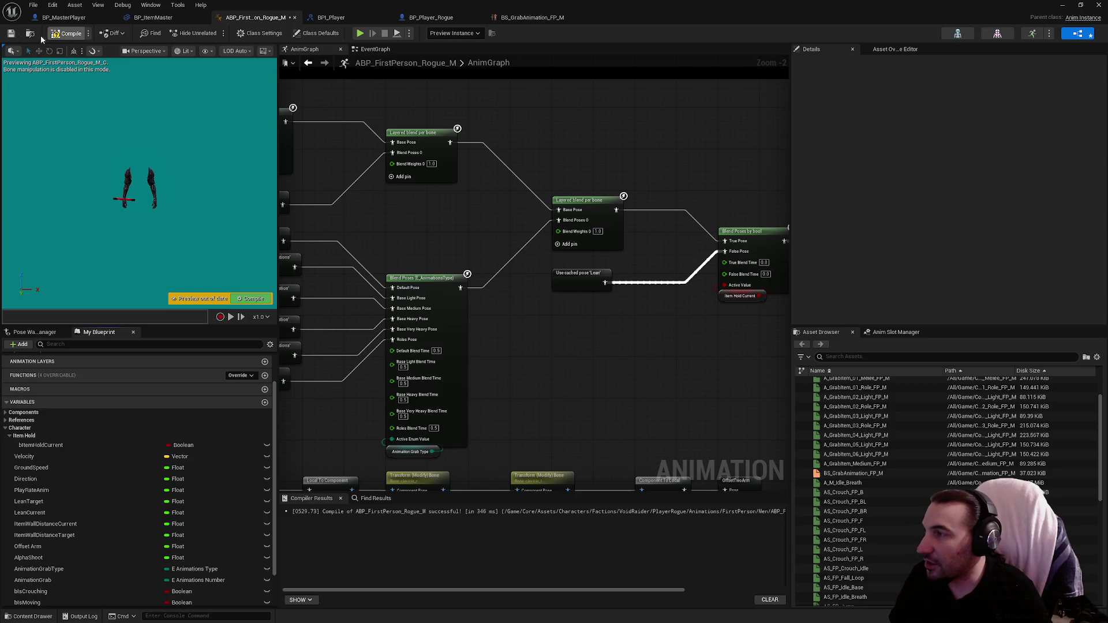
{"action": "left_click", "coordinate": [66, 33]}
{"action": "left_click", "coordinate": [443, 363]}
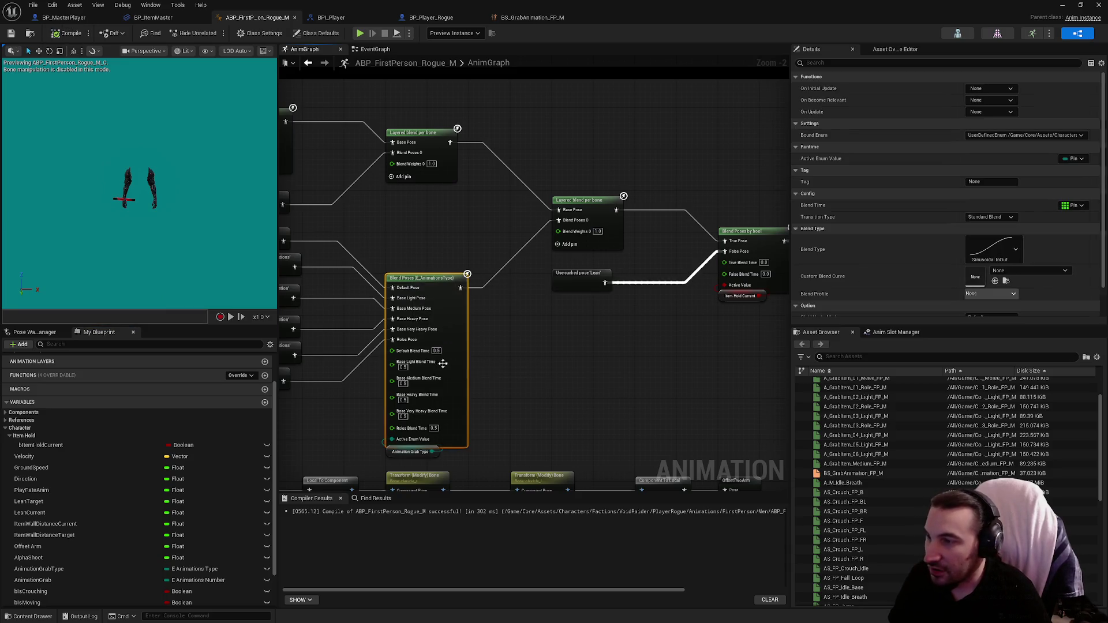
{"action": "double_click", "coordinate": [695, 4]}
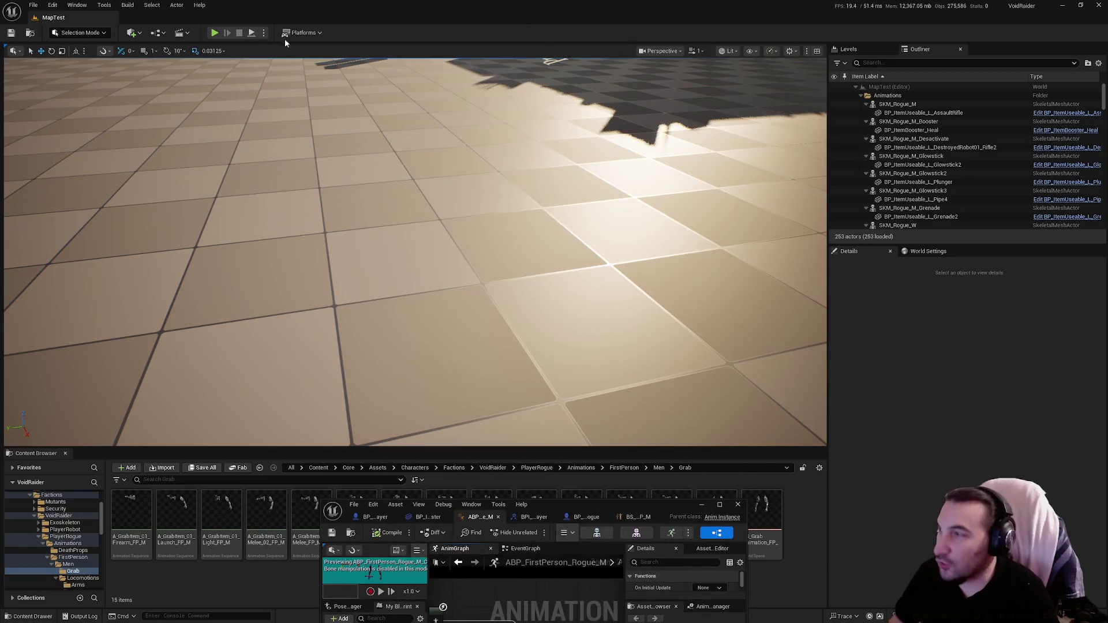
{"action": "left_click", "coordinate": [214, 33]}
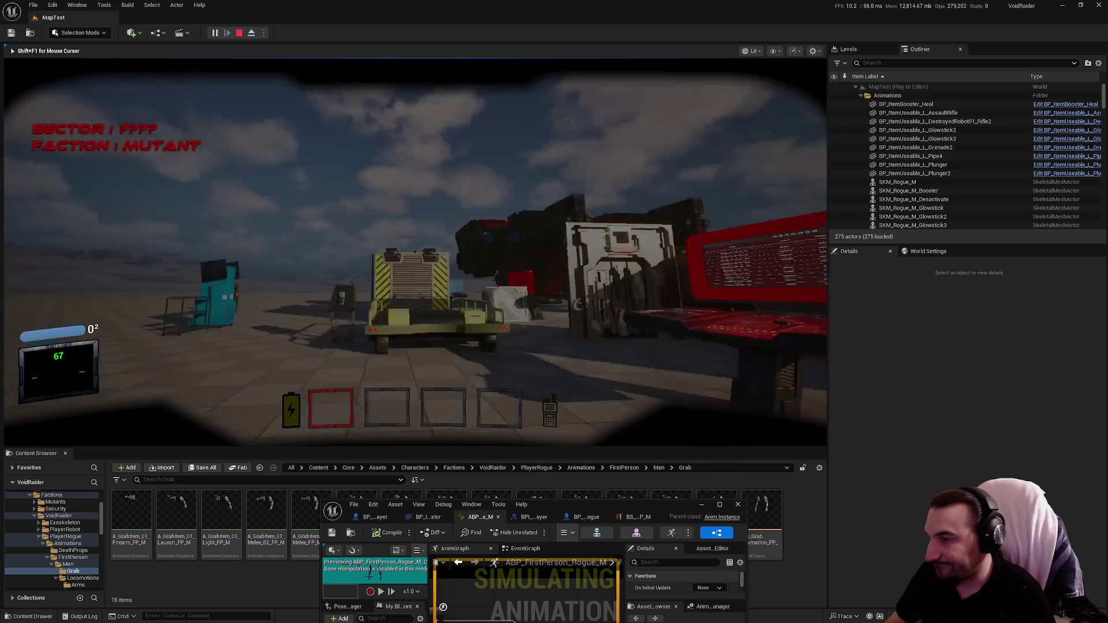
Pick up the yellow, blue and orange glowsticks, stop the playtest, and maximise the animation blueprint.
{"action": "key", "text": "w"}
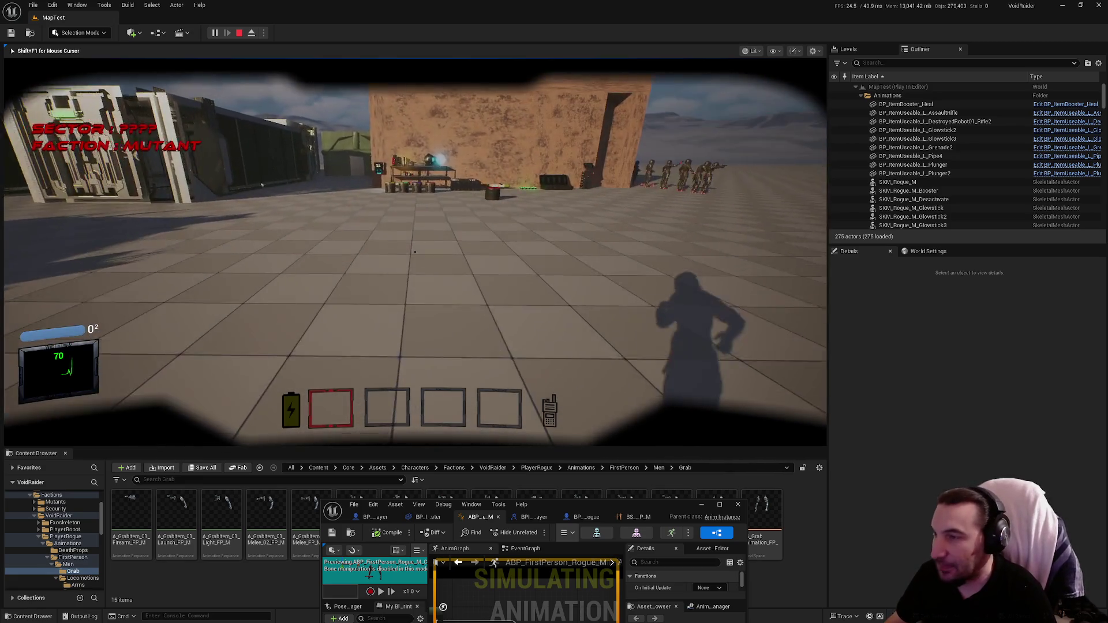
{"action": "key", "text": "w"}
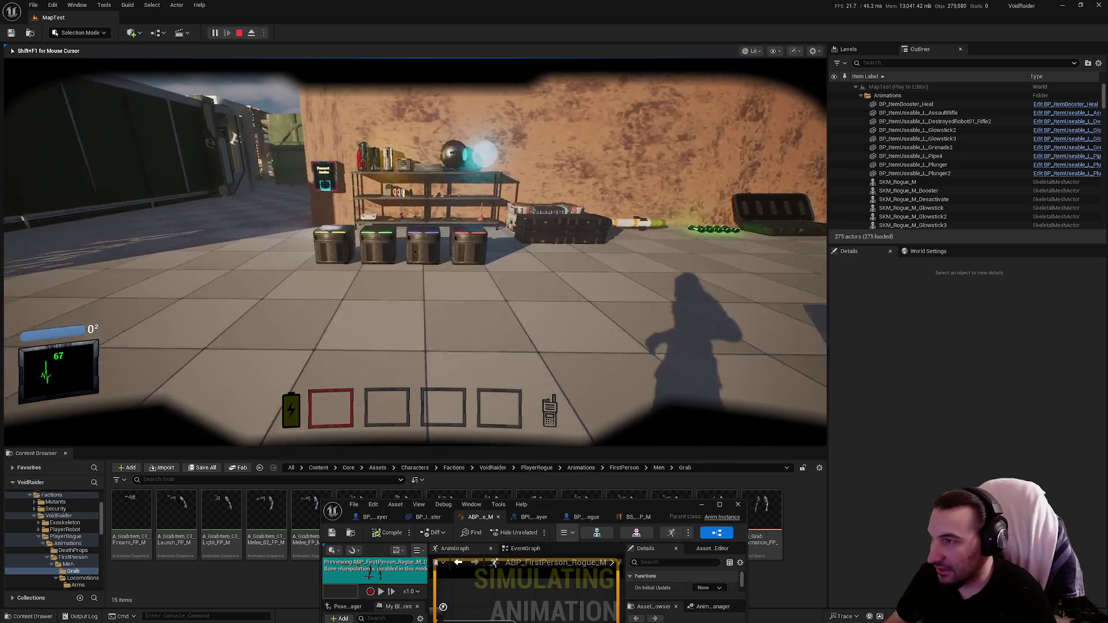
{"action": "key", "text": "w"}
{"action": "key", "text": "e"}
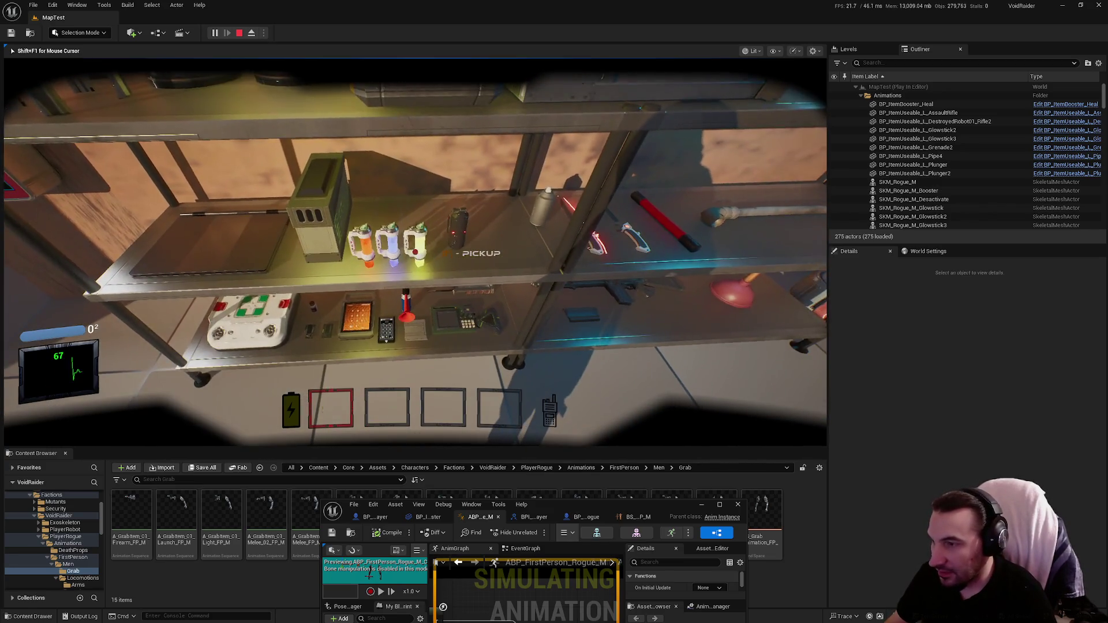
{"action": "key", "text": "e"}
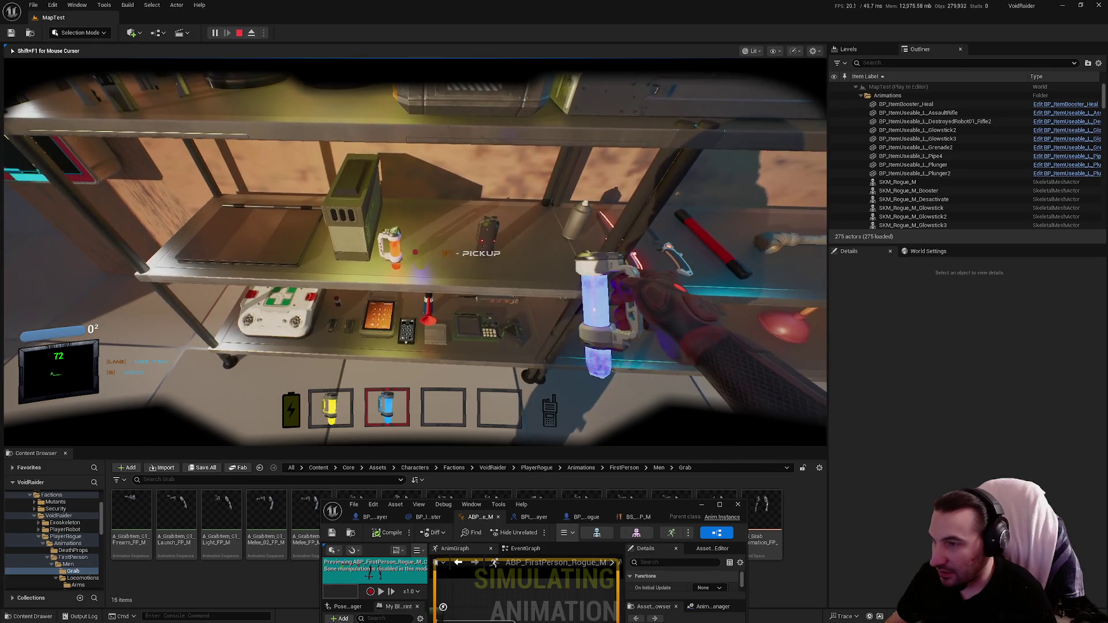
{"action": "key", "text": "e"}
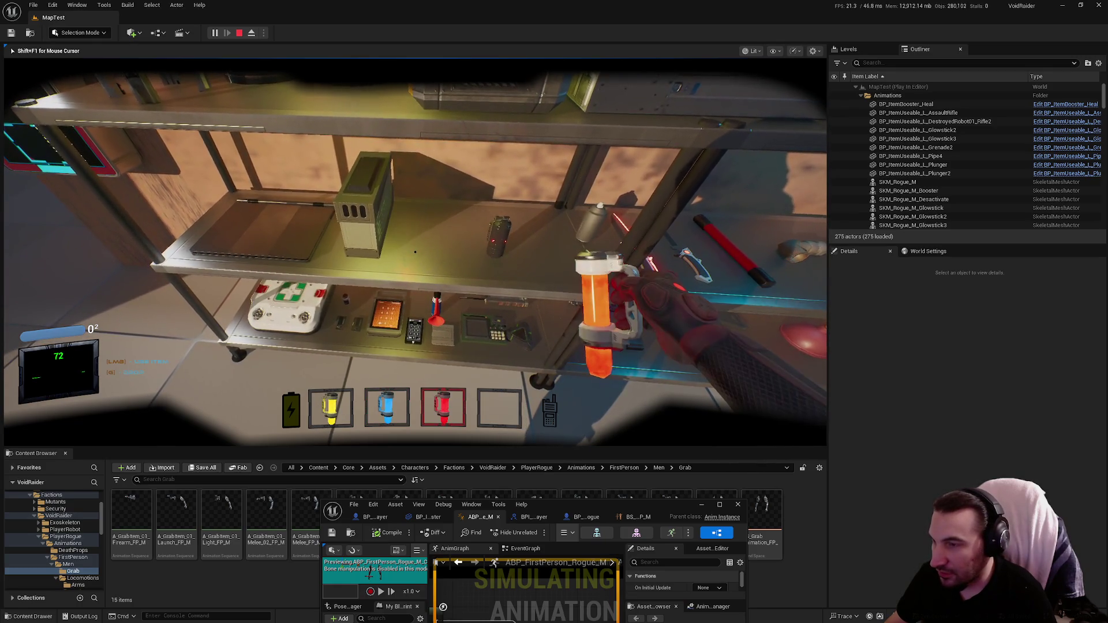
{"action": "key", "text": "Escape"}
{"action": "double_click", "coordinate": [613, 505]}
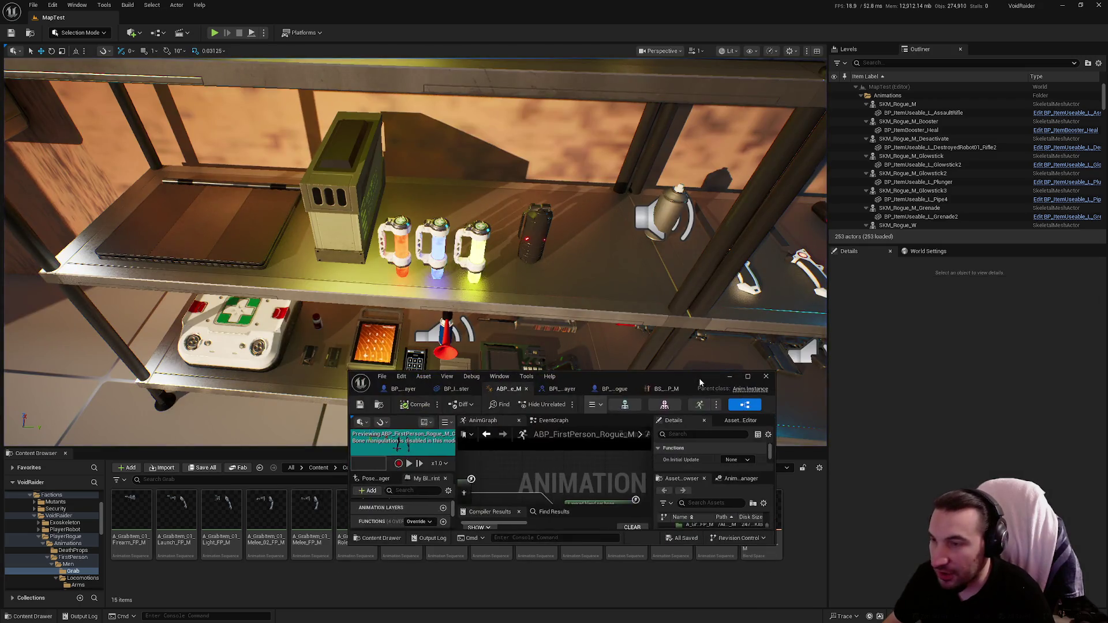
Set the enum Blend Poses node's Transition Type to Inertialization and compile the animation blueprint.
{"action": "left_click_drag", "start_coordinate": [501, 351], "coordinate": [545, 312]}
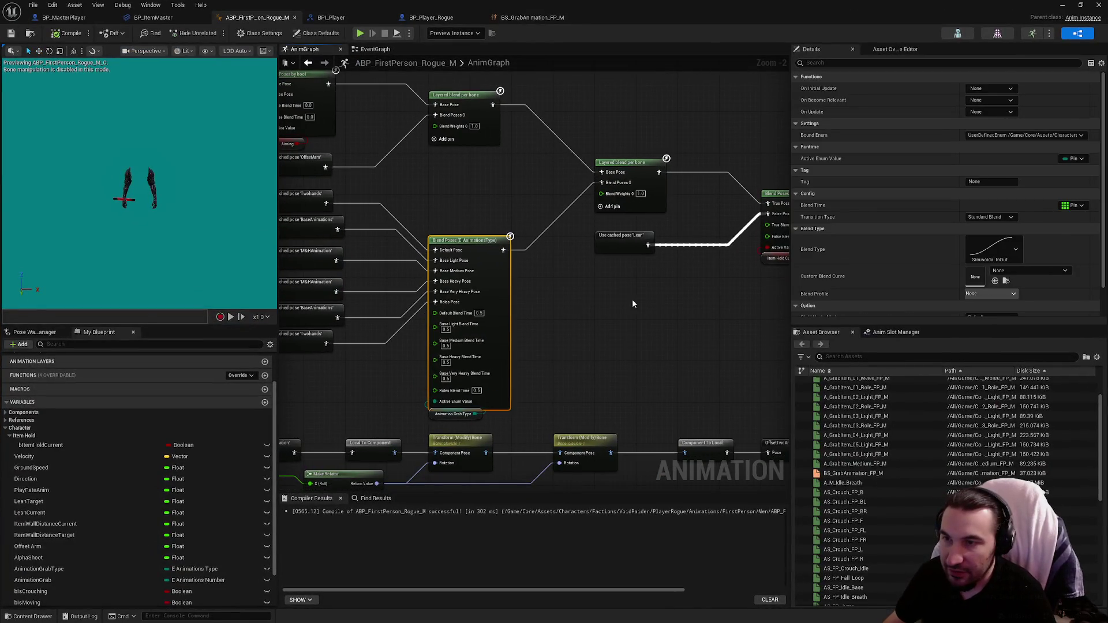
{"action": "scroll", "coordinate": [966, 193], "scroll_direction": "down", "scroll_amount": 2}
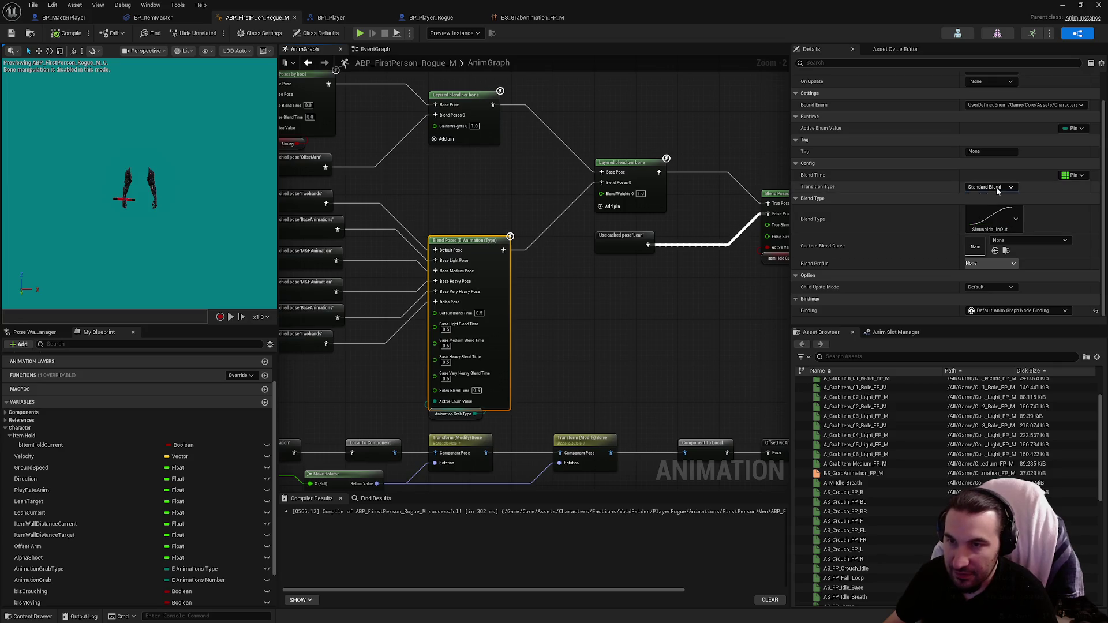
{"action": "left_click", "coordinate": [990, 186]}
{"action": "left_click", "coordinate": [989, 204]}
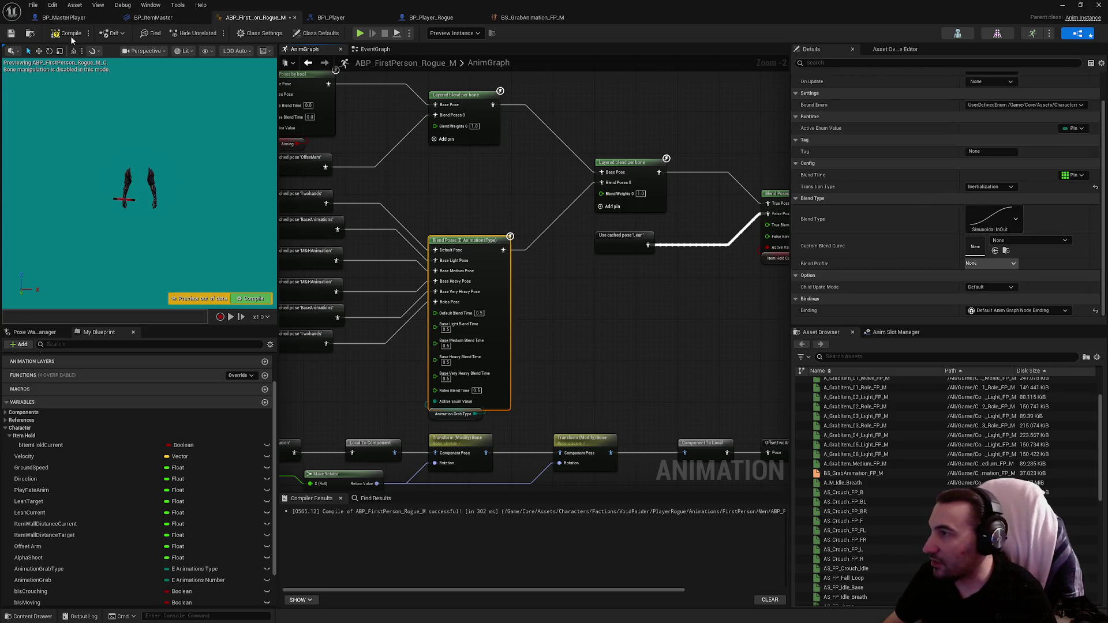
{"action": "left_click", "coordinate": [10, 35]}
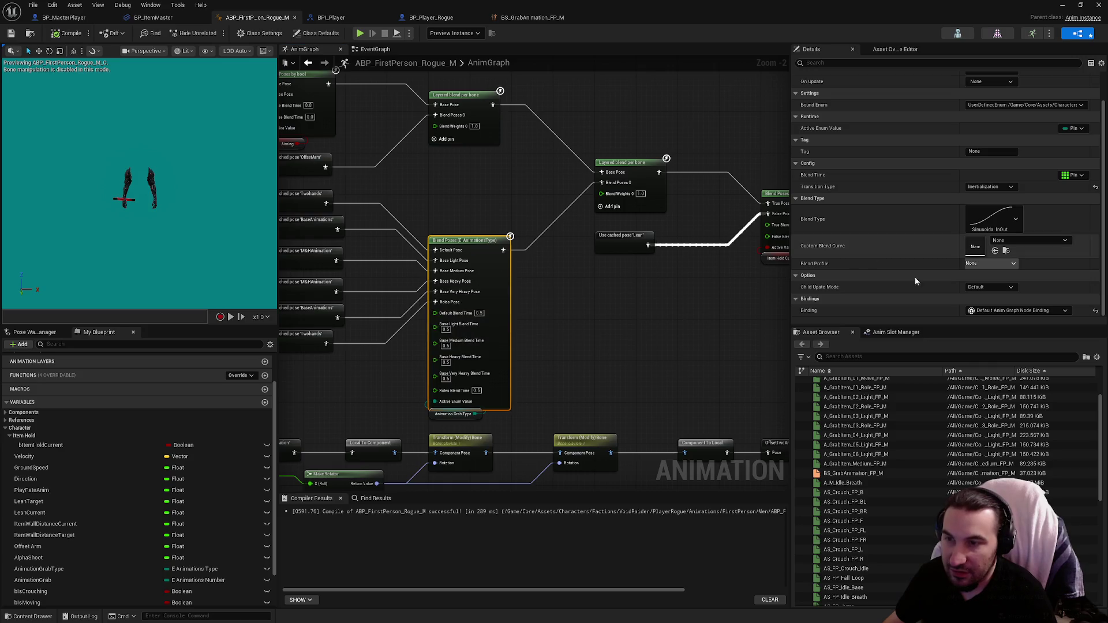
Set Child Update Mode to Reset Child on Activate, recompile, and restore the editor to show the MapTest level.
{"action": "left_click", "coordinate": [989, 287]}
{"action": "left_click", "coordinate": [991, 304]}
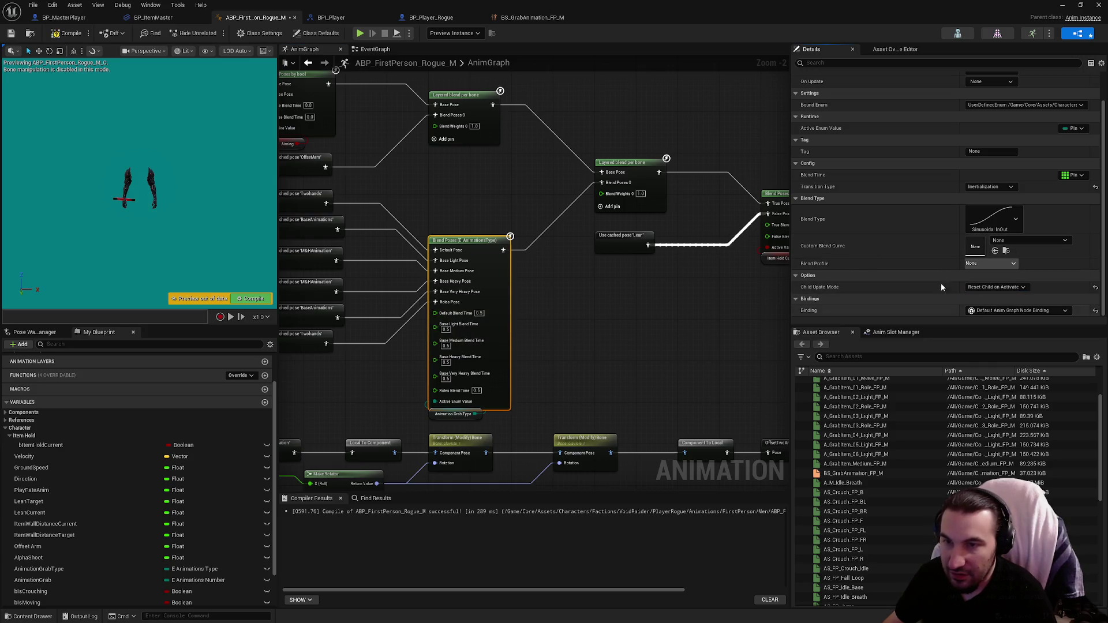
{"action": "left_click", "coordinate": [17, 34]}
{"action": "double_click", "coordinate": [804, 5]}
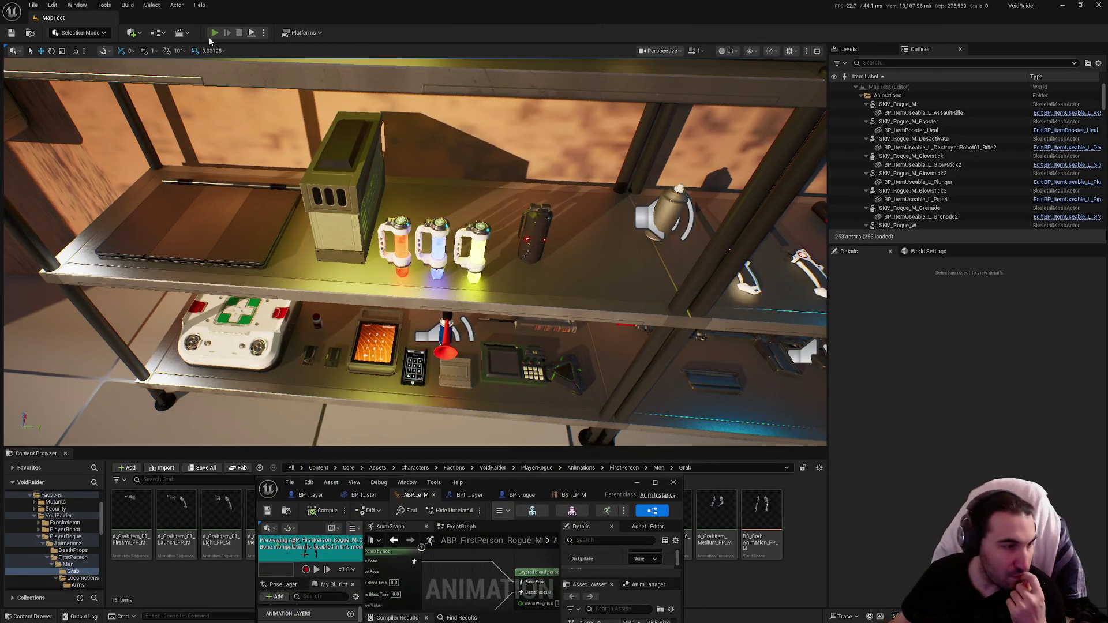
{"action": "left_click", "coordinate": [214, 33]}
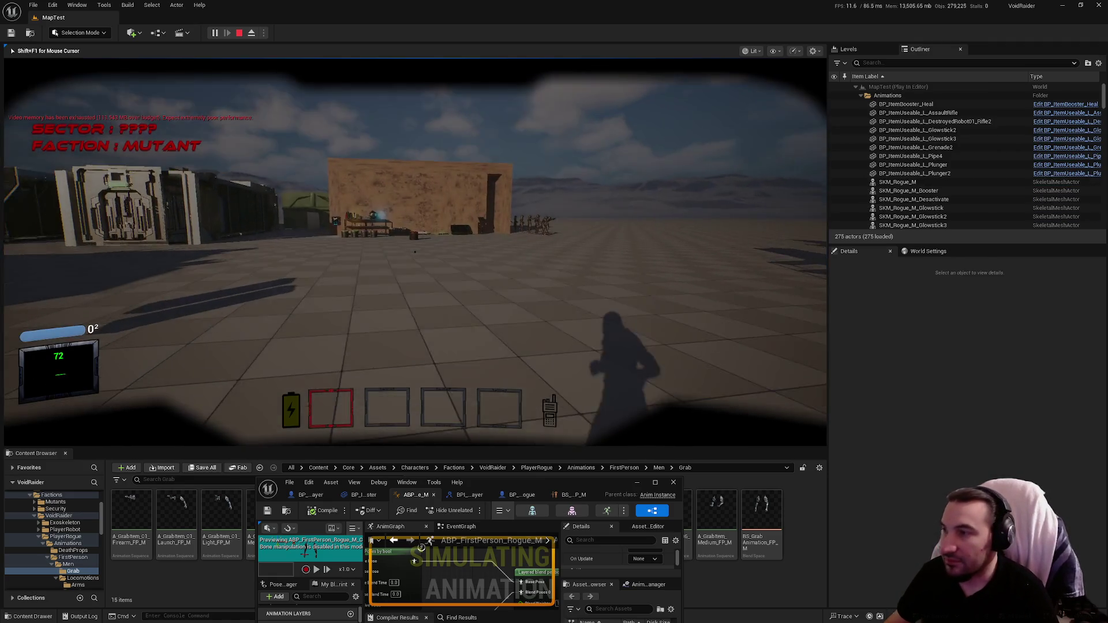
{"action": "key", "text": "w"}
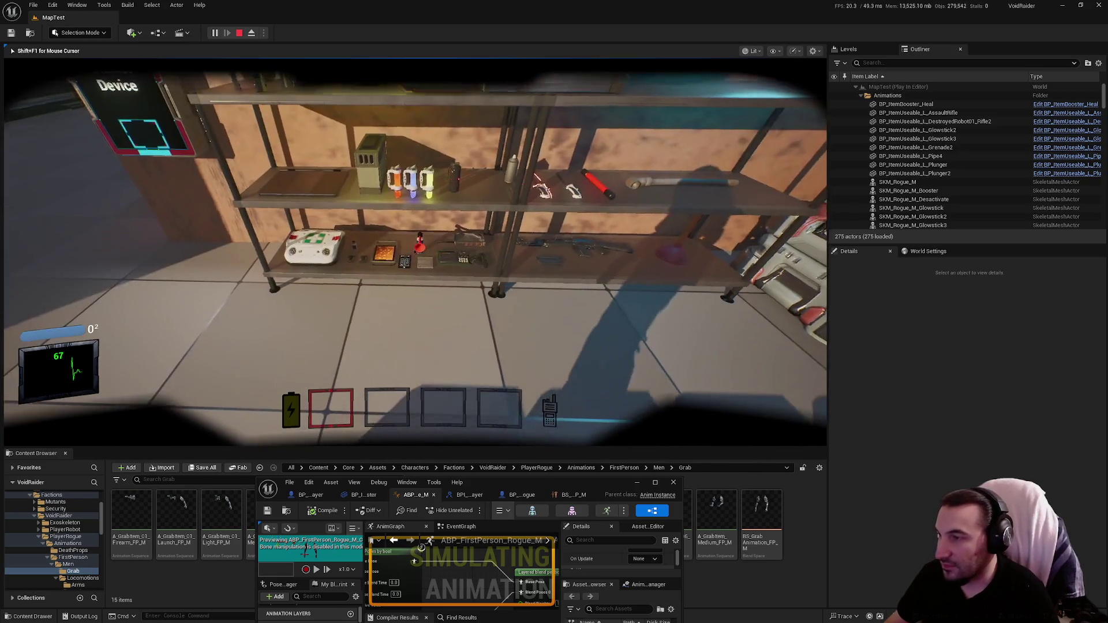
{"action": "key", "text": "e"}
{"action": "key", "text": "f"}
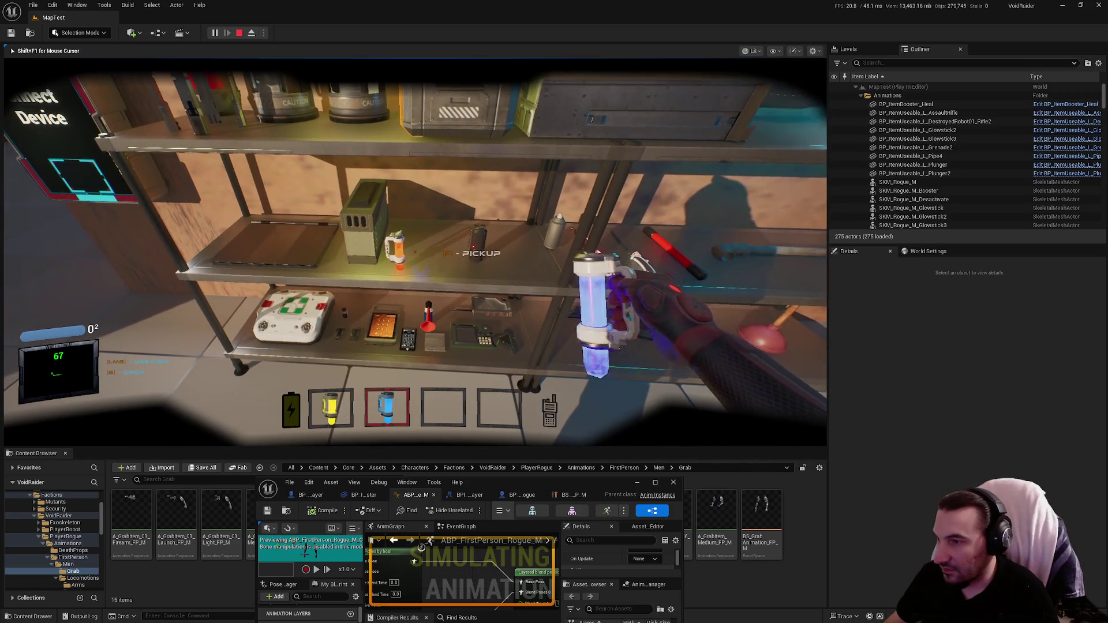
{"action": "key", "text": "f"}
{"action": "key", "text": "2"}
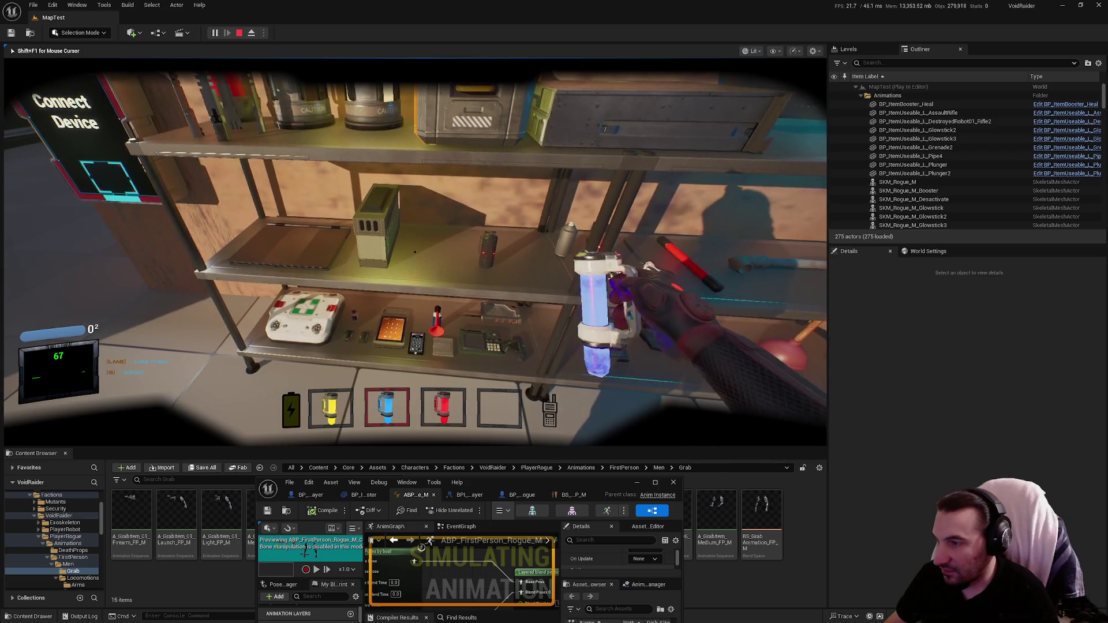
{"action": "key", "text": "1"}
{"action": "key", "text": "2"}
{"action": "key", "text": "3"}
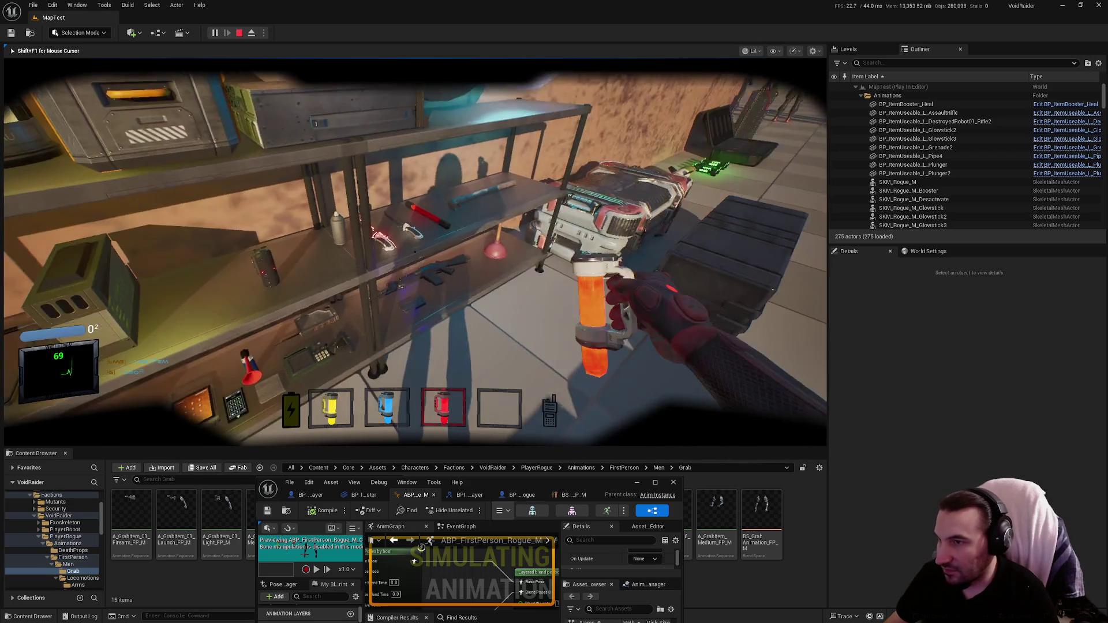
{"action": "key", "text": "Escape"}
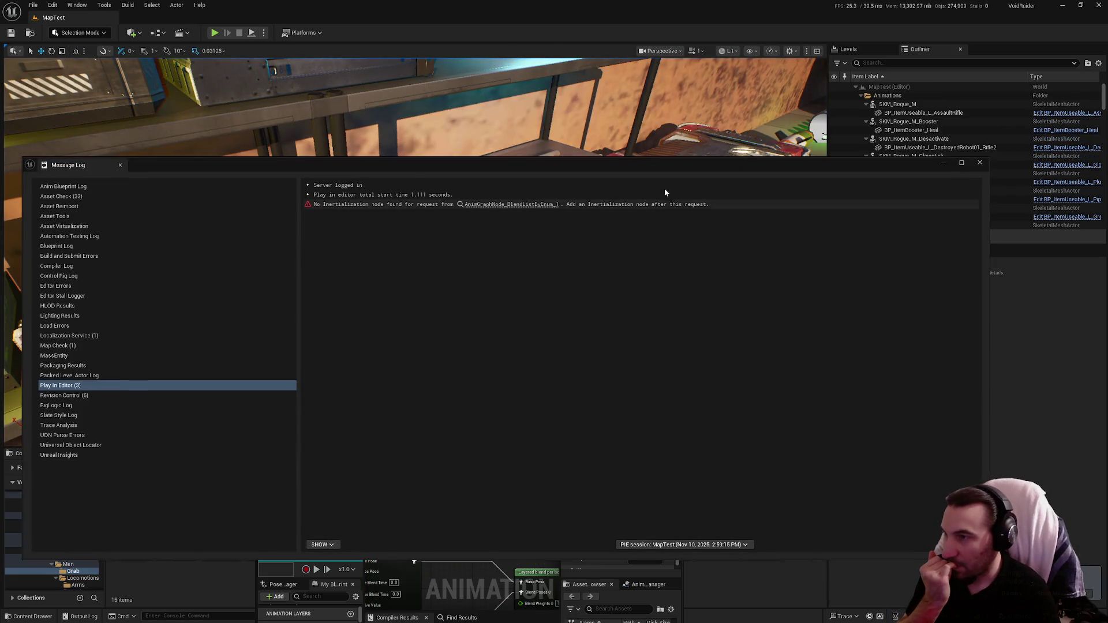
{"action": "left_click", "coordinate": [979, 163]}
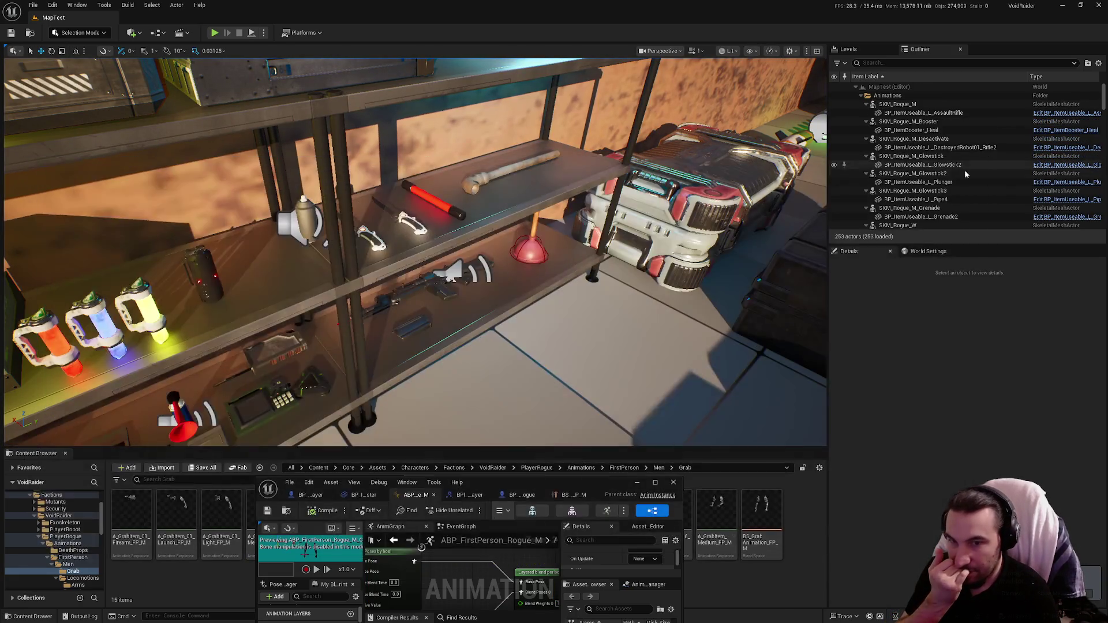
{"action": "left_click_drag", "start_coordinate": [540, 482], "coordinate": [577, 376]}
{"action": "double_click", "coordinate": [578, 375]}
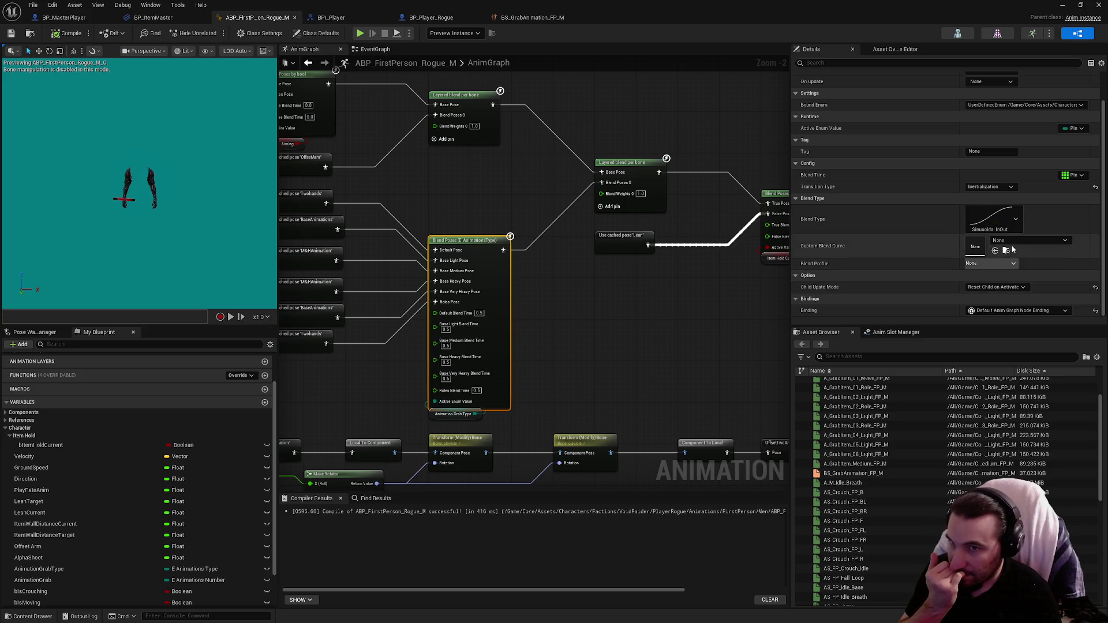
Change the Blend Poses Transition Type to Standard Blend, then select the Layered blend per bone node.
{"action": "left_click", "coordinate": [994, 187]}
{"action": "left_click", "coordinate": [988, 198]}
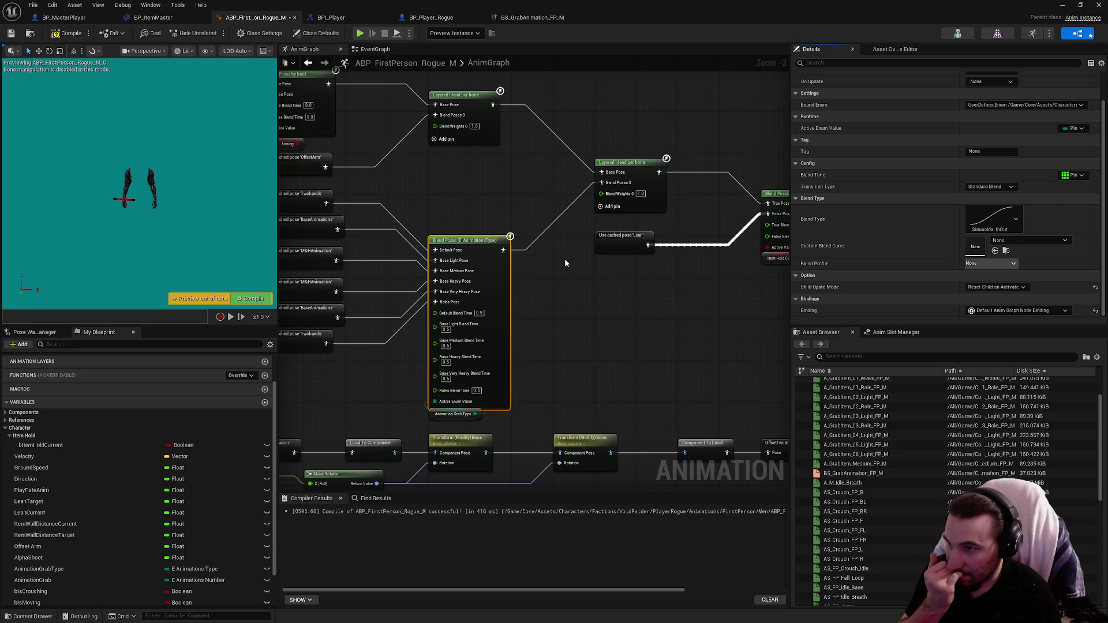
{"action": "left_click", "coordinate": [661, 200]}
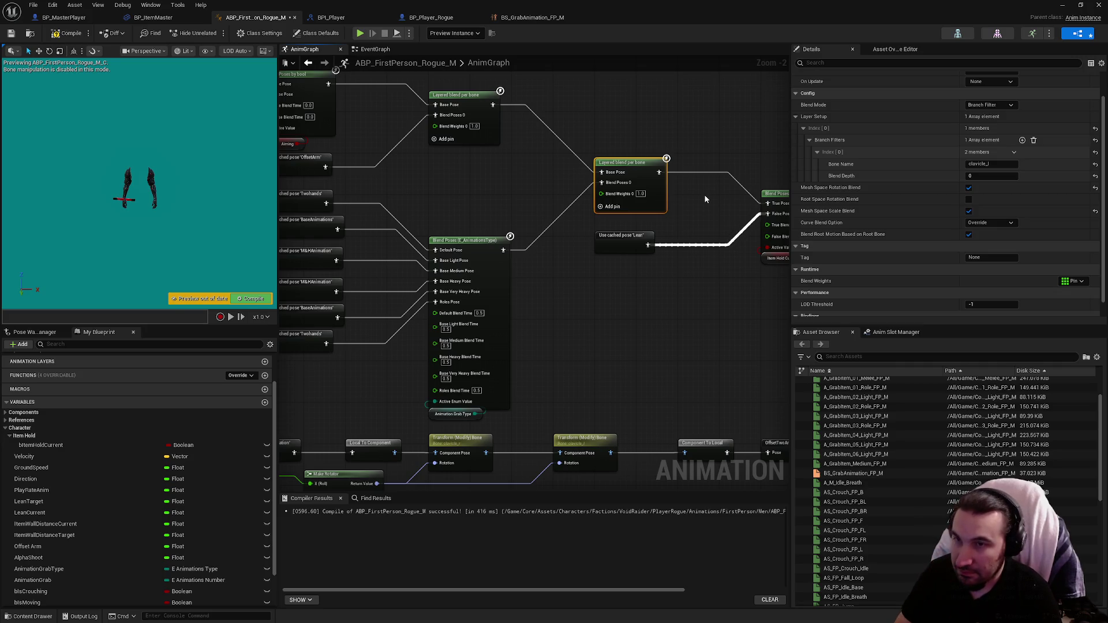
{"action": "mouse_move", "coordinate": [690, 206]}
{"action": "left_mouse_down"}
{"action": "mouse_move", "coordinate": [714, 291]}
{"action": "mouse_move", "coordinate": [576, 286]}
{"action": "mouse_move", "coordinate": [740, 250]}
{"action": "mouse_move", "coordinate": [574, 166]}
{"action": "mouse_move", "coordinate": [654, 266]}
{"action": "left_mouse_up"}
{"action": "scroll", "coordinate": [736, 247], "scroll_direction": "down", "scroll_amount": 1}
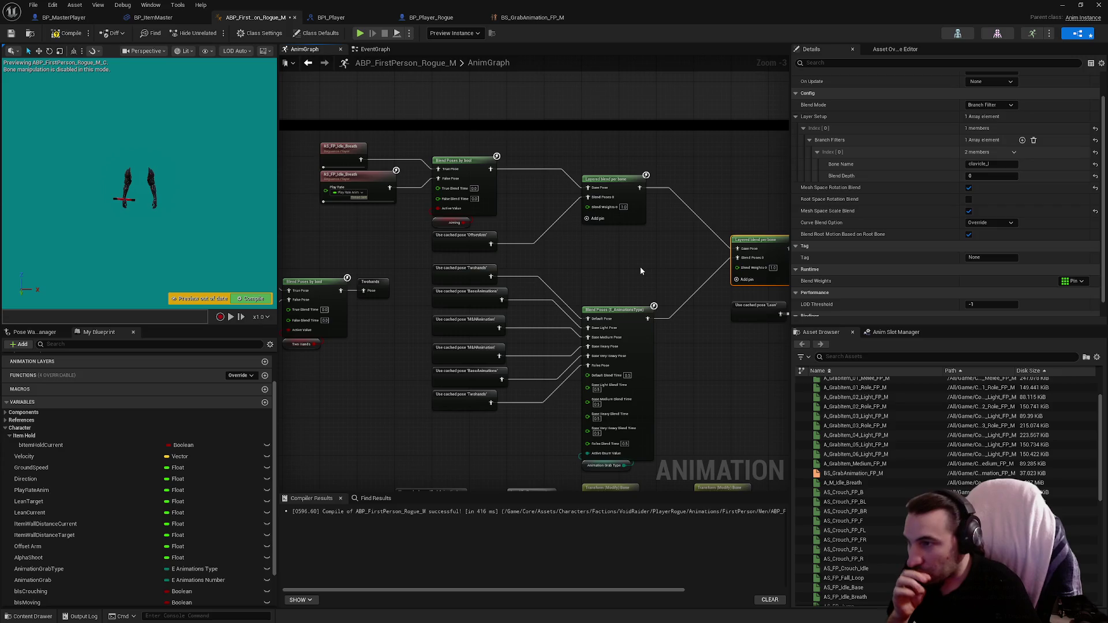
{"action": "left_click_drag", "start_coordinate": [630, 269], "coordinate": [391, 232]}
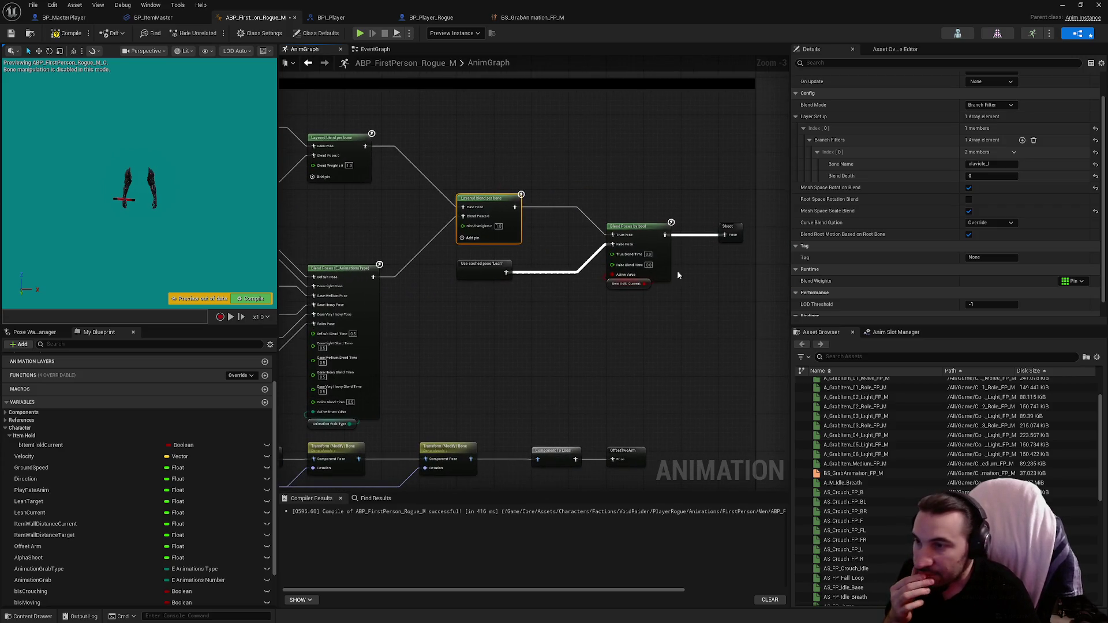
{"action": "mouse_move", "coordinate": [511, 275]}
{"action": "left_mouse_down"}
{"action": "mouse_move", "coordinate": [732, 262]}
{"action": "mouse_move", "coordinate": [508, 296]}
{"action": "left_mouse_up"}
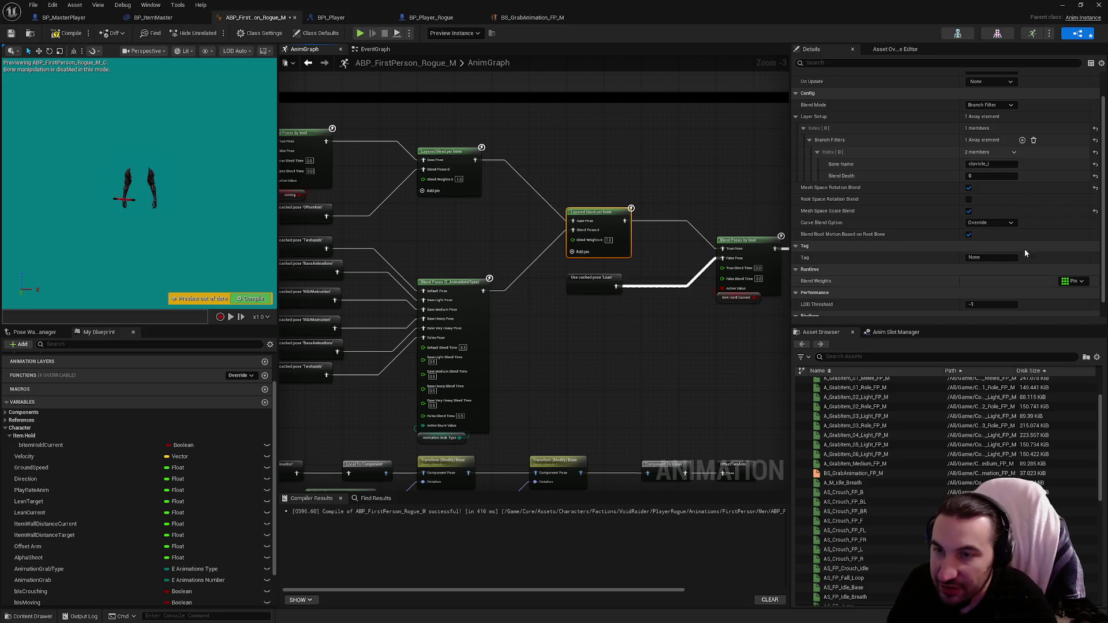
{"action": "left_click", "coordinate": [992, 223]}
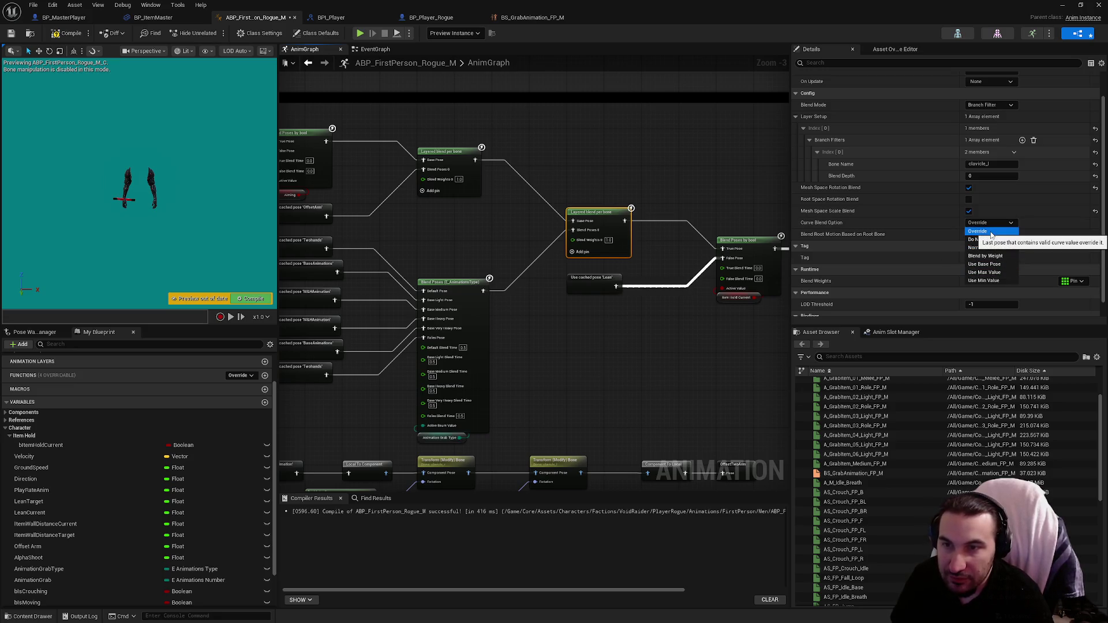
{"action": "left_click", "coordinate": [906, 203]}
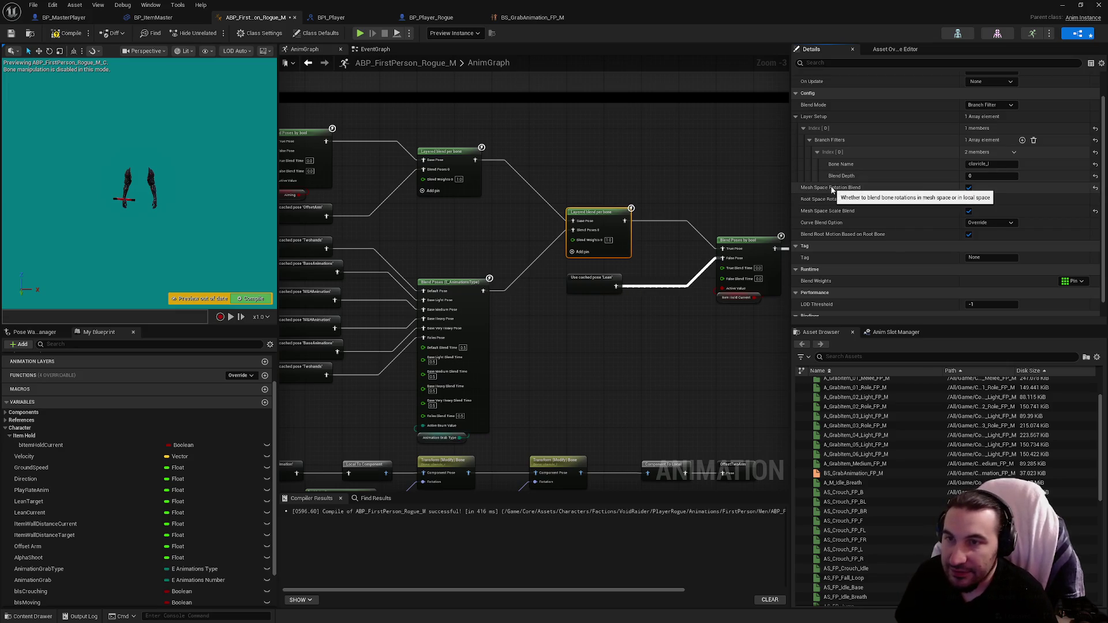
{"action": "left_click", "coordinate": [456, 186]}
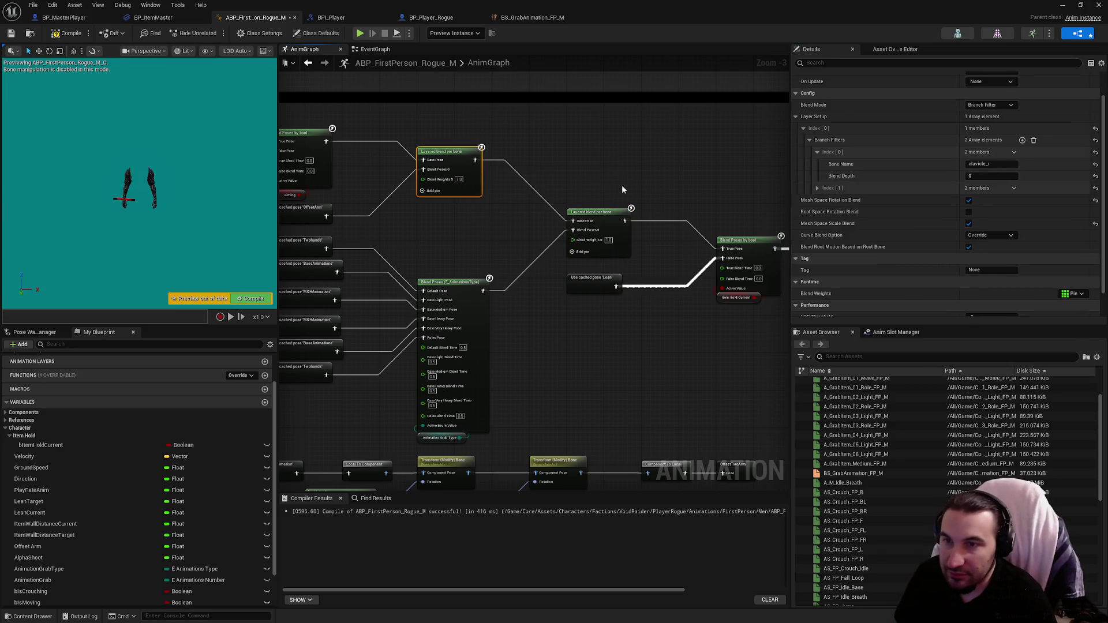
{"action": "left_click", "coordinate": [599, 225]}
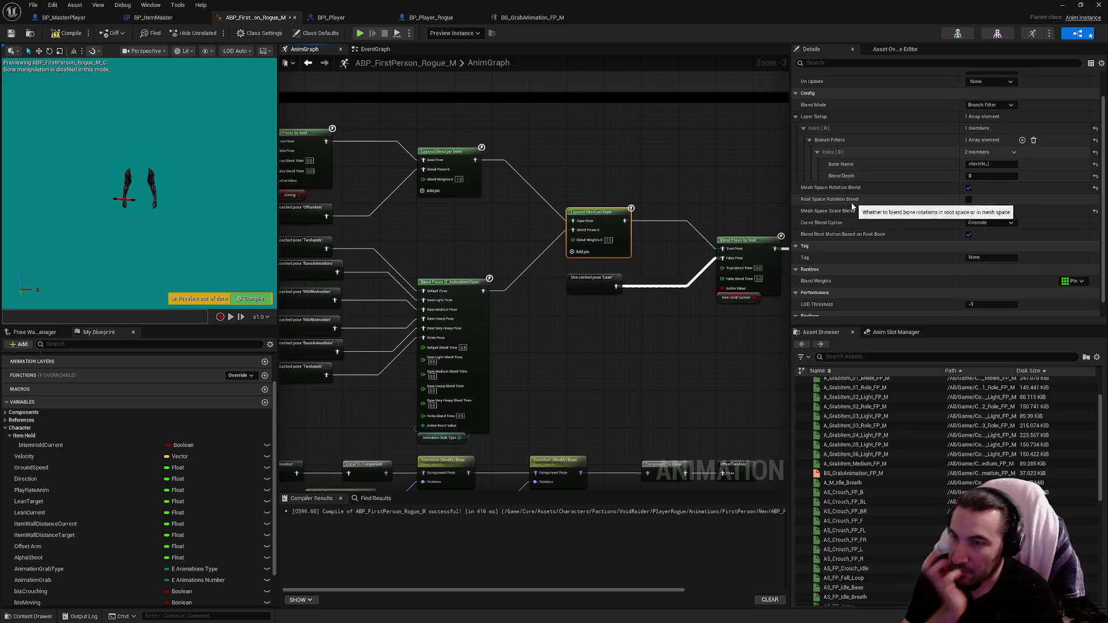
{"action": "scroll", "coordinate": [850, 206], "scroll_direction": "up", "scroll_amount": 2}
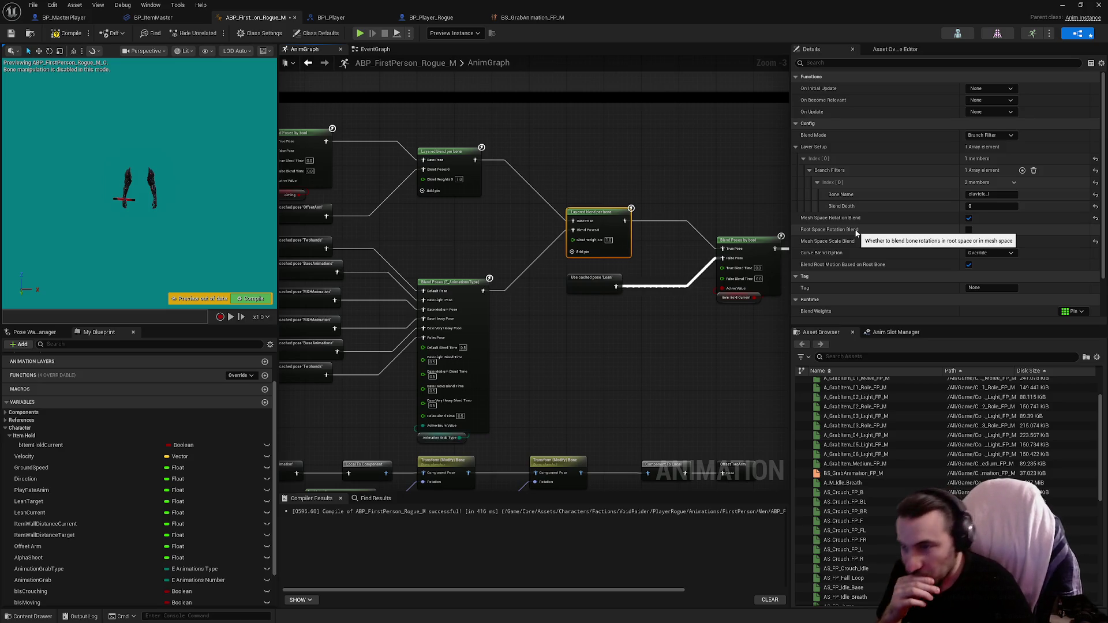
{"action": "scroll", "coordinate": [856, 237], "scroll_direction": "down", "scroll_amount": 2}
{"action": "scroll", "coordinate": [855, 244], "scroll_direction": "down", "scroll_amount": 1}
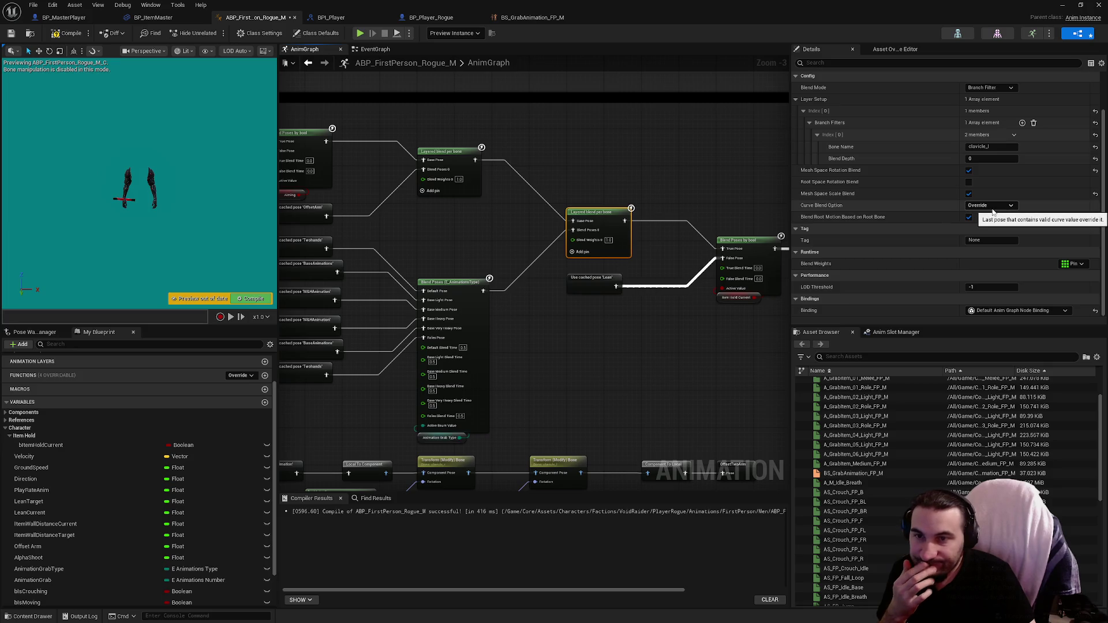
{"action": "left_click", "coordinate": [442, 378]}
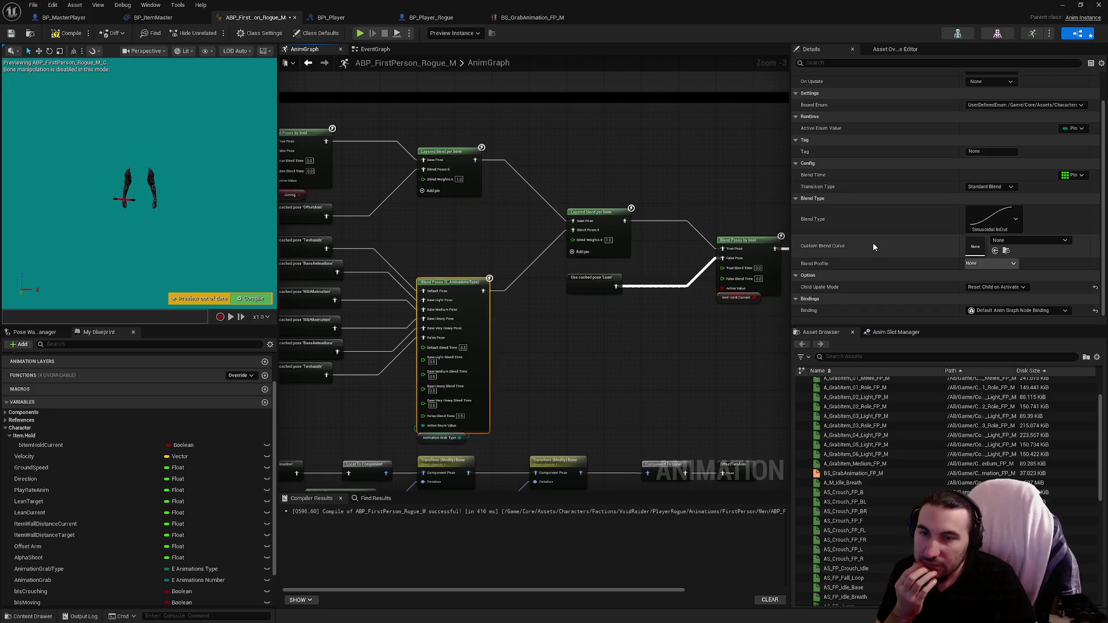
{"action": "scroll", "coordinate": [873, 247], "scroll_direction": "up", "scroll_amount": 2}
{"action": "scroll", "coordinate": [875, 251], "scroll_direction": "down", "scroll_amount": 2}
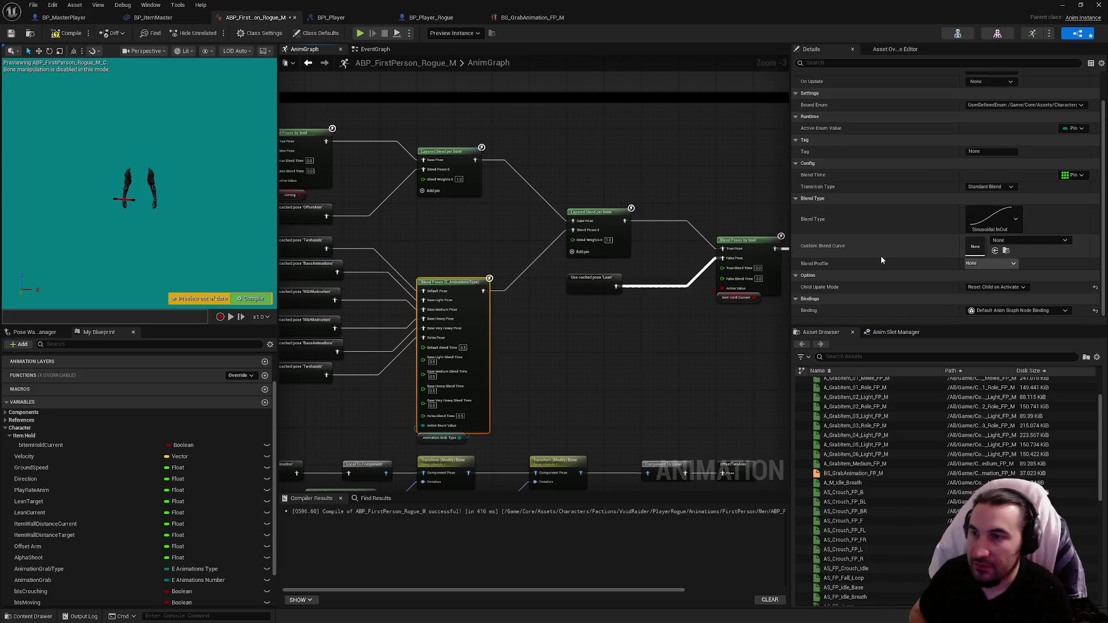
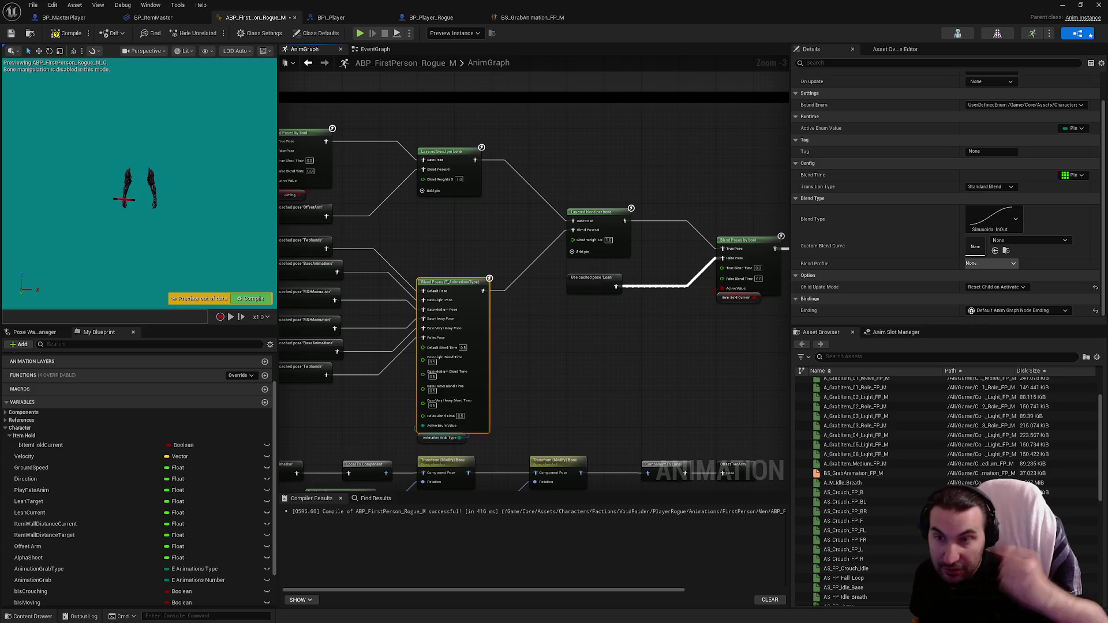
Reset Child Update Mode to Default on the Blend Poses (E_AnimationsType) node, then reselect it.
{"action": "left_click", "coordinate": [1096, 287]}
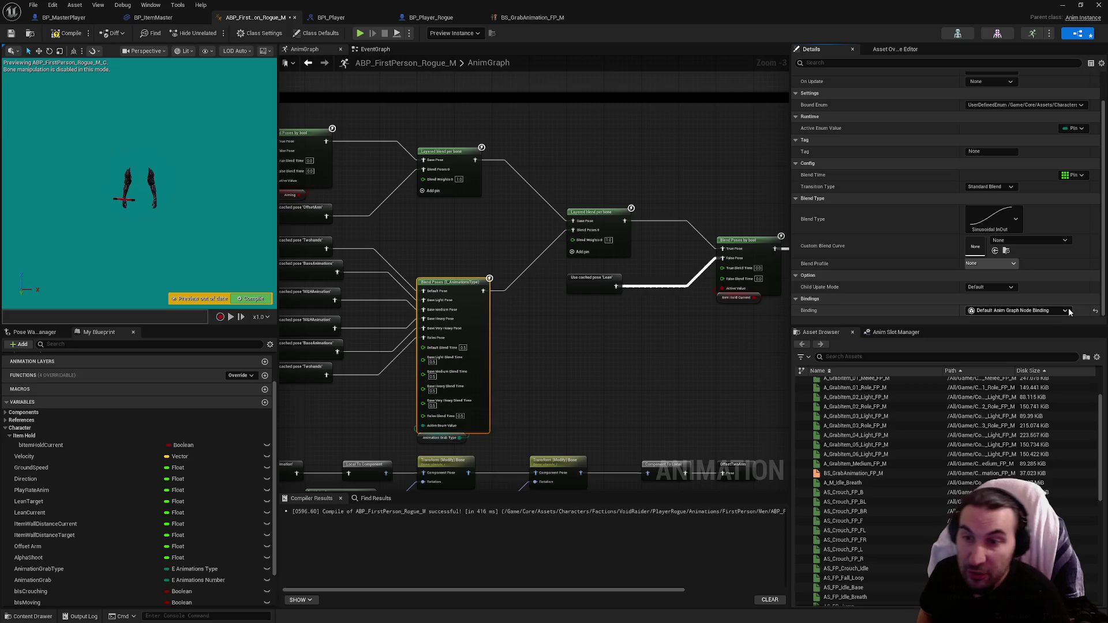
{"action": "left_click", "coordinate": [620, 375]}
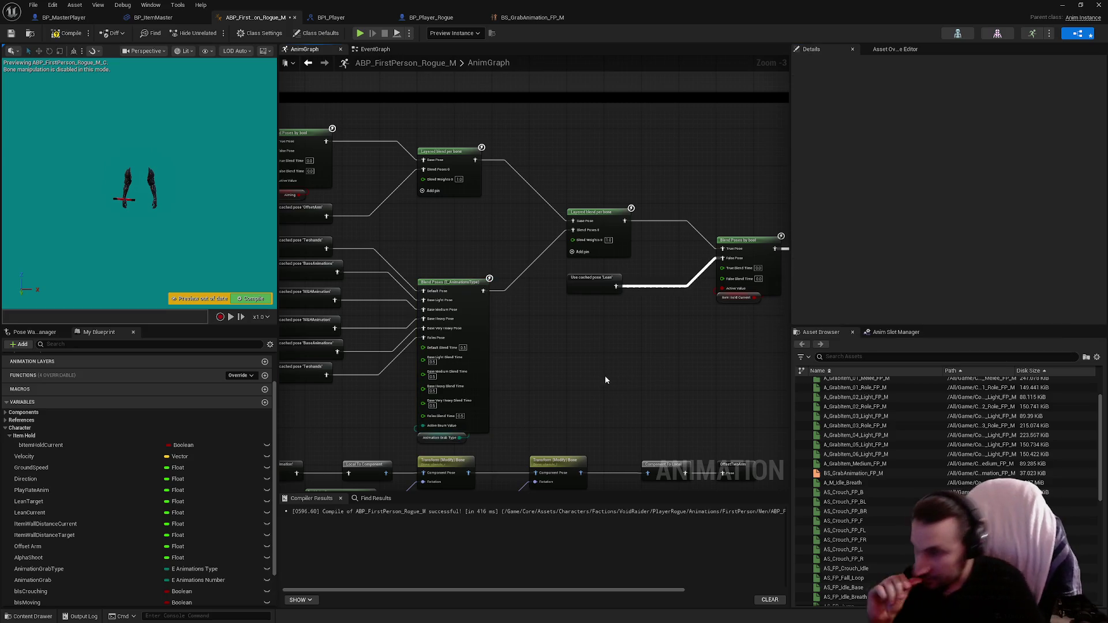
{"action": "left_click", "coordinate": [451, 334]}
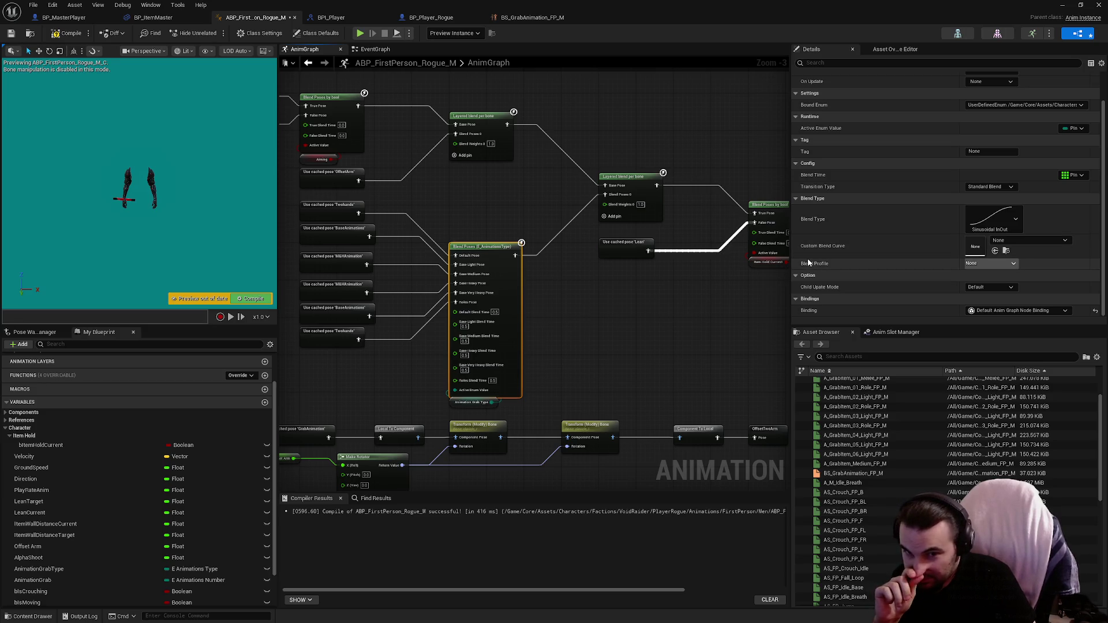
{"action": "left_click_drag", "start_coordinate": [614, 286], "coordinate": [528, 277]}
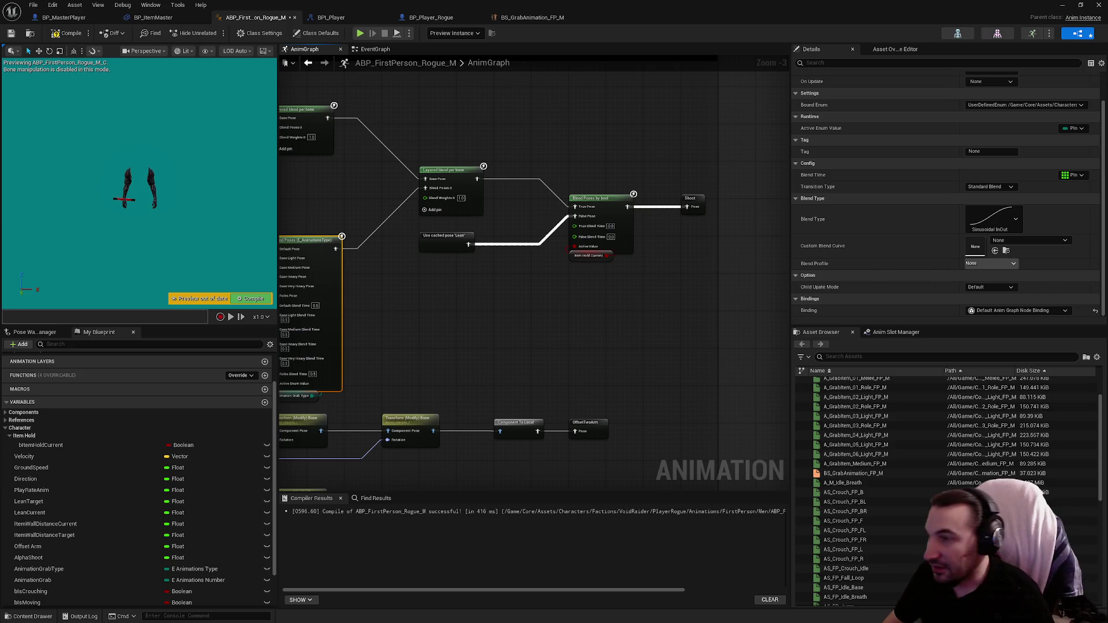
Inspect the BS_GrabAnimation_FP_M blendspace node near the Two Way Blend nodes.
{"action": "mouse_move", "coordinate": [386, 197]}
{"action": "left_mouse_down"}
{"action": "mouse_move", "coordinate": [448, 181]}
{"action": "mouse_move", "coordinate": [415, 243]}
{"action": "mouse_move", "coordinate": [379, 191]}
{"action": "mouse_move", "coordinate": [579, 254]}
{"action": "mouse_move", "coordinate": [541, 243]}
{"action": "left_mouse_up"}
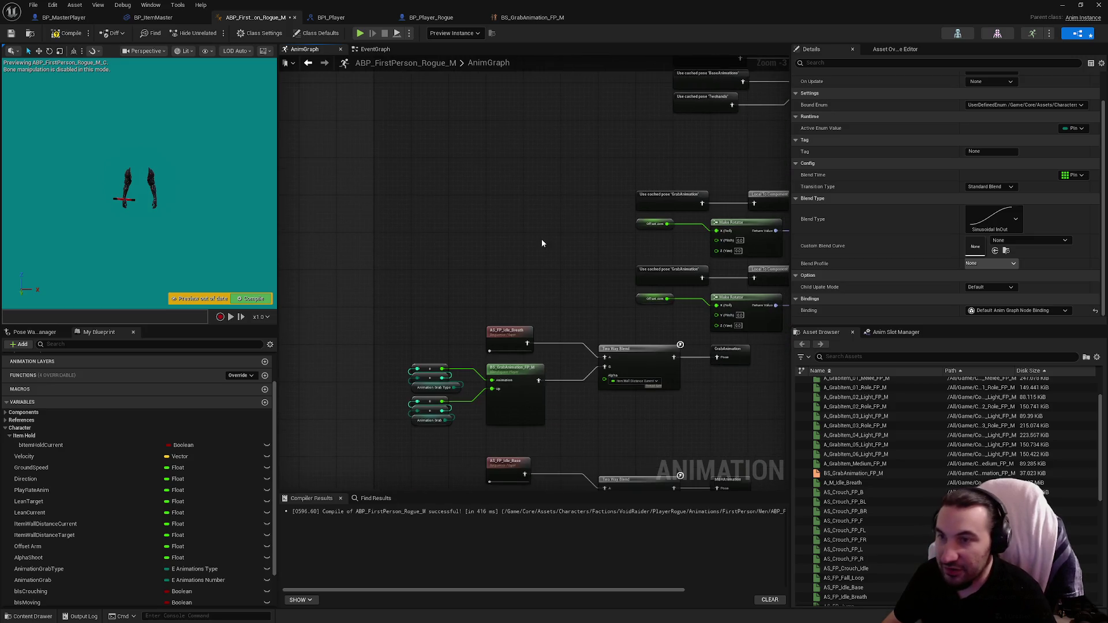
{"action": "mouse_move", "coordinate": [468, 170]}
{"action": "left_mouse_down"}
{"action": "mouse_move", "coordinate": [349, 191]}
{"action": "mouse_move", "coordinate": [427, 364]}
{"action": "mouse_move", "coordinate": [488, 326]}
{"action": "left_mouse_up"}
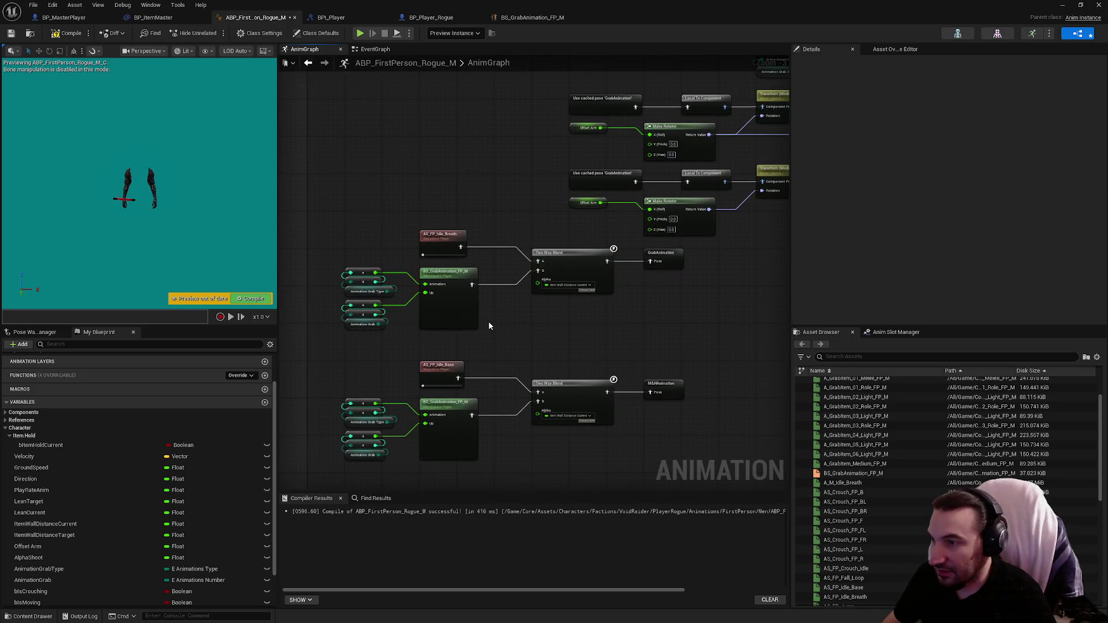
{"action": "left_click", "coordinate": [462, 315]}
Give Blend Poses by bool a True Blend Time of 0.5, then compile and save.
{"action": "mouse_move", "coordinate": [785, 70]}
{"action": "left_mouse_down"}
{"action": "mouse_move", "coordinate": [506, 345]}
{"action": "mouse_move", "coordinate": [504, 328]}
{"action": "mouse_move", "coordinate": [477, 310]}
{"action": "mouse_move", "coordinate": [479, 275]}
{"action": "left_mouse_up"}
{"action": "left_click_drag", "start_coordinate": [788, 246], "coordinate": [631, 284]}
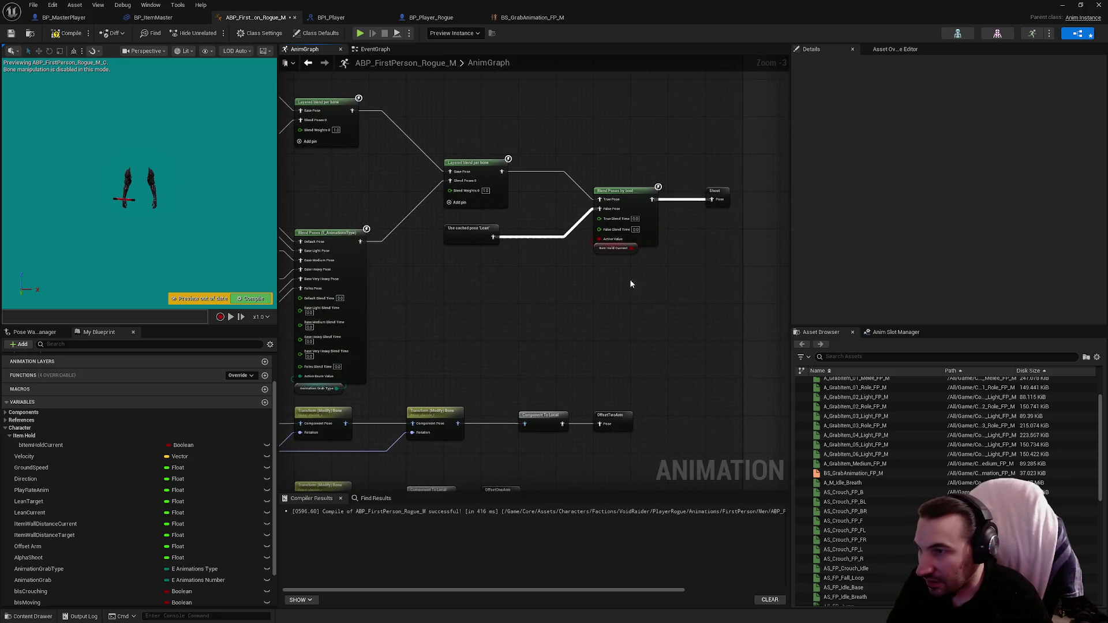
{"action": "left_click", "coordinate": [657, 235]}
{"action": "left_click_drag", "start_coordinate": [635, 219], "coordinate": [637, 225]}
{"action": "key", "text": "Return"}
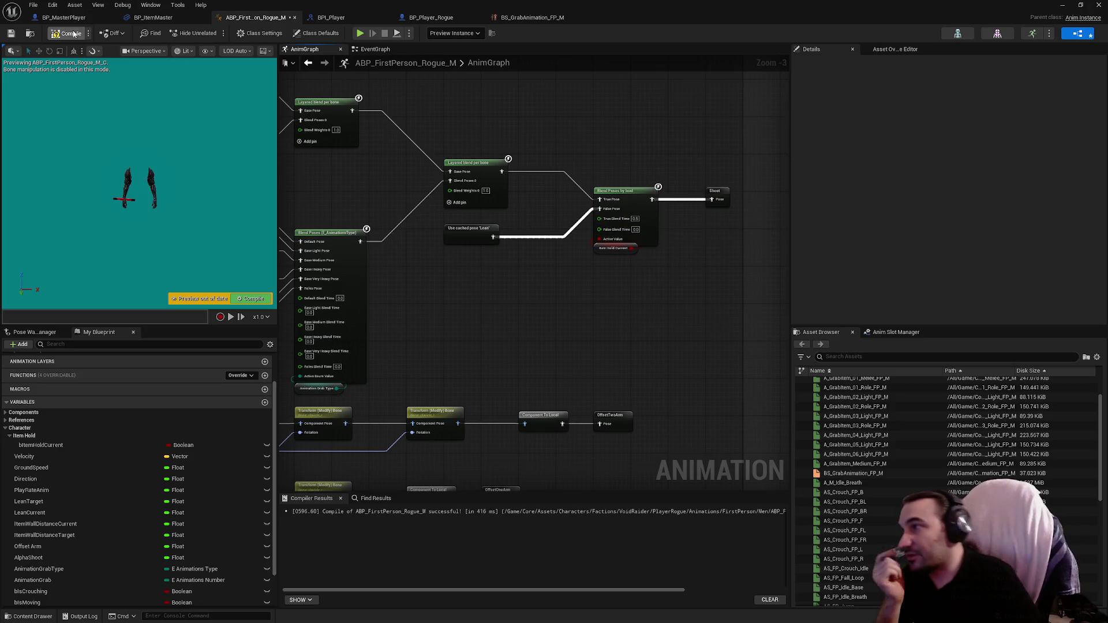
{"action": "left_click", "coordinate": [11, 33]}
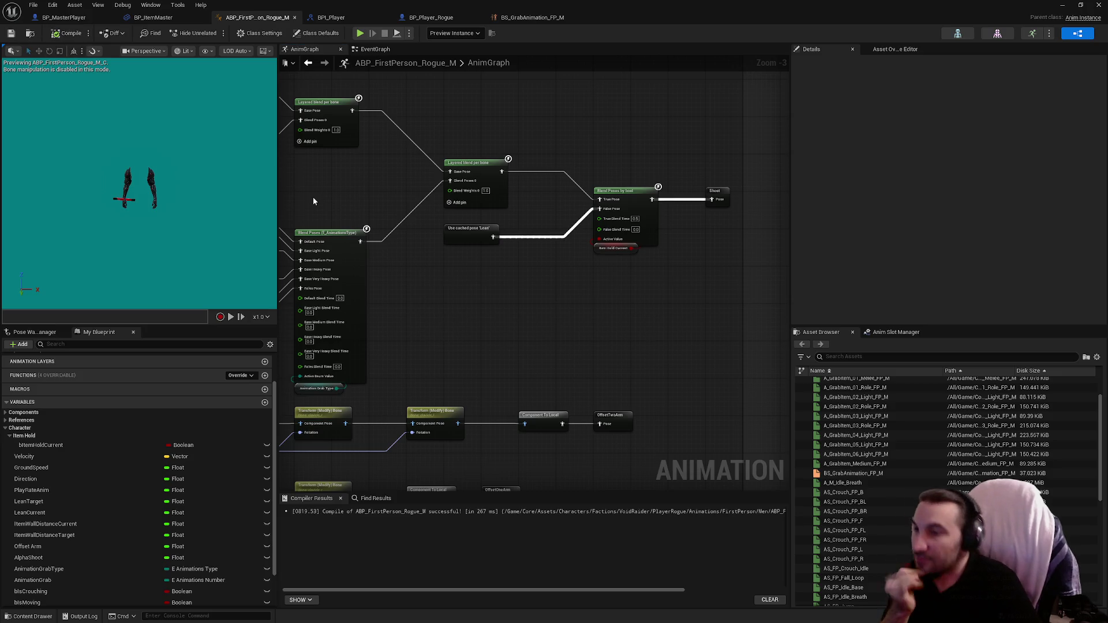
Inspect the Item Hold Current getter and the upper Two Way Blend node's settings.
{"action": "left_click", "coordinate": [613, 248]}
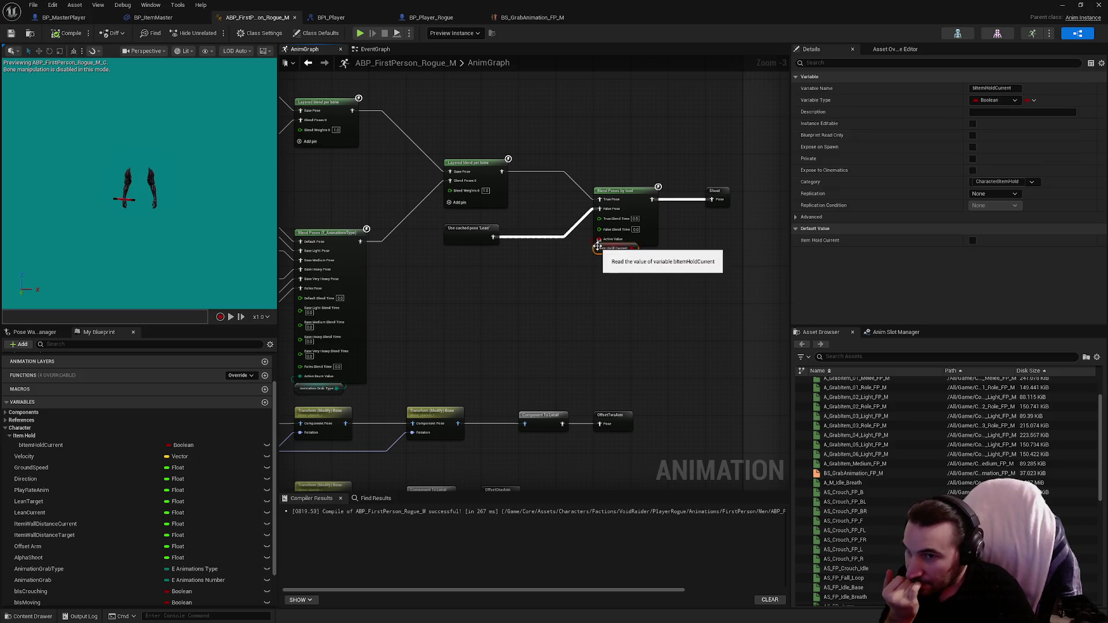
{"action": "left_click", "coordinate": [583, 351]}
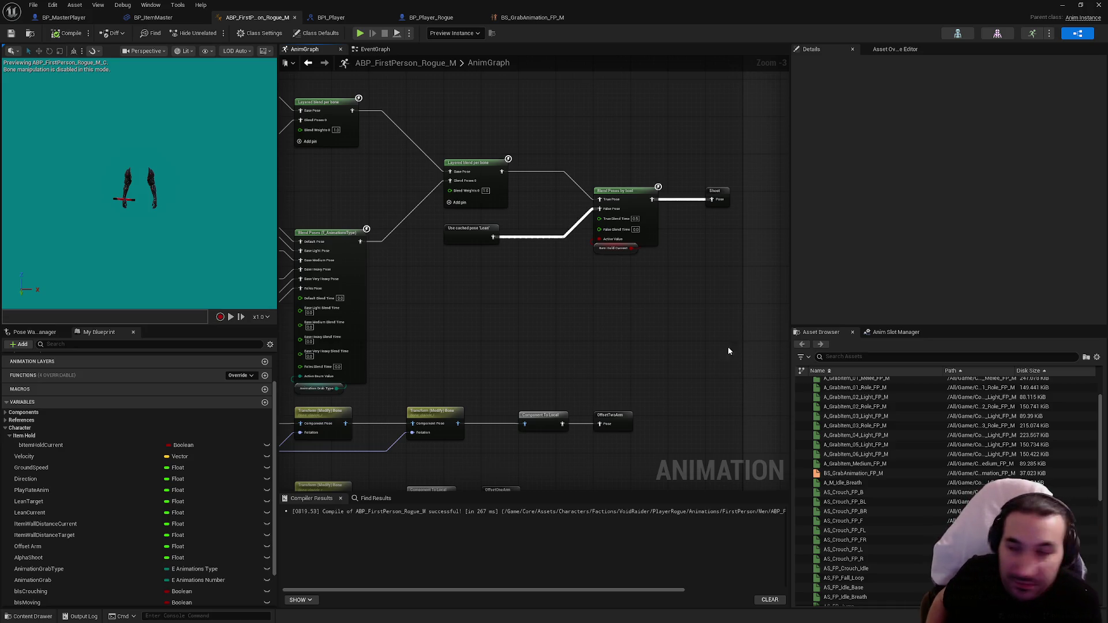
{"action": "left_click_drag", "start_coordinate": [729, 351], "coordinate": [663, 174]}
{"action": "left_click_drag", "start_coordinate": [611, 355], "coordinate": [538, 221]}
{"action": "left_click", "coordinate": [505, 298]}
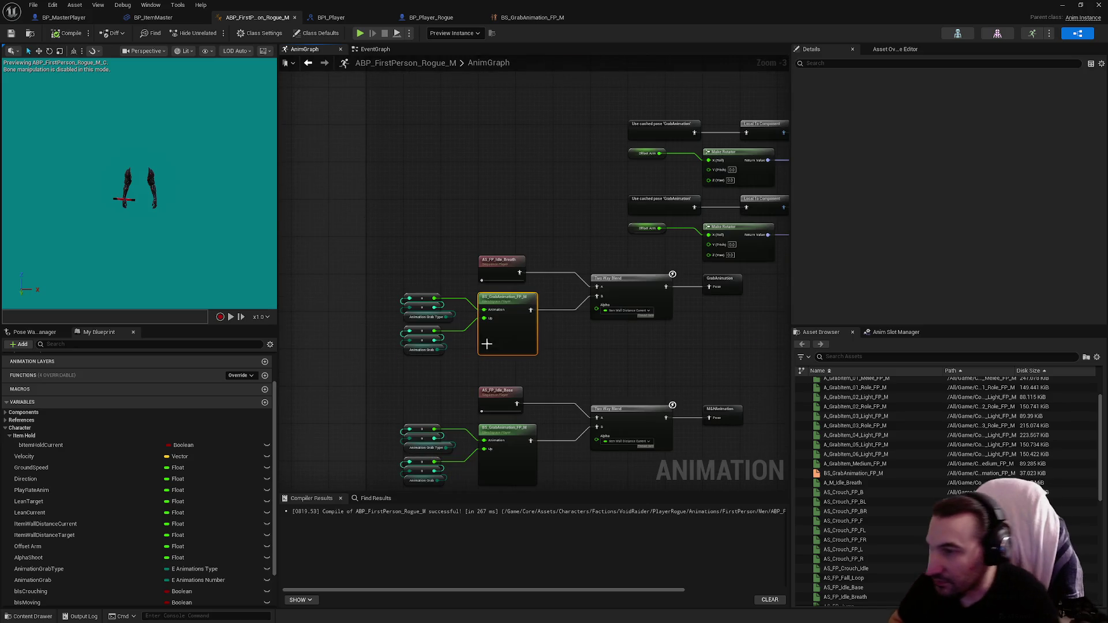
{"action": "left_click", "coordinate": [629, 279]}
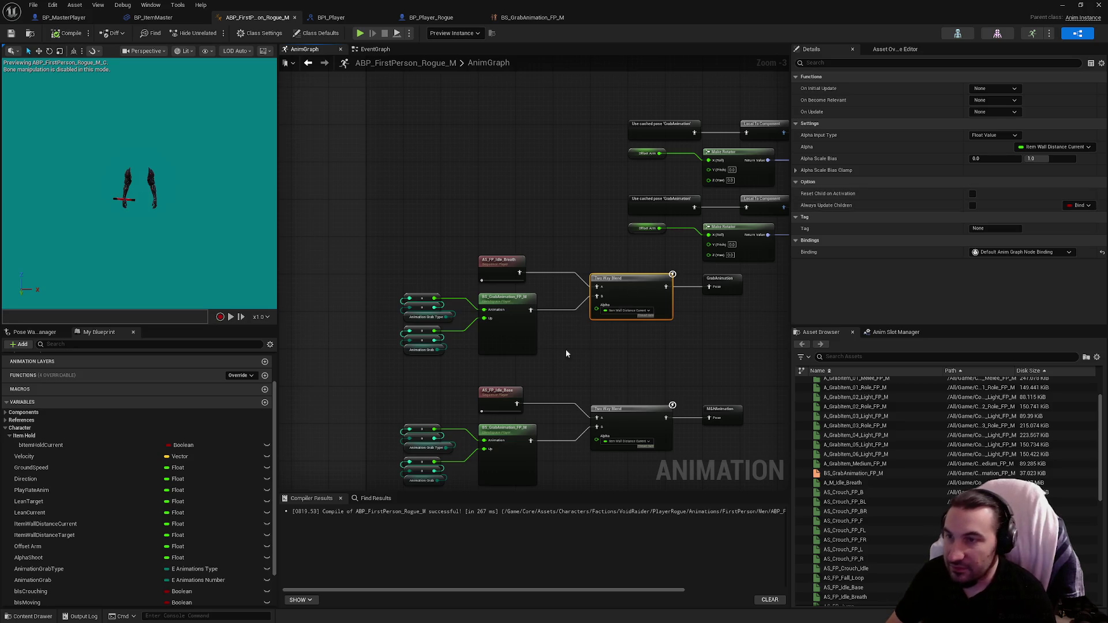
{"action": "scroll", "coordinate": [566, 351], "scroll_direction": "up", "scroll_amount": 3}
{"action": "left_click", "coordinate": [517, 329]}
{"action": "scroll", "coordinate": [879, 193], "scroll_direction": "down", "scroll_amount": 2}
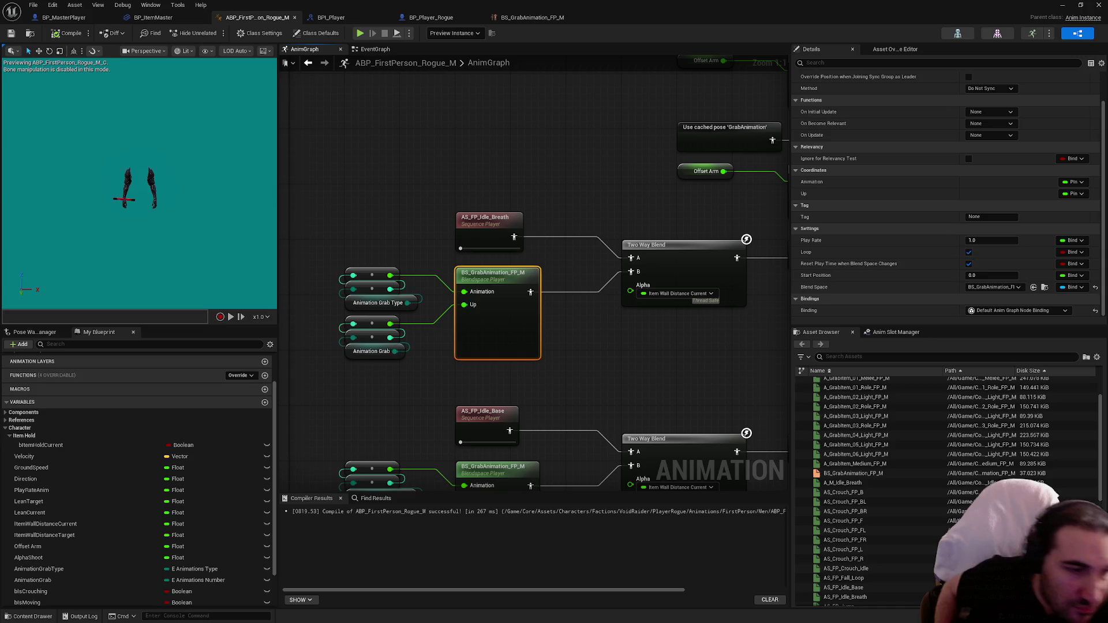
{"action": "scroll", "coordinate": [567, 321], "scroll_direction": "down", "scroll_amount": 5}
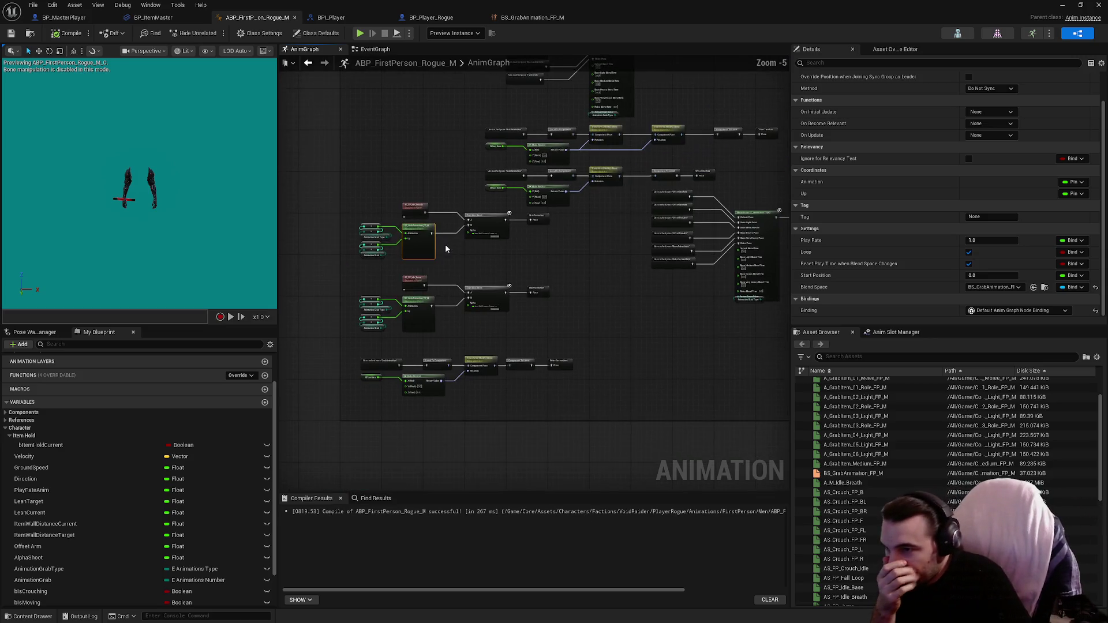
{"action": "left_click_drag", "start_coordinate": [527, 318], "coordinate": [553, 427]}
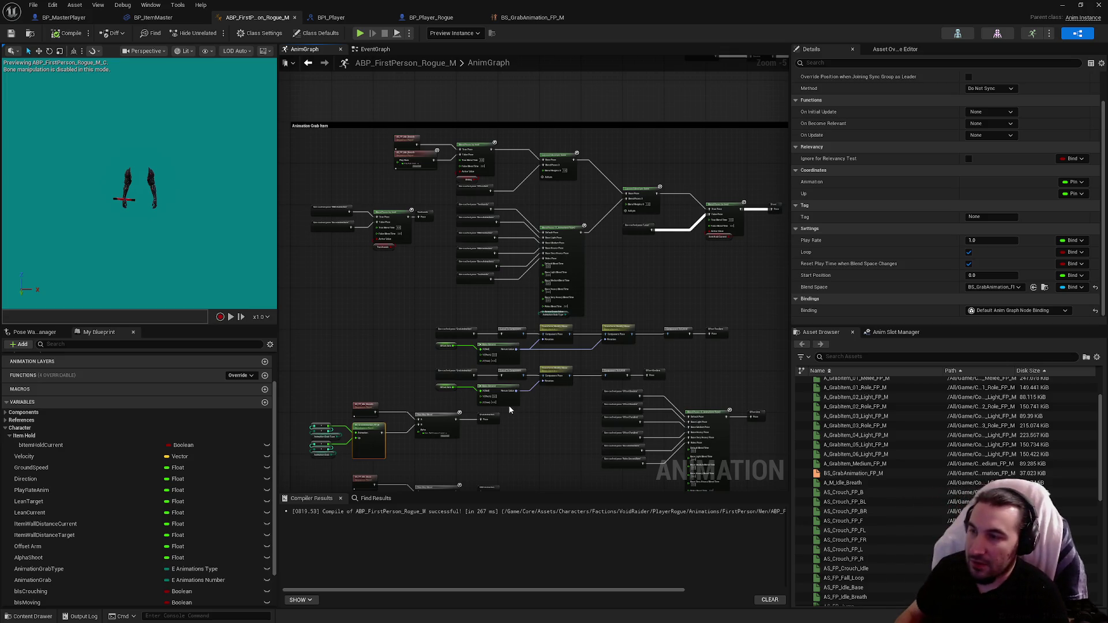
Add a new State Machine node to the AnimGraph.
{"action": "right_click", "coordinate": [618, 328]}
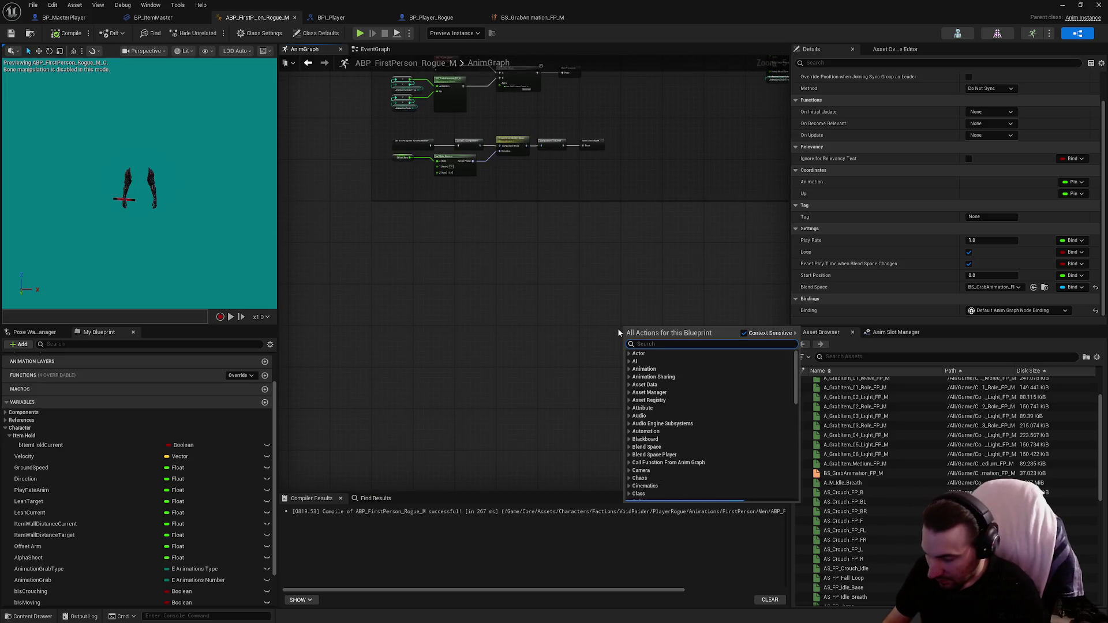
{"action": "type", "text": "State Machine"}
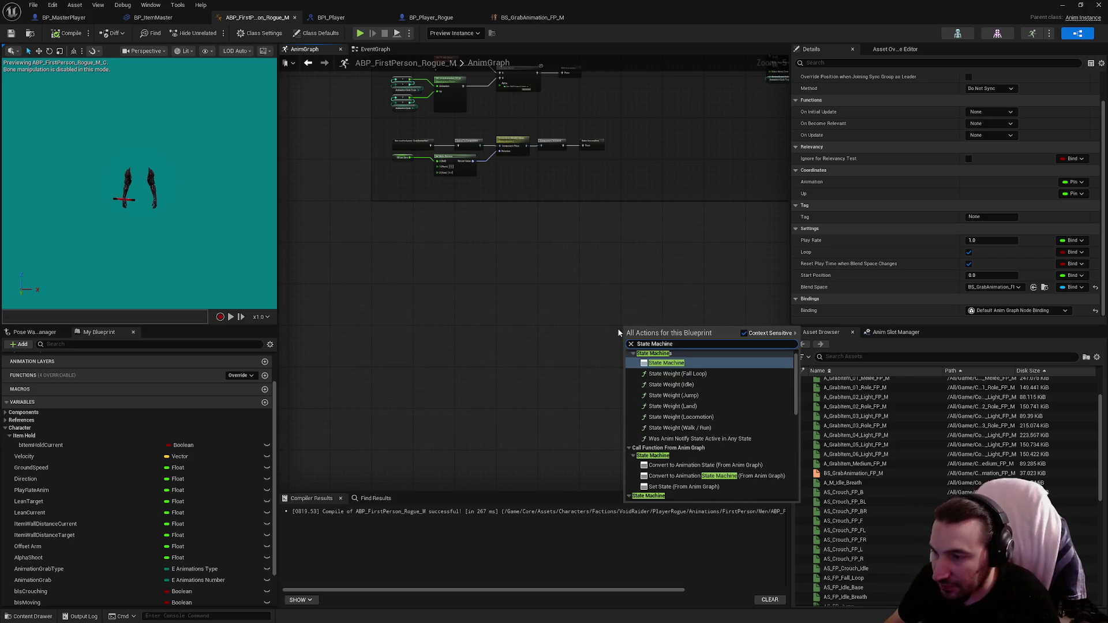
{"action": "key", "text": "Return"}
{"action": "left_click", "coordinate": [645, 285]}
{"action": "scroll", "coordinate": [634, 339], "scroll_direction": "up", "scroll_amount": 4}
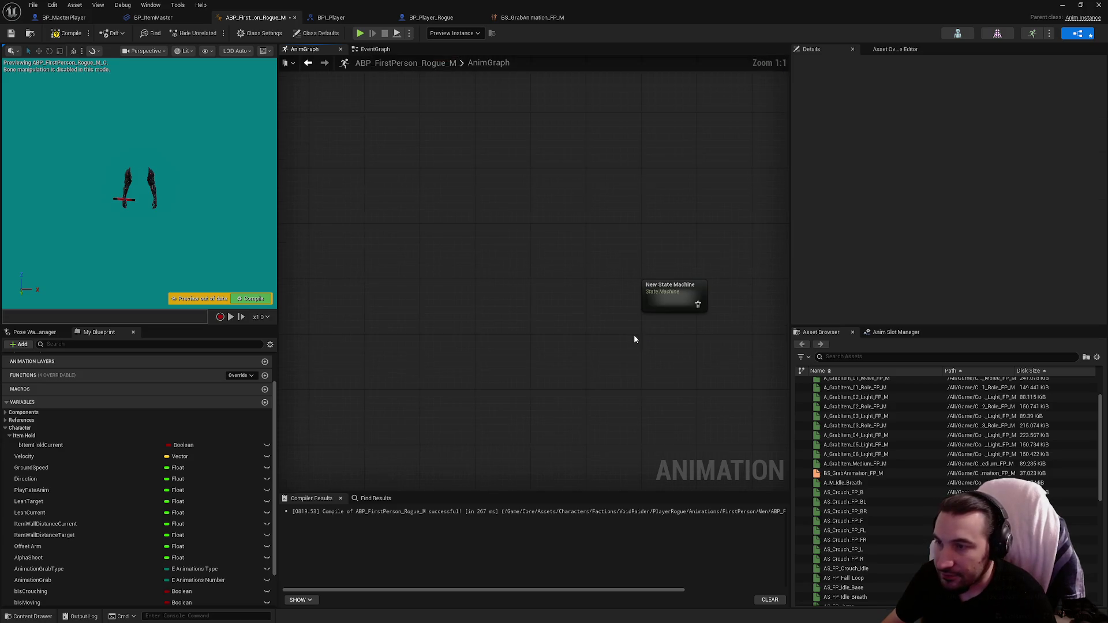
Rename the new state machine to Item Hold.
{"action": "double_click", "coordinate": [690, 285]}
{"action": "key", "text": "BackSpace"}
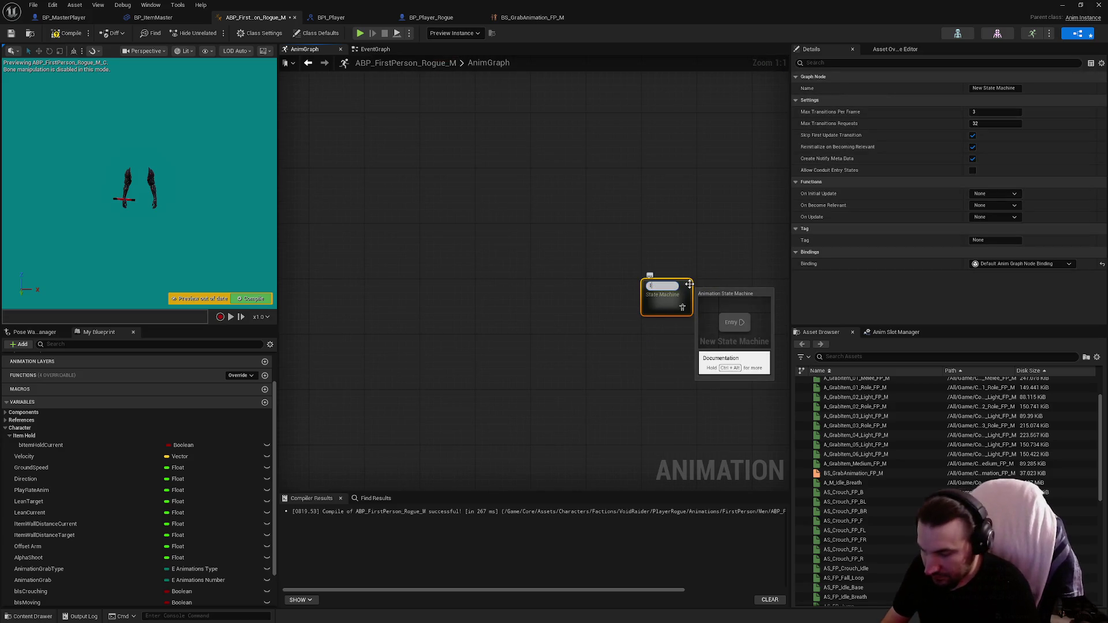
{"action": "type", "text": "Item Hold"}
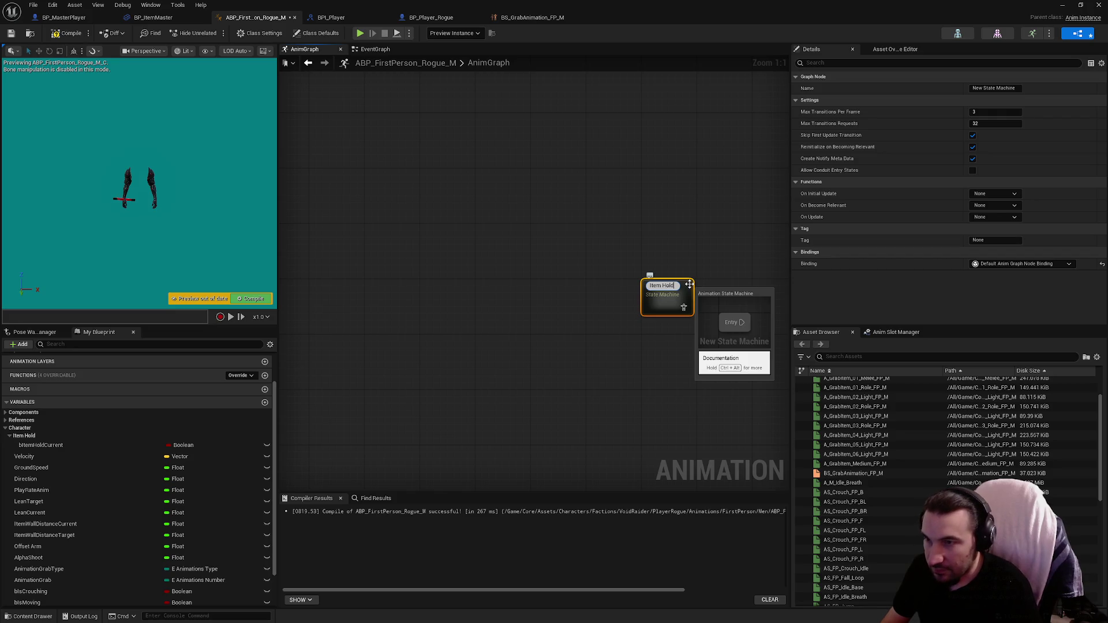
{"action": "key", "text": "Return"}
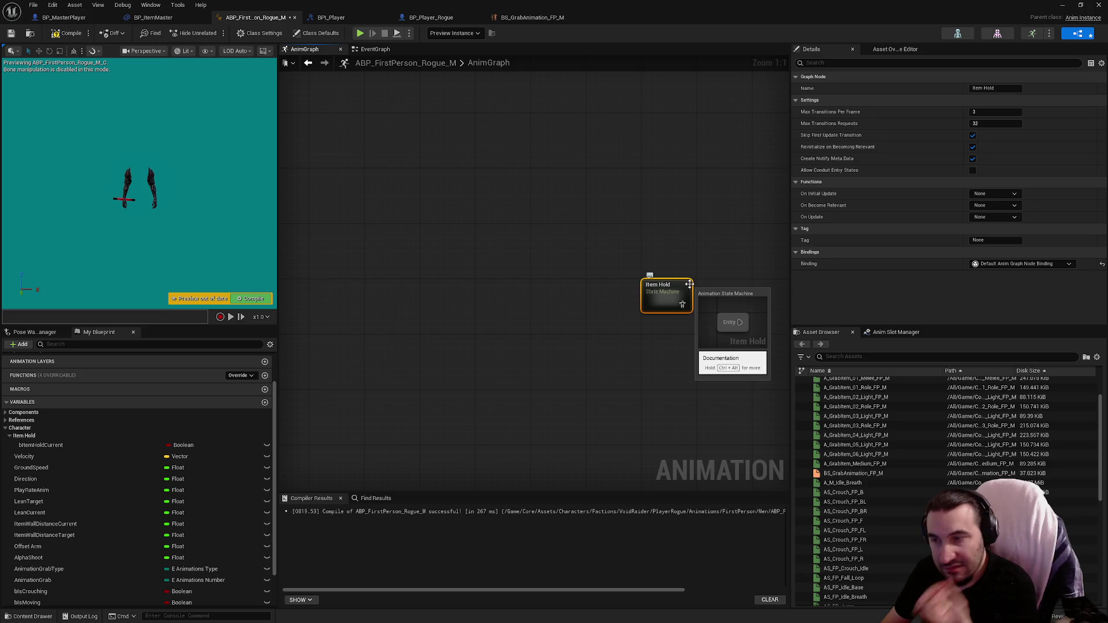
{"action": "scroll", "coordinate": [520, 346], "scroll_direction": "down", "scroll_amount": 10}
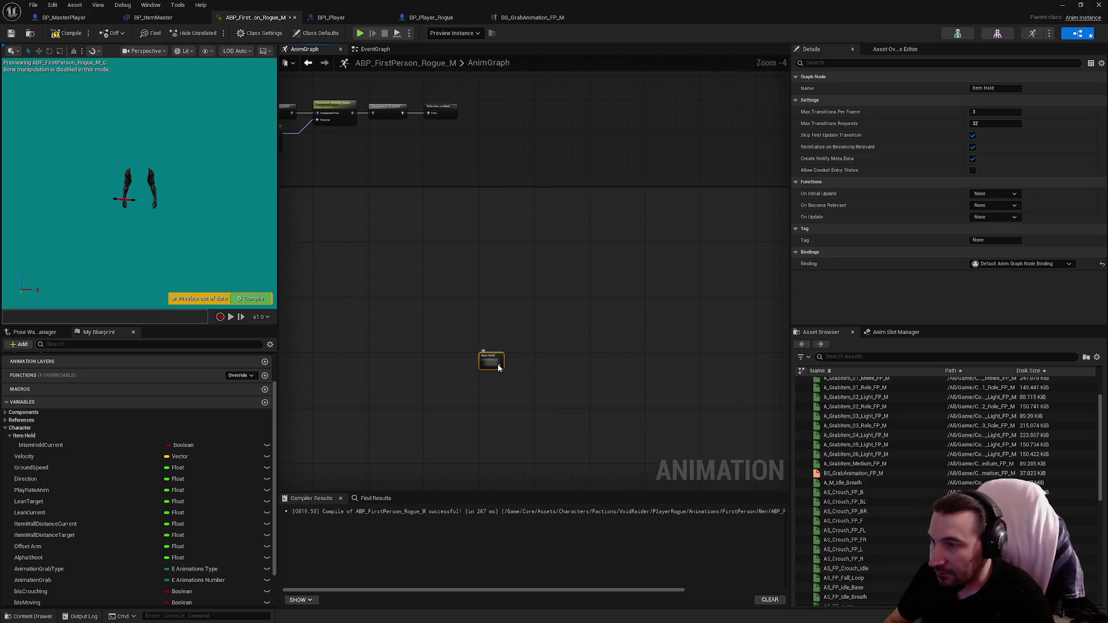
{"action": "scroll", "coordinate": [549, 97], "scroll_direction": "up", "scroll_amount": 8}
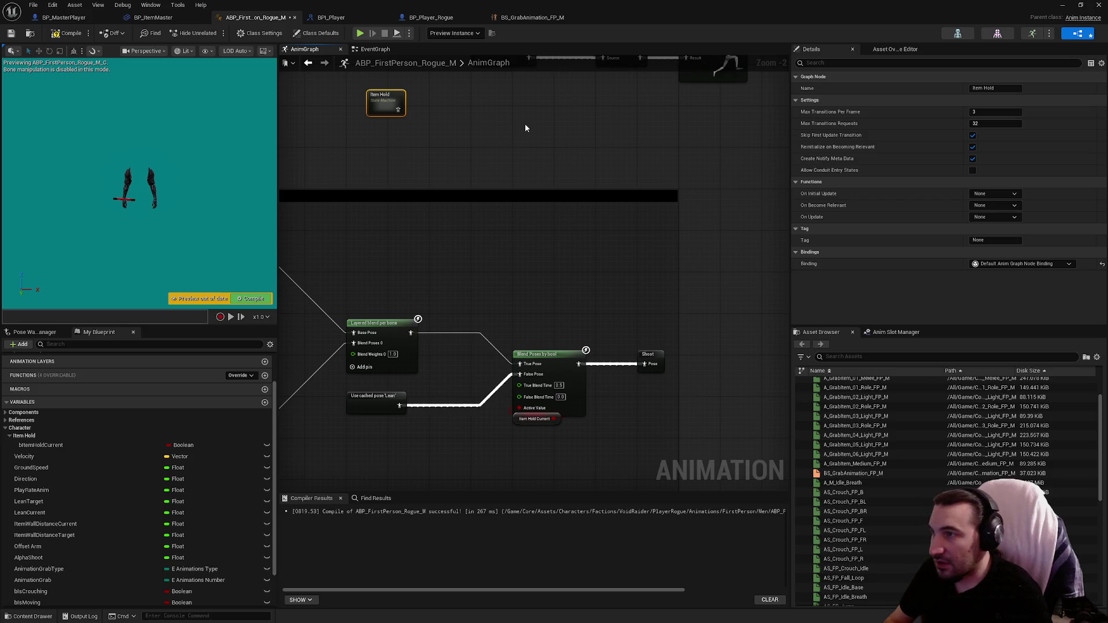
Move Item Hold beside the Blend Poses by bool node and open its graph.
{"action": "mouse_move", "coordinate": [385, 105]}
{"action": "left_mouse_down"}
{"action": "mouse_move", "coordinate": [458, 214]}
{"action": "mouse_move", "coordinate": [530, 287]}
{"action": "left_mouse_up"}
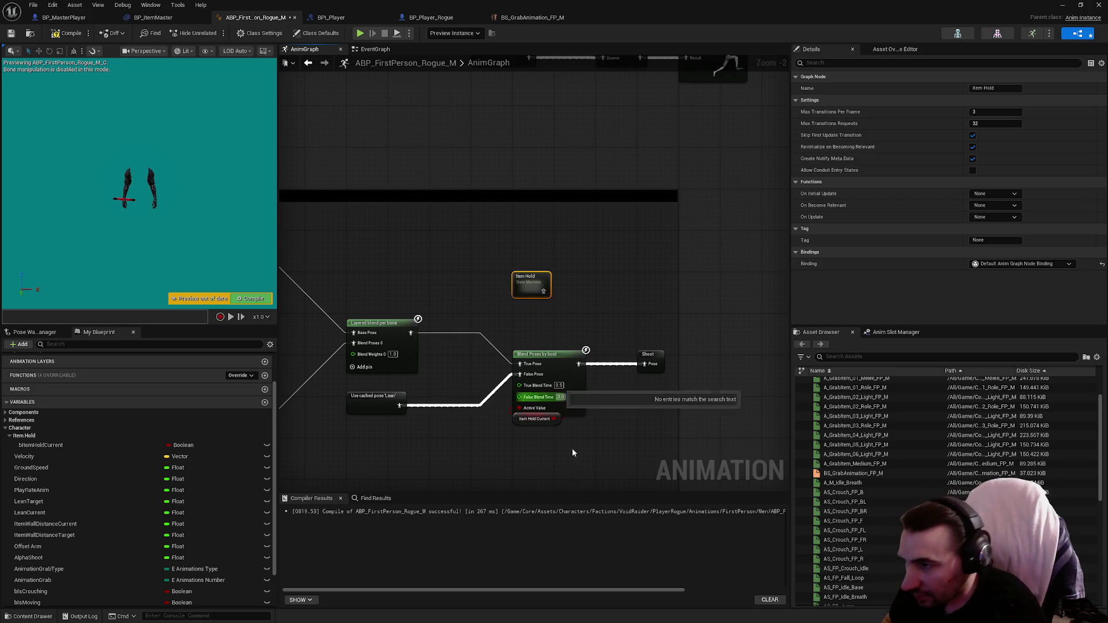
{"action": "left_click", "coordinate": [518, 416]}
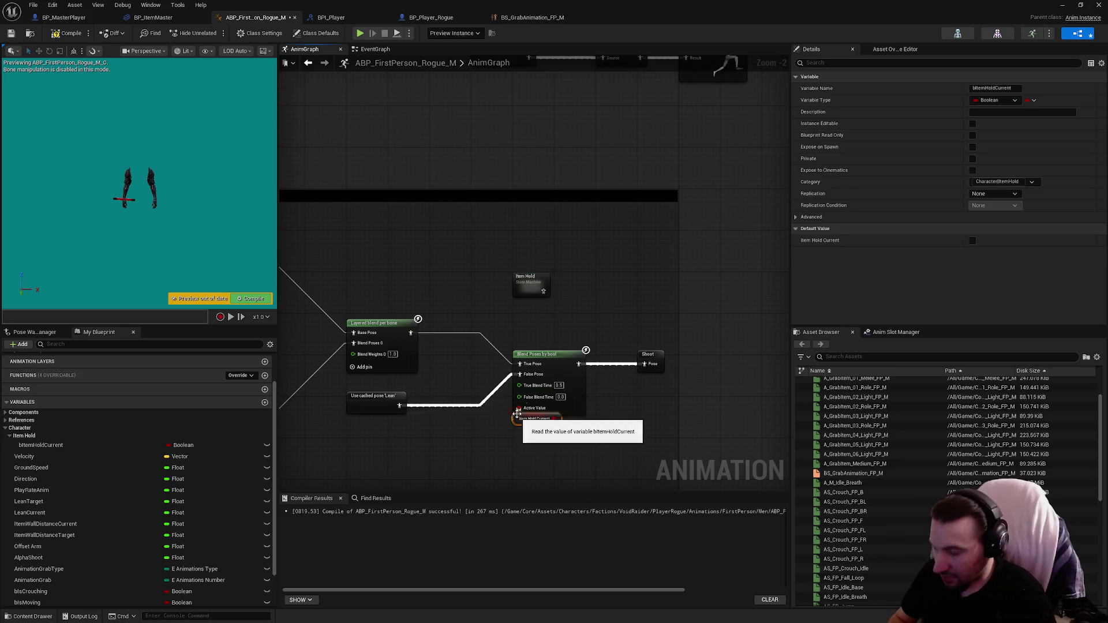
{"action": "double_click", "coordinate": [525, 292]}
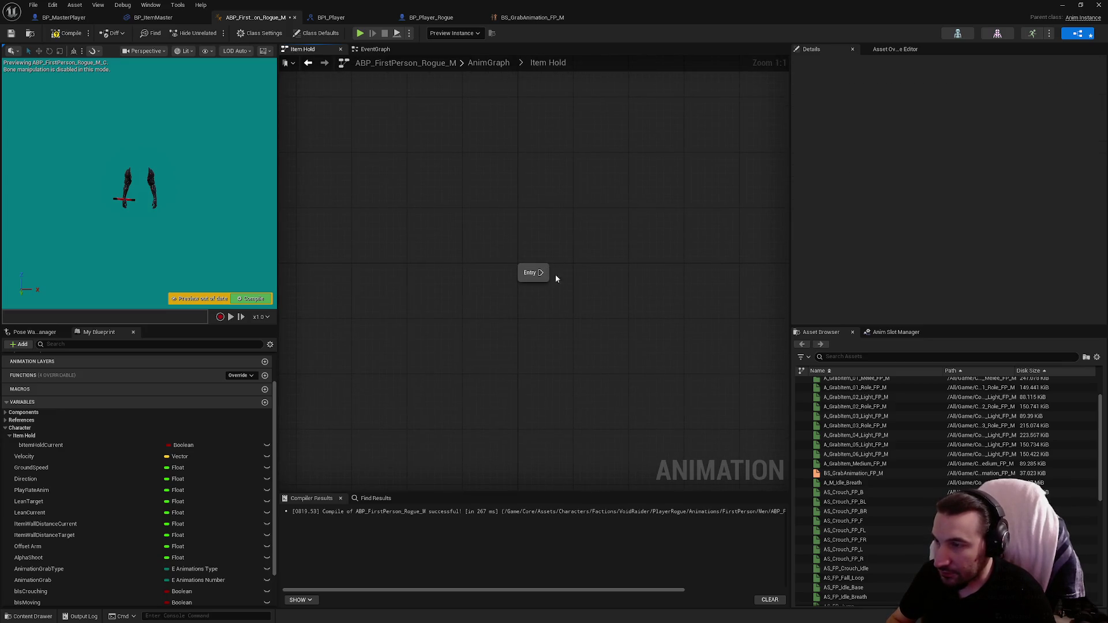
Link Entry to a new state named Idle, replacing a mistakenly added conduit.
{"action": "left_click_drag", "start_coordinate": [541, 273], "coordinate": [656, 281]}
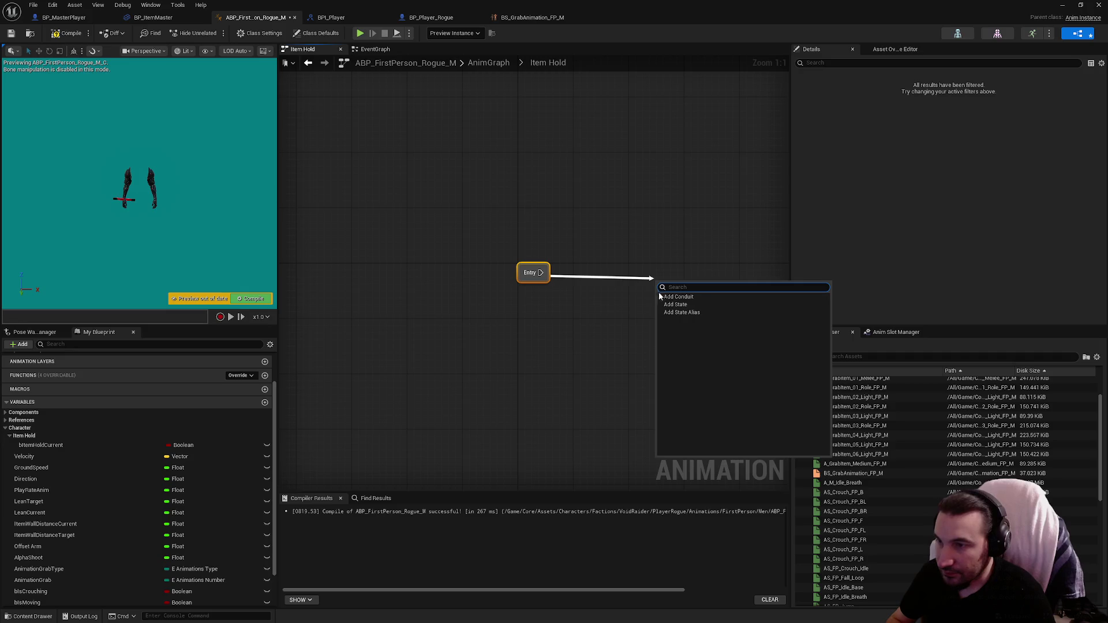
{"action": "left_click", "coordinate": [679, 298]}
{"action": "key", "text": "Return"}
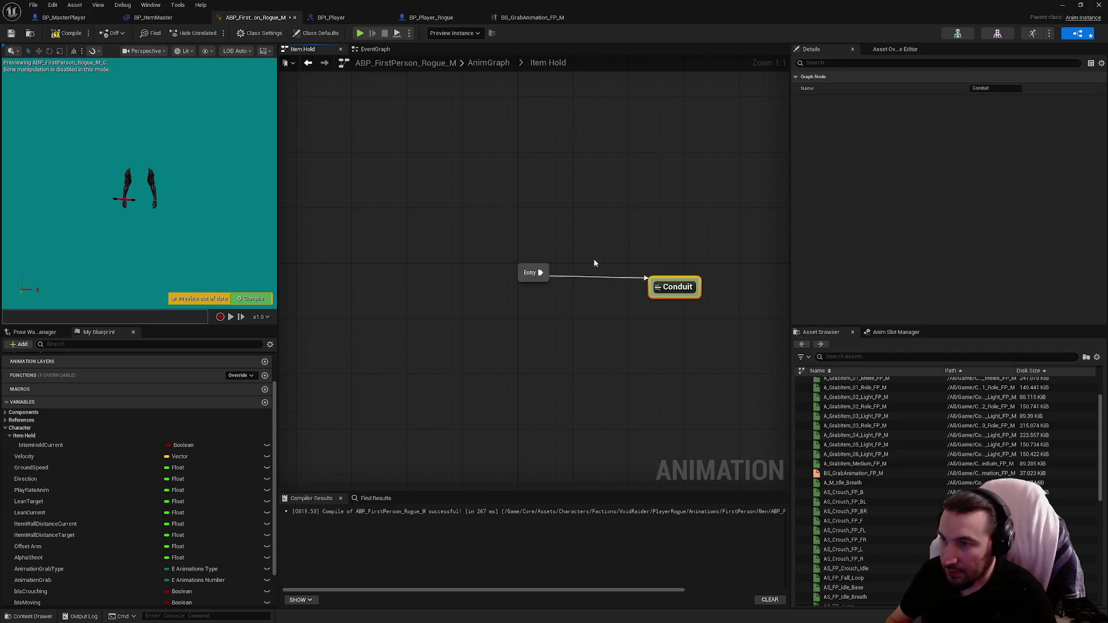
{"action": "key", "text": "Delete"}
{"action": "left_click_drag", "start_coordinate": [540, 272], "coordinate": [620, 280]}
{"action": "left_click", "coordinate": [645, 305]}
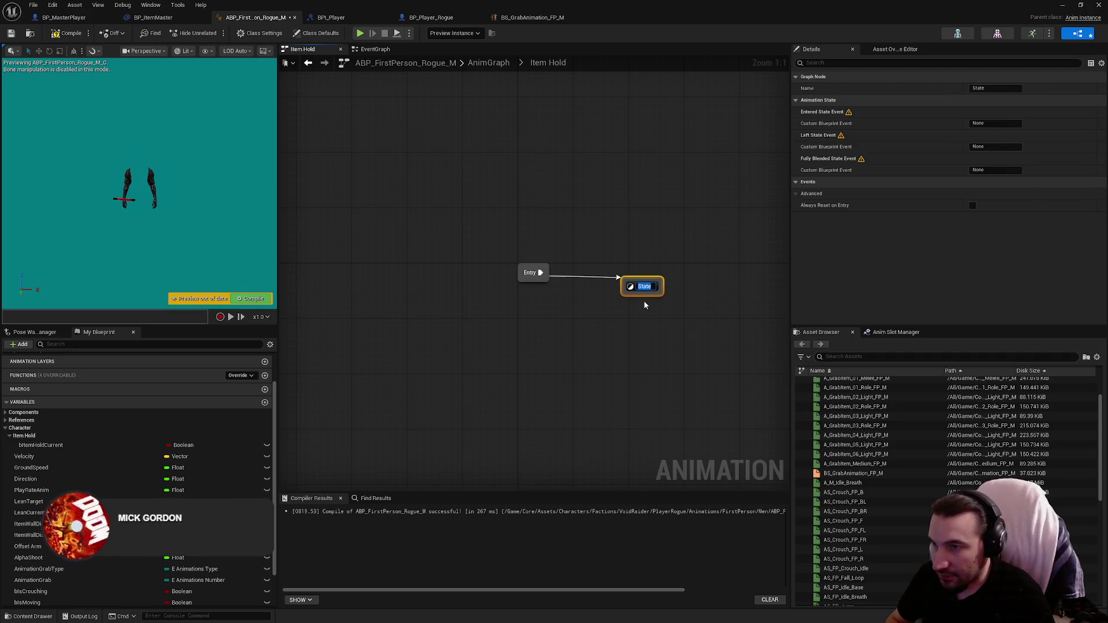
{"action": "type", "text": "Idle"}
{"action": "key", "text": "Return"}
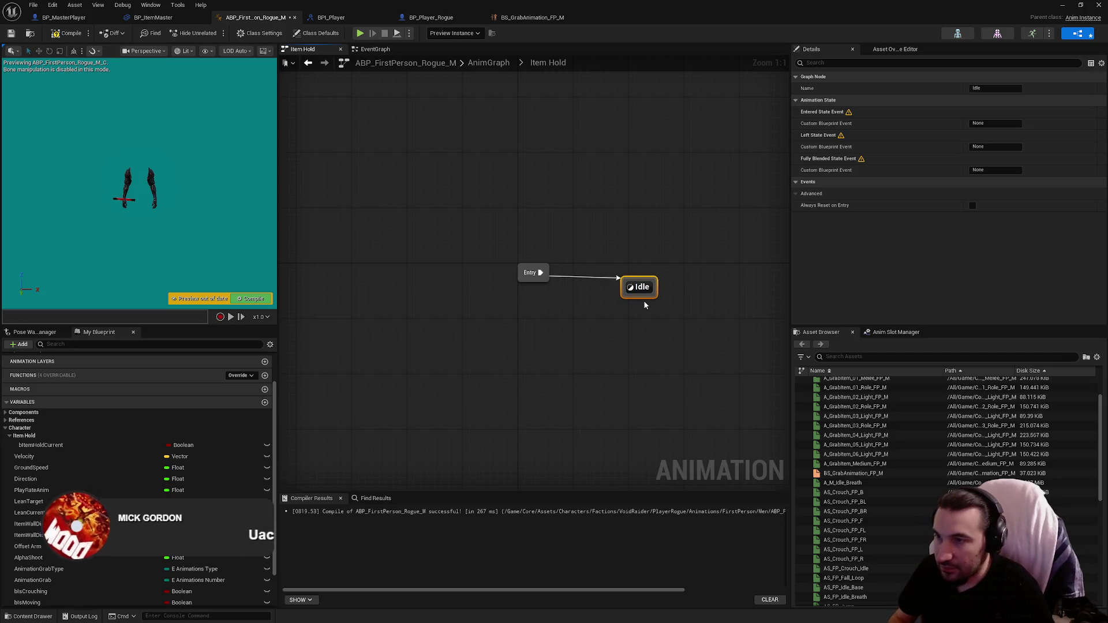
{"action": "left_click_drag", "start_coordinate": [640, 288], "coordinate": [592, 274]}
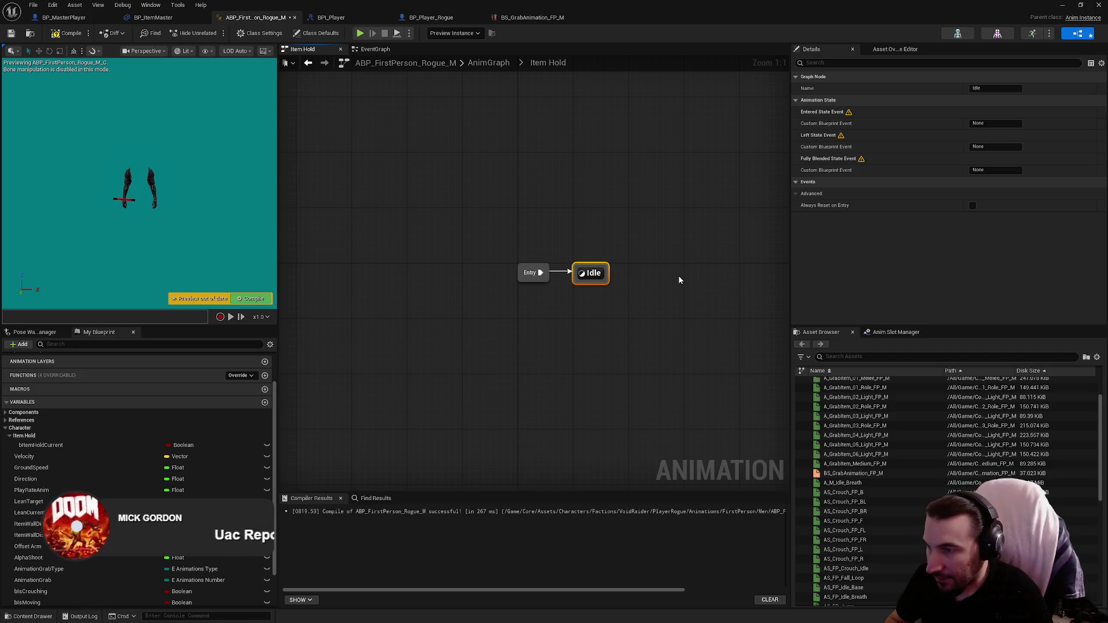
Add a HoldItem state linked from Idle and open that transition's rule to wire Item Hold Current.
{"action": "left_click_drag", "start_coordinate": [436, 273], "coordinate": [502, 271]}
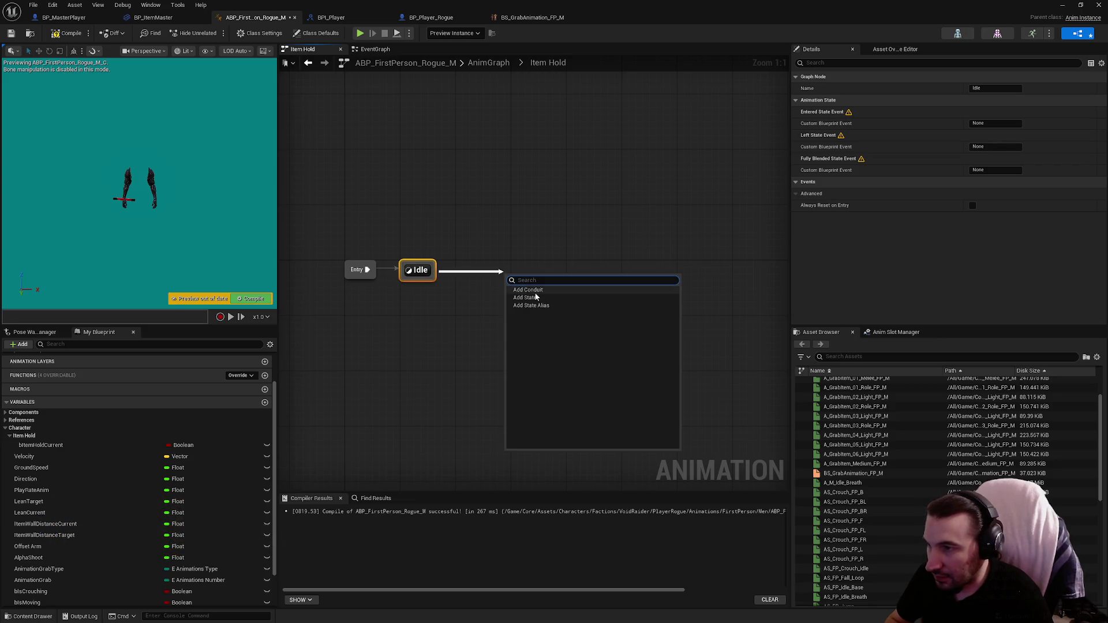
{"action": "left_click", "coordinate": [525, 297]}
{"action": "type", "text": "HoldItem"}
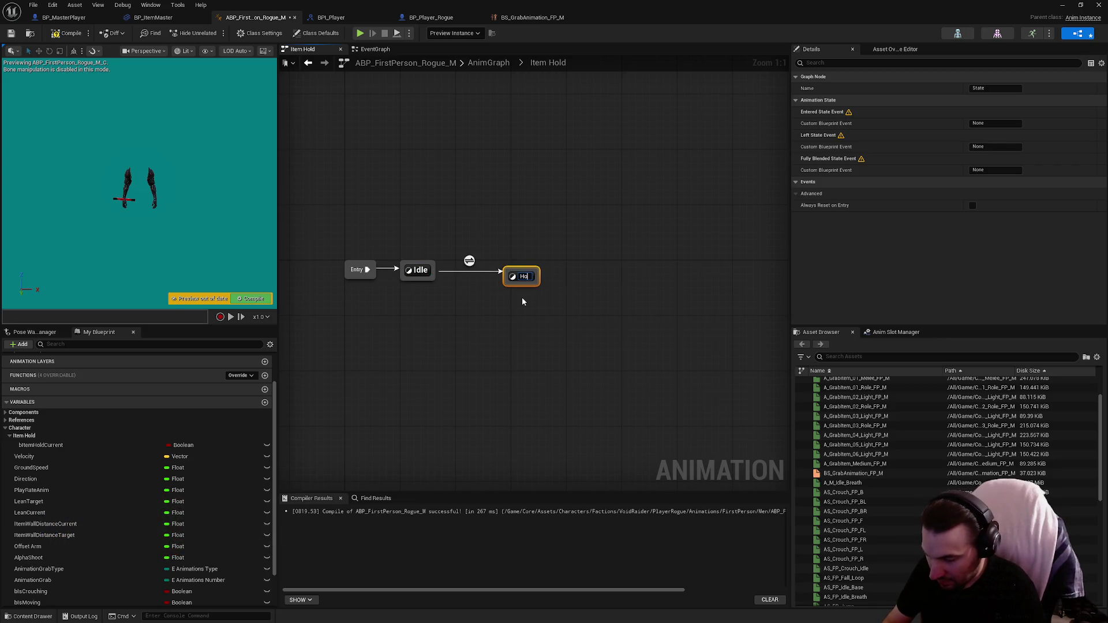
{"action": "key", "text": "Return"}
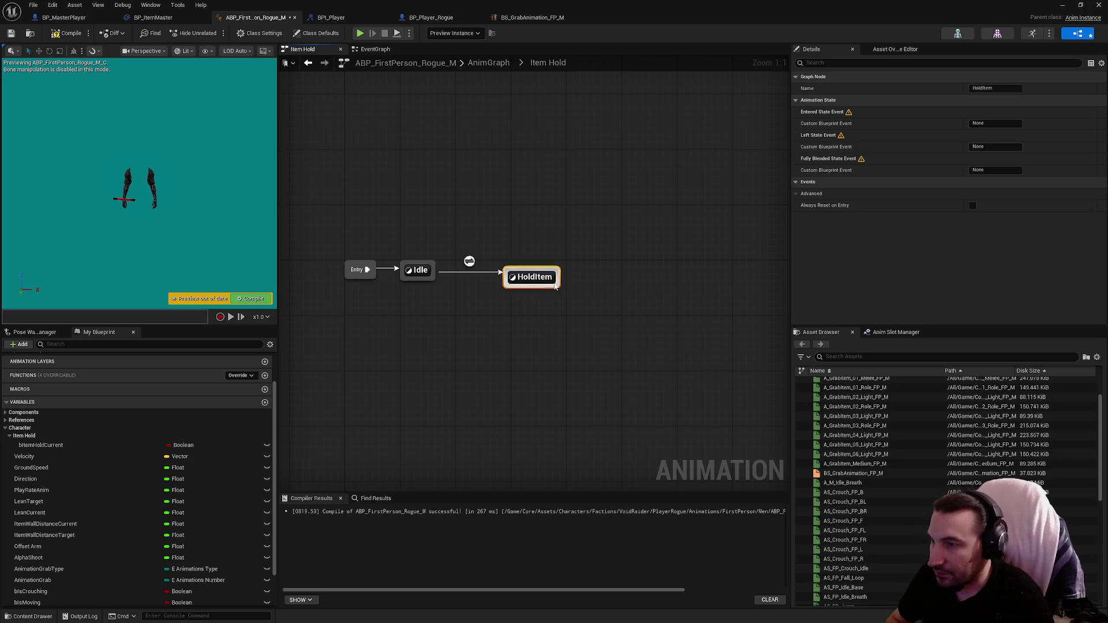
{"action": "left_click_drag", "start_coordinate": [530, 277], "coordinate": [535, 270]}
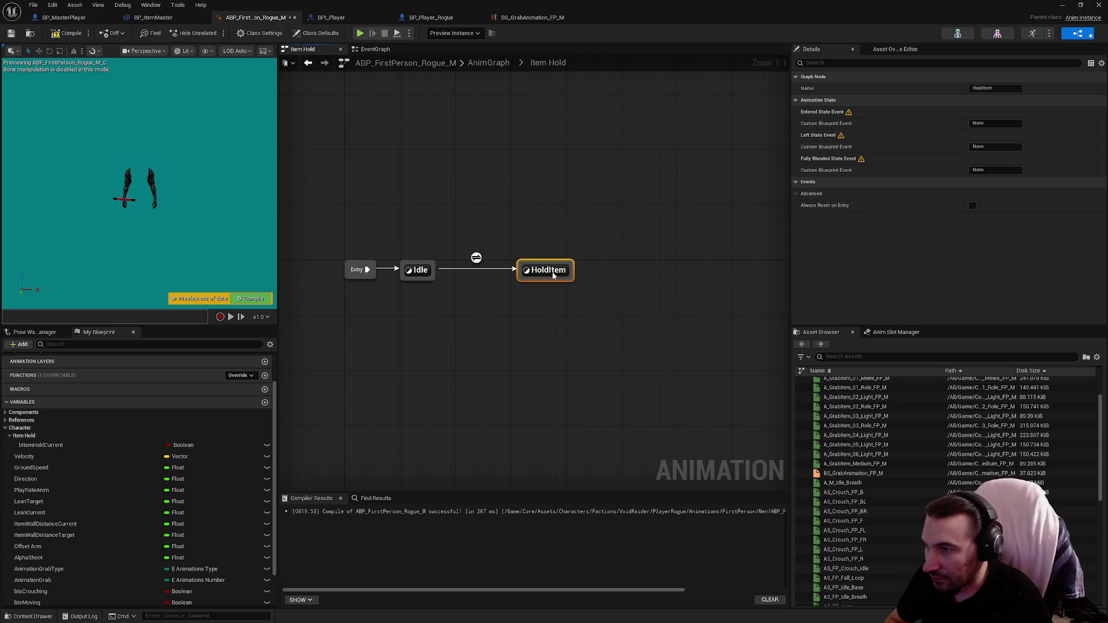
{"action": "double_click", "coordinate": [473, 257]}
{"action": "mouse_move", "coordinate": [41, 445]}
{"action": "left_mouse_down"}
{"action": "mouse_move", "coordinate": [514, 322]}
{"action": "mouse_move", "coordinate": [535, 294]}
{"action": "mouse_move", "coordinate": [509, 279]}
{"action": "left_mouse_up"}
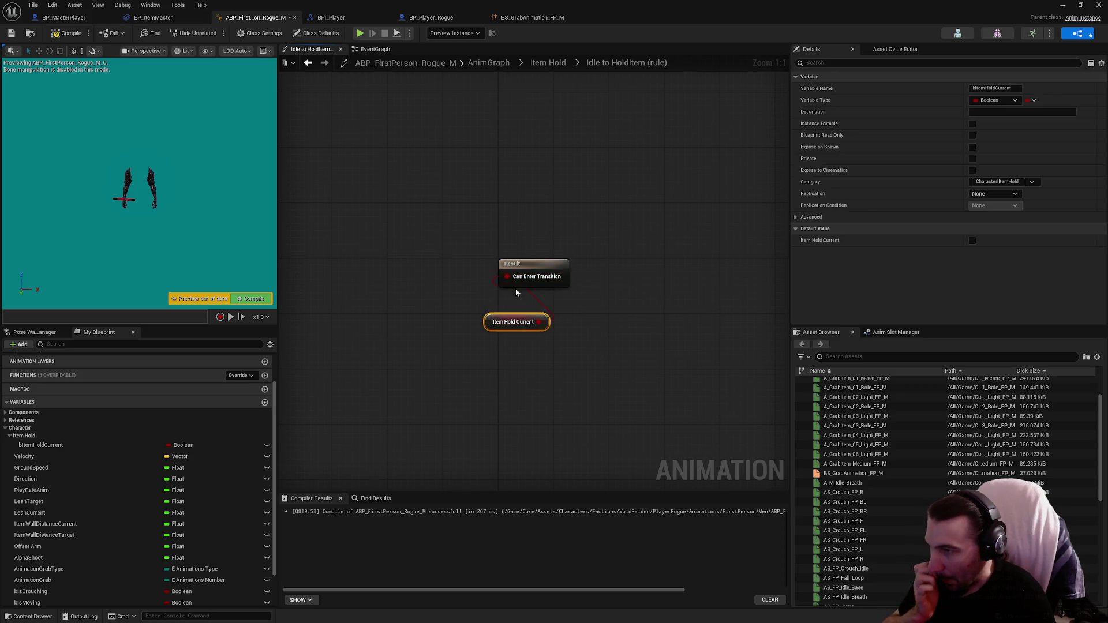